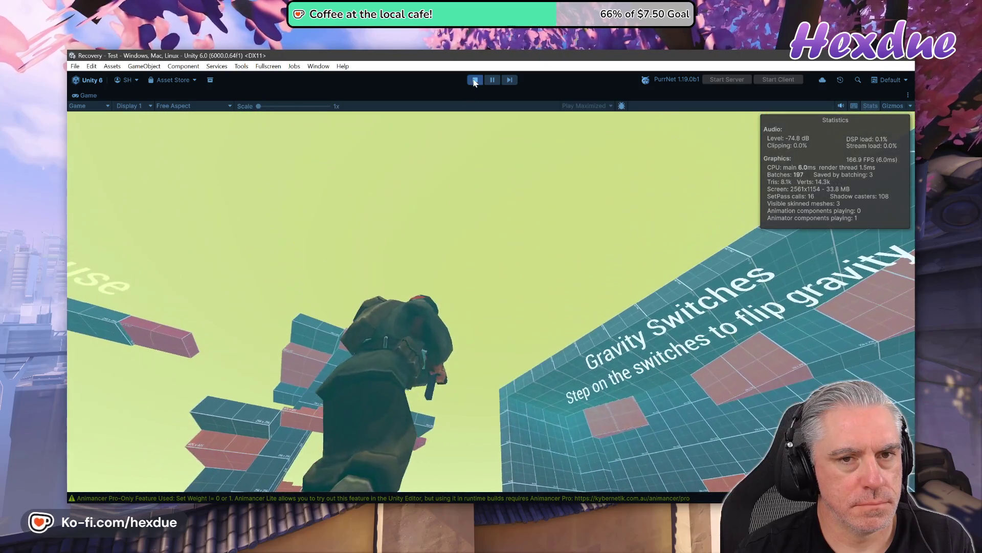
# - Exit Play mode in Unity and switch over to Visual Studio Code
pyautogui.click(475, 80)
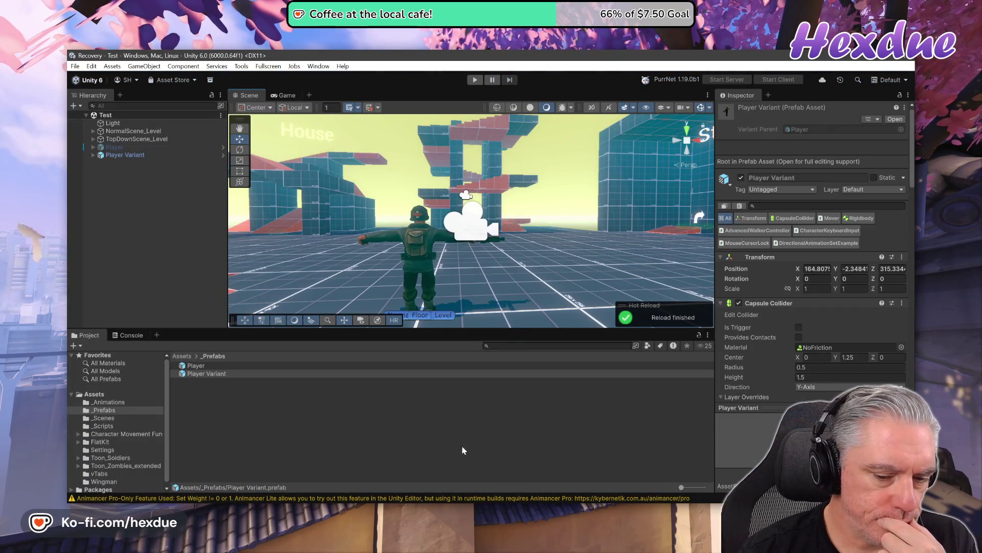
pyautogui.hotkey('alt', 'Tab')
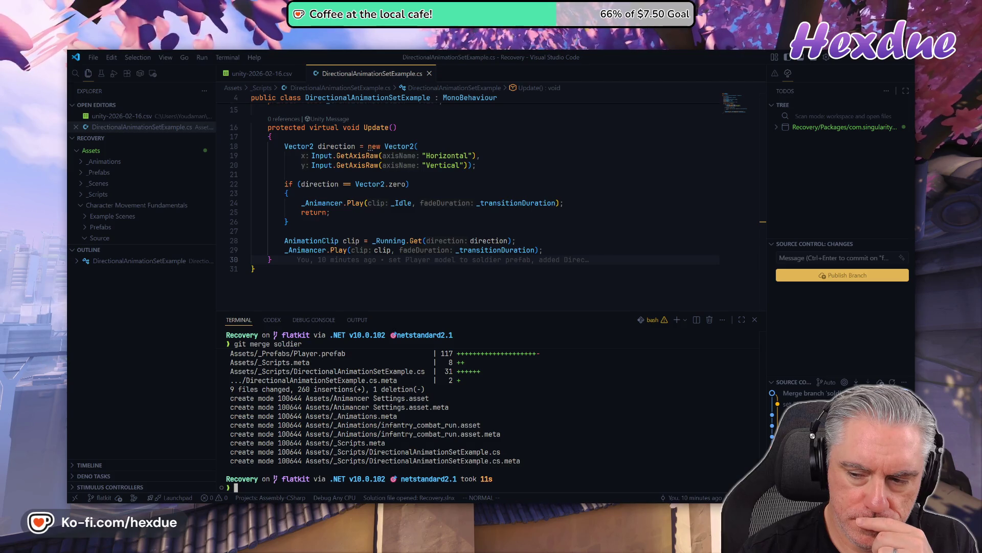
# - Look over the soldier branch merge result, then return to Unity's Project window
pyautogui.moveTo(798, 393)
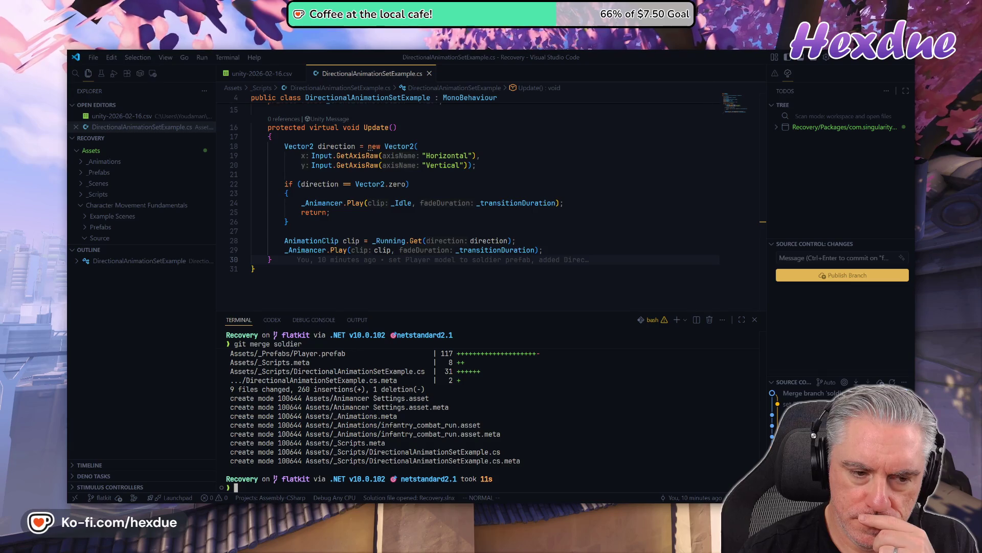
pyautogui.moveTo(481, 512)
pyautogui.click(481, 491)
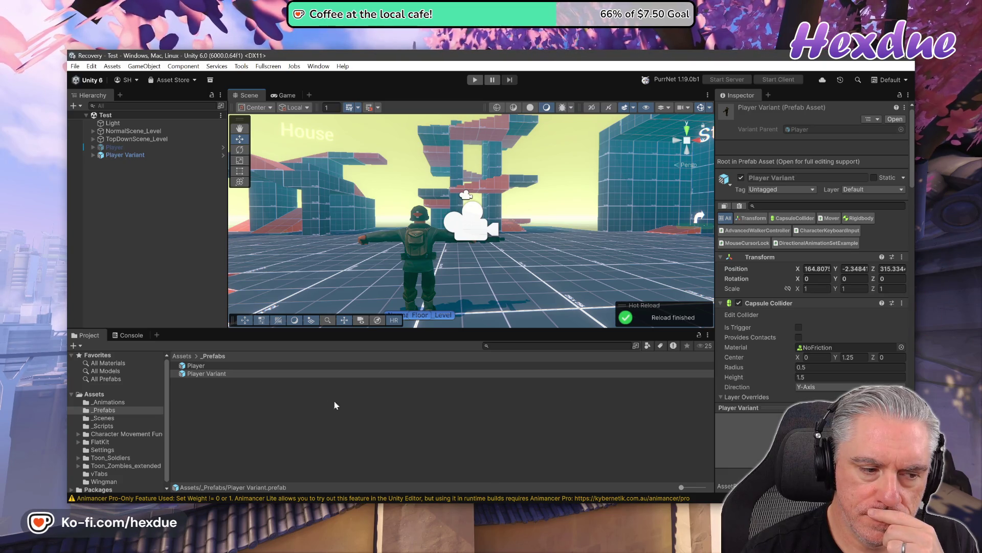
pyautogui.click(79, 466)
# - Show Toon_Zombies_extended > prefabs > male_civilians as large thumbnails and select TZ_M_Civ_01
pyautogui.scroll(-2, 104, 481)
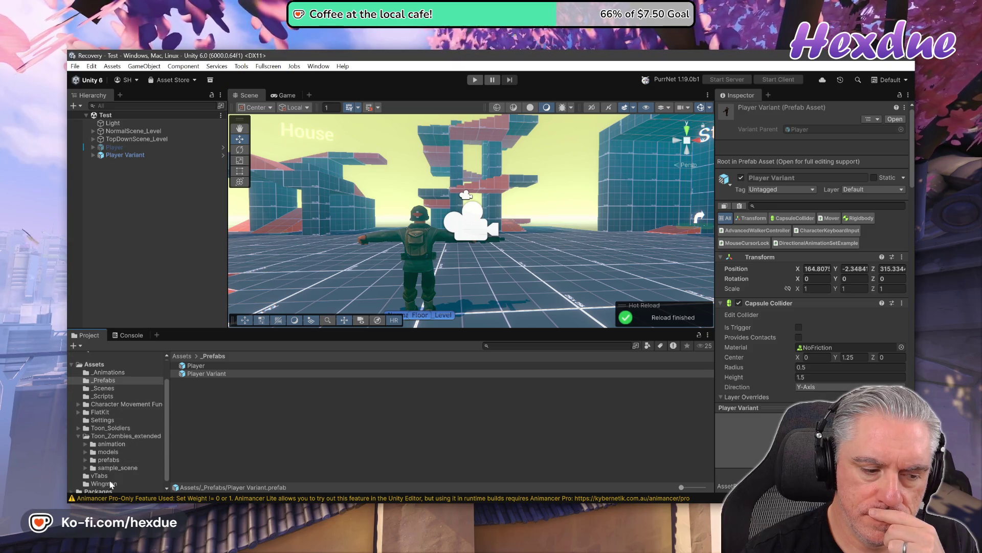
pyautogui.click(107, 460)
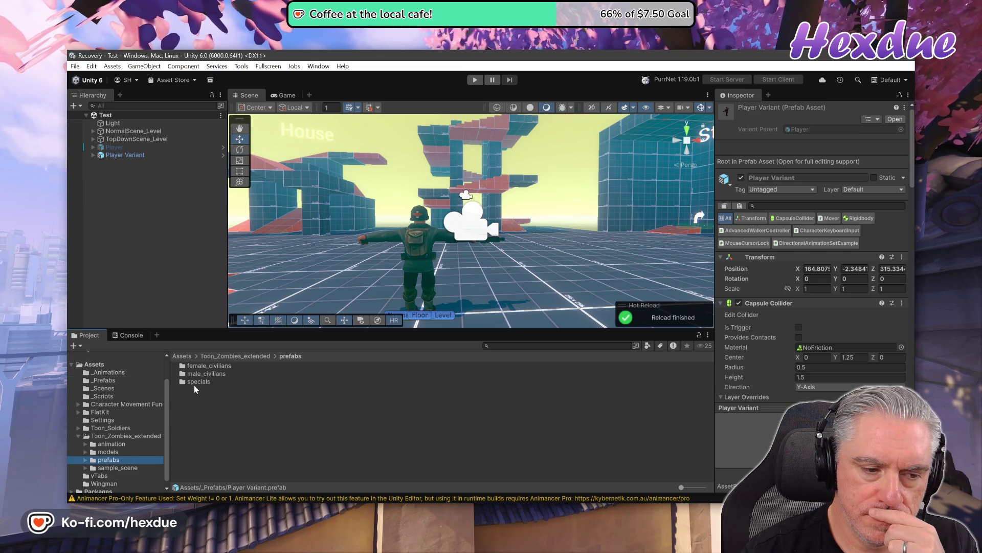
pyautogui.click(183, 376)
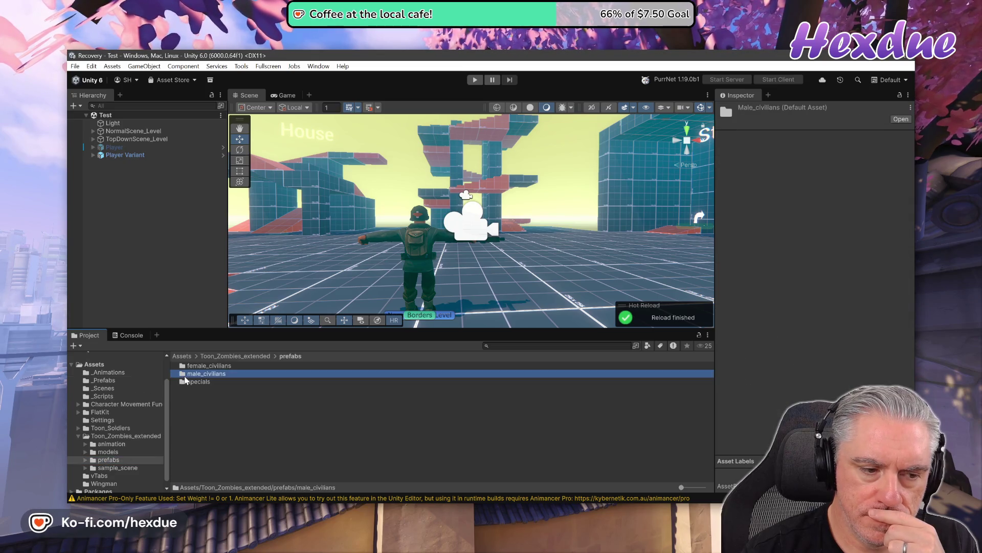
pyautogui.click(86, 459)
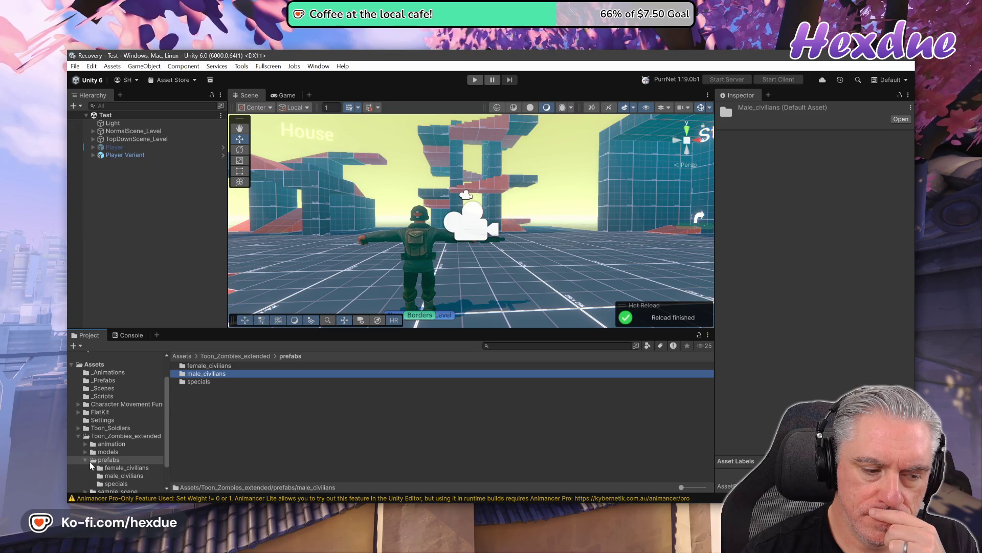
pyautogui.click(114, 477)
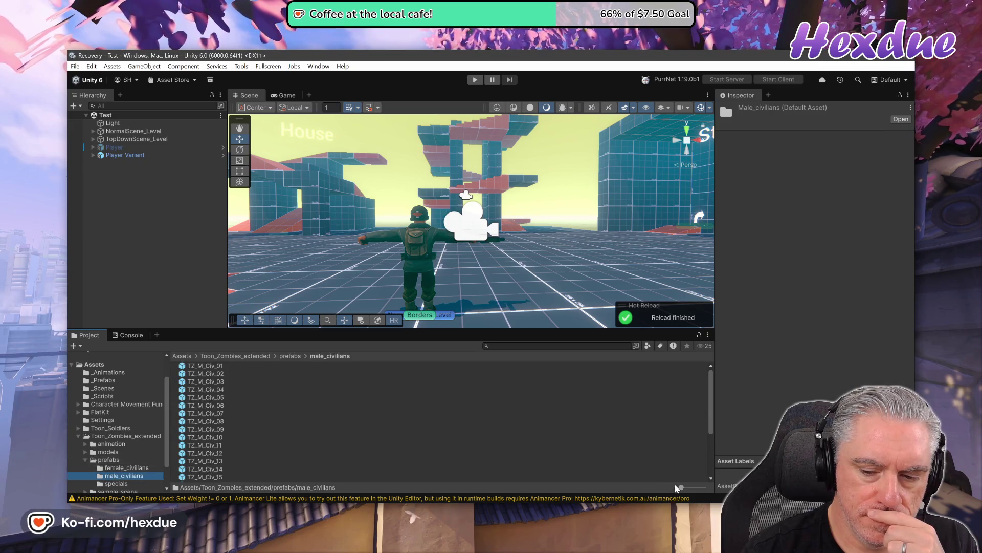
pyautogui.moveTo(681, 487); pyautogui.dragTo(704, 487)
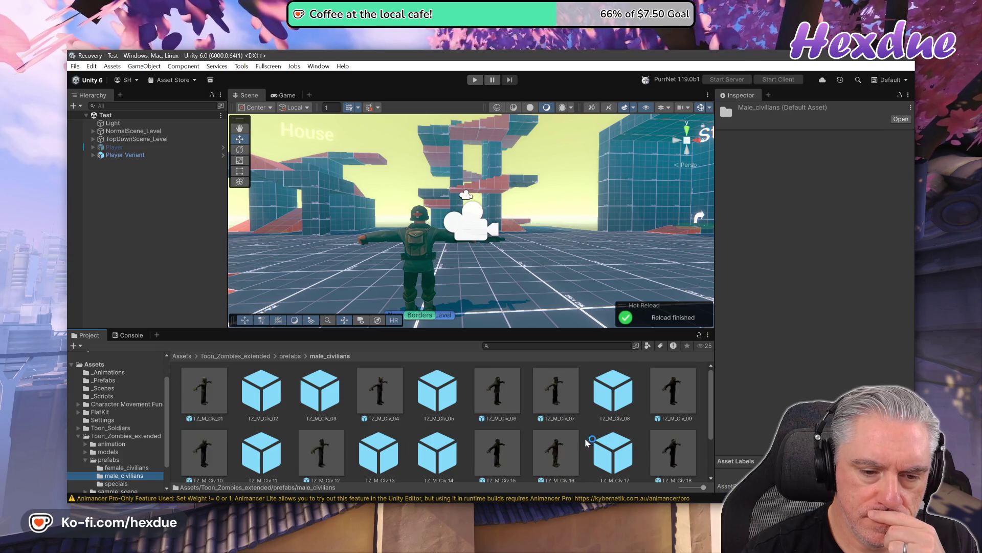
pyautogui.scroll(-2, 587, 442)
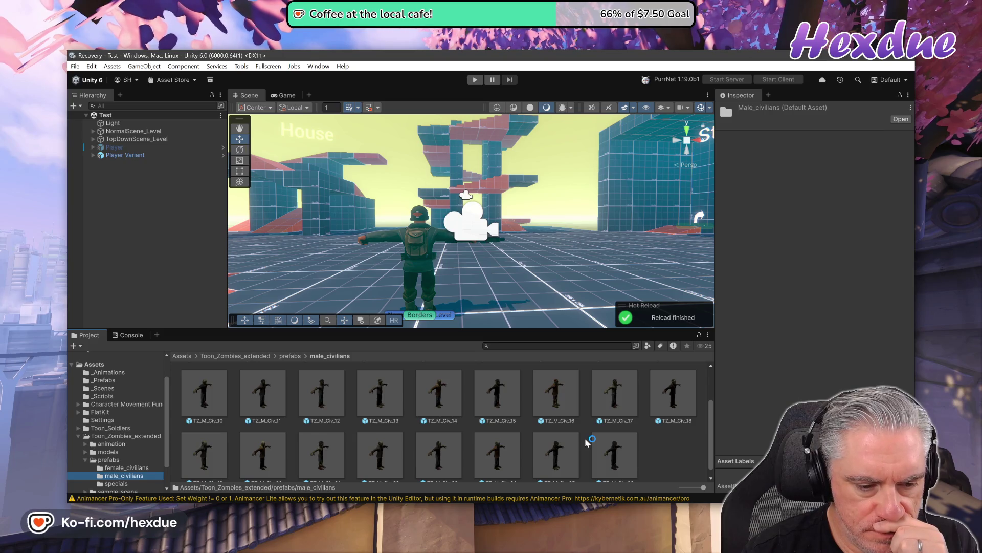
pyautogui.scroll(2, 587, 442)
pyautogui.click(220, 384)
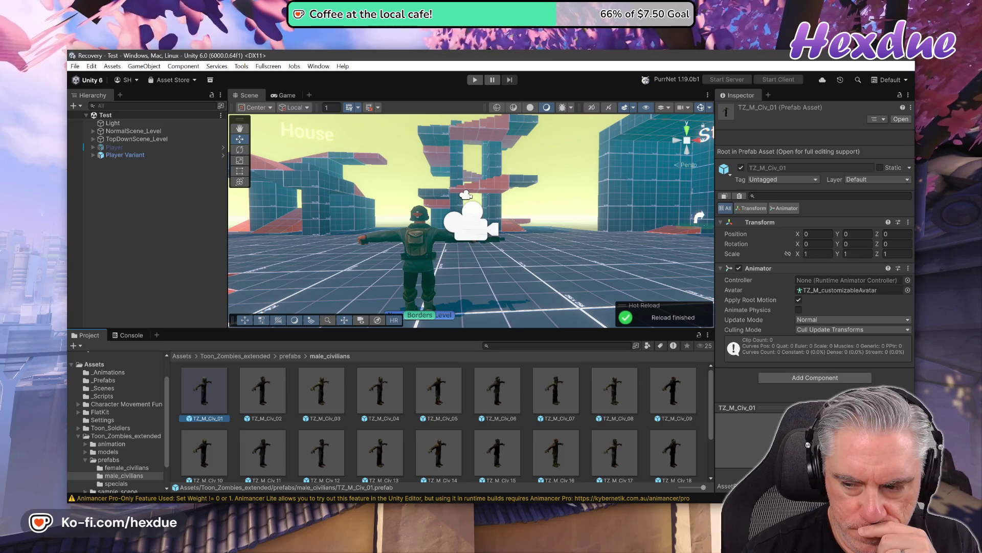
# - Open a large floating preview and view TZ_M_Civ_02 and TZ_M_Civ_03
pyautogui.click(752, 408)
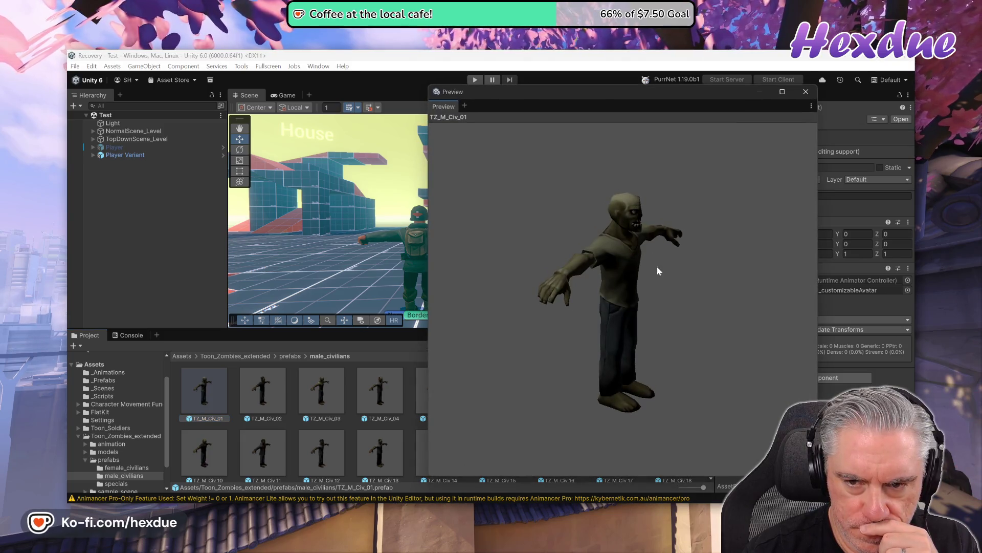
pyautogui.moveTo(628, 113); pyautogui.dragTo(718, 108)
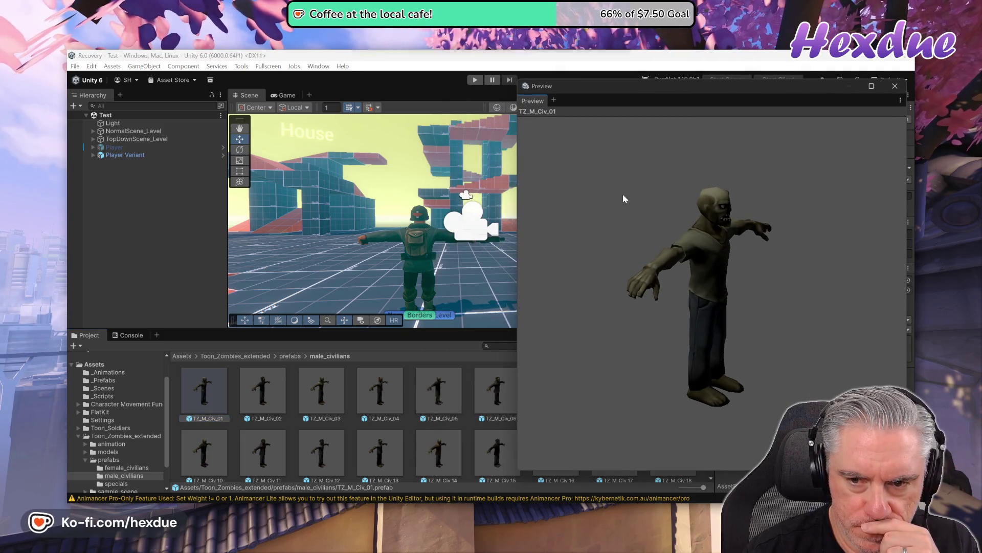
pyautogui.click(268, 391)
pyautogui.click(317, 392)
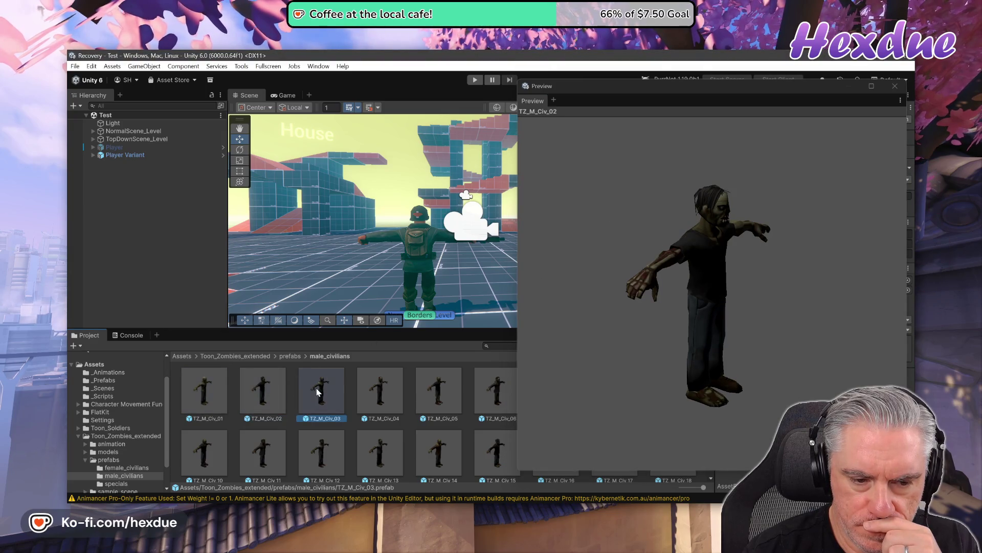
# - Step forward through the zombie prefabs and back to TZ_M_Civ_12
pyautogui.press('Right')
pyautogui.press('Right')
pyautogui.press('Right')
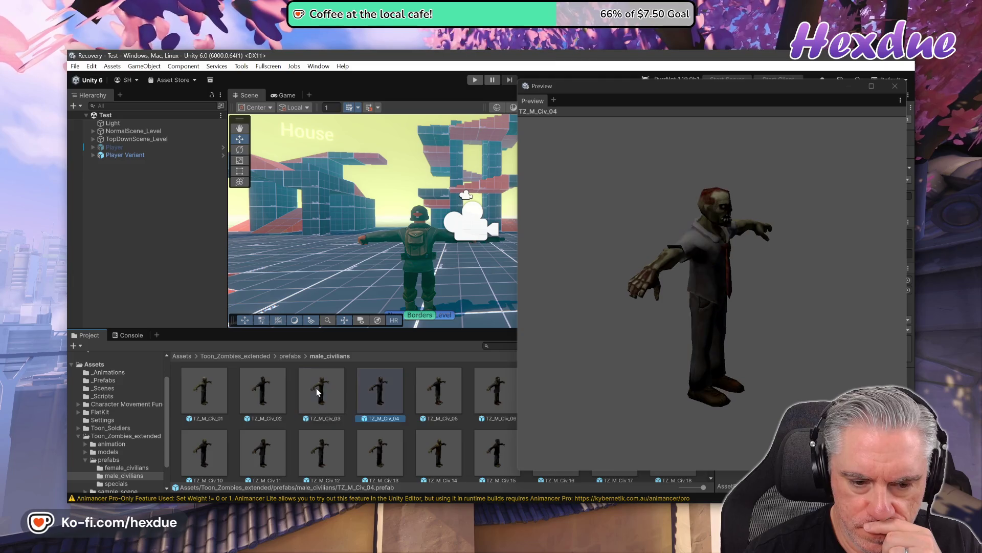
pyautogui.press('Right')
pyautogui.press('Right')
pyautogui.press('Right')
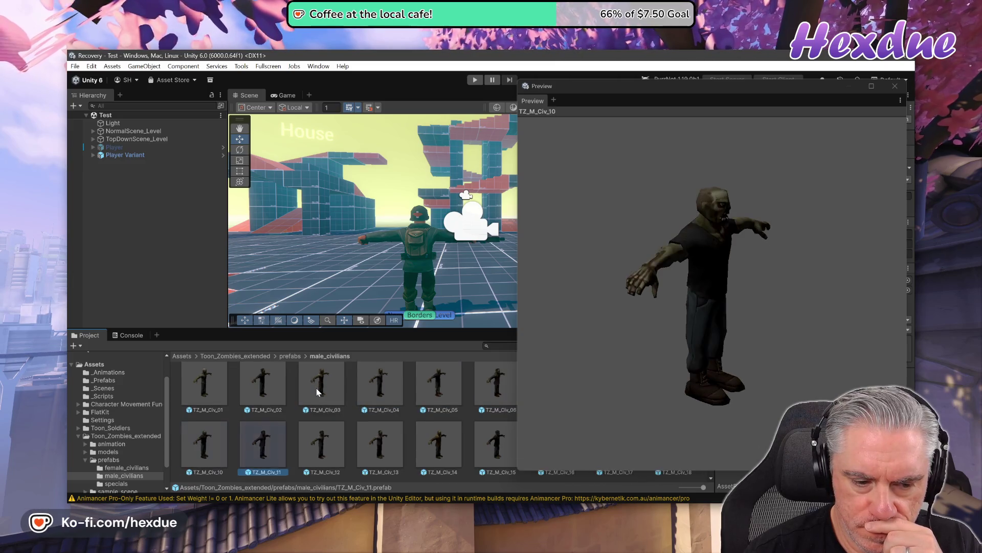
pyautogui.press('Right')
pyautogui.press('Right')
pyautogui.press('Right')
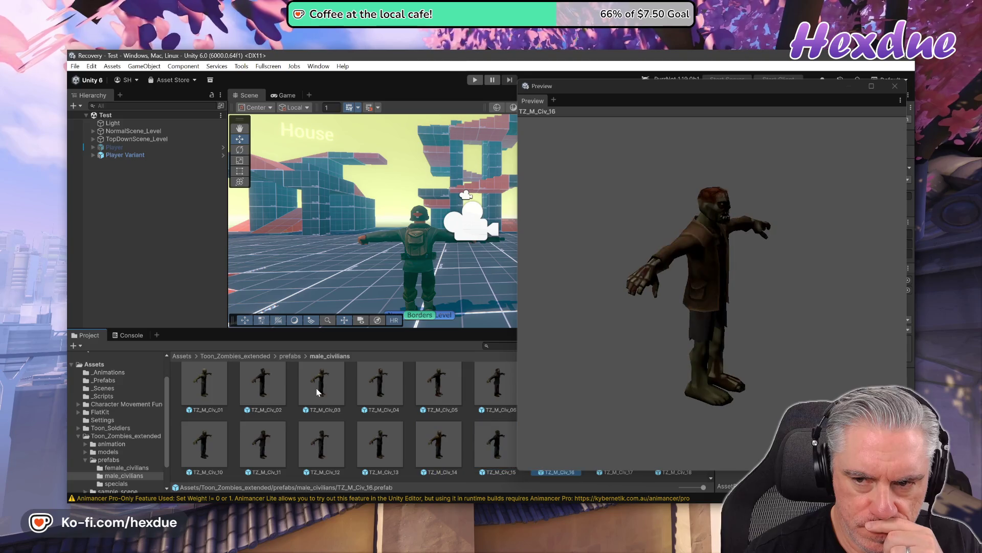
pyautogui.press('Right')
pyautogui.press('Right')
pyautogui.press('Right')
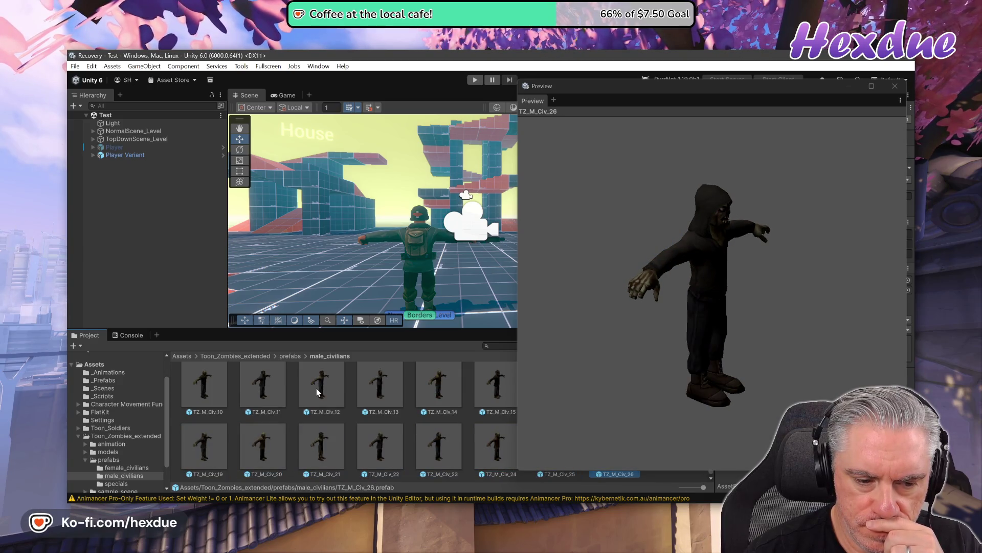
pyautogui.press('Left')
pyautogui.press('Left')
pyautogui.press('Left')
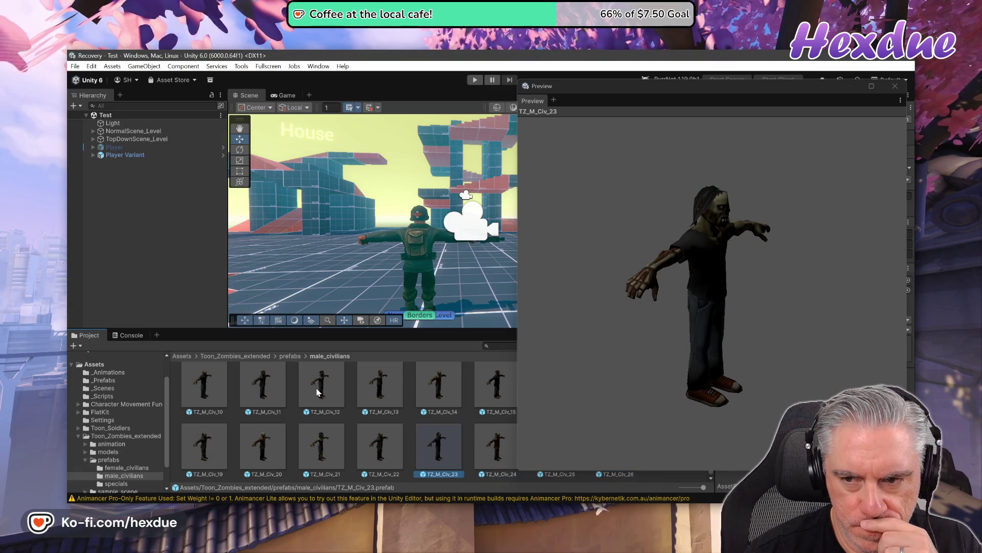
pyautogui.press('Left')
pyautogui.press('Left')
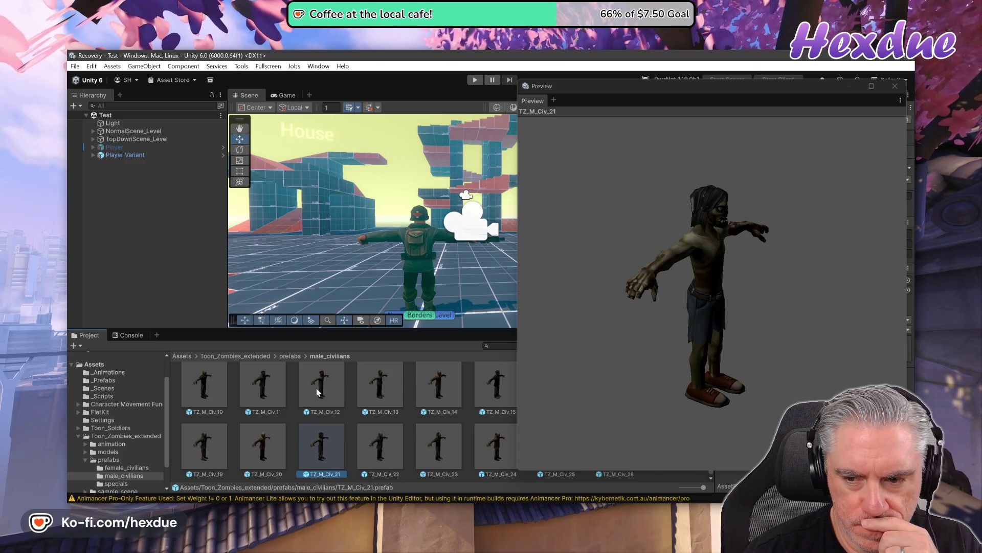
pyautogui.press('Left')
pyautogui.press('Left')
pyautogui.press('Left')
pyautogui.press('Left')
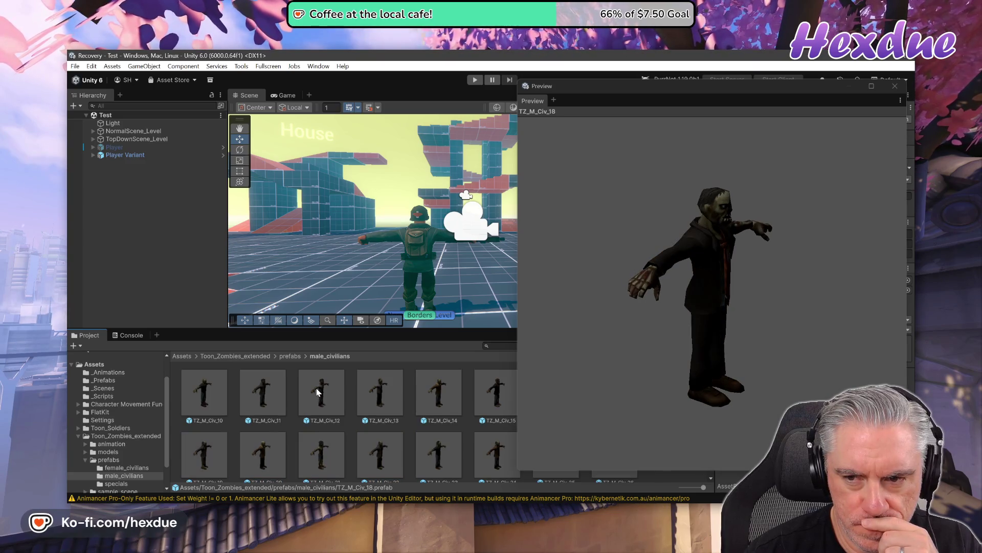
pyautogui.press('Left')
pyautogui.press('Left')
pyautogui.press('Left')
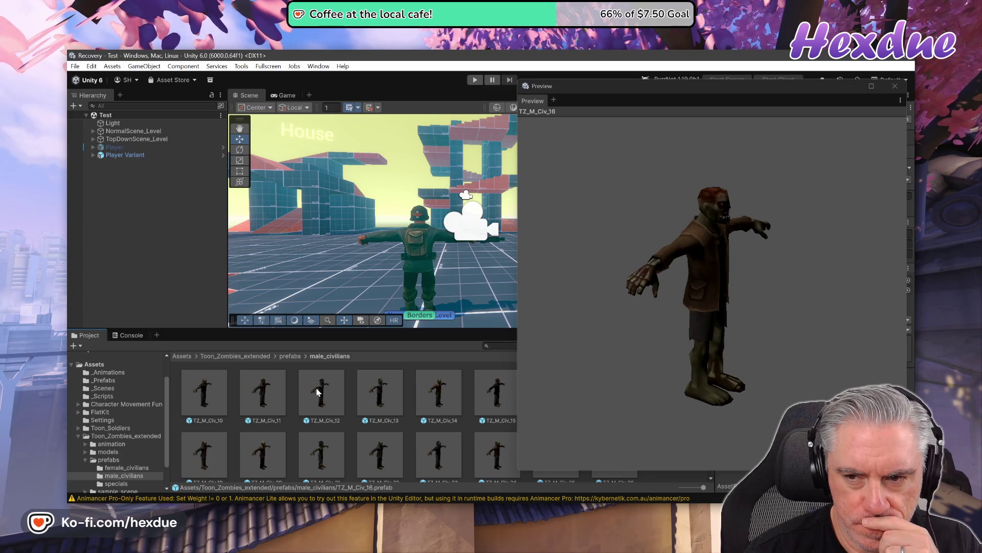
pyautogui.press('Left')
pyautogui.press('Left')
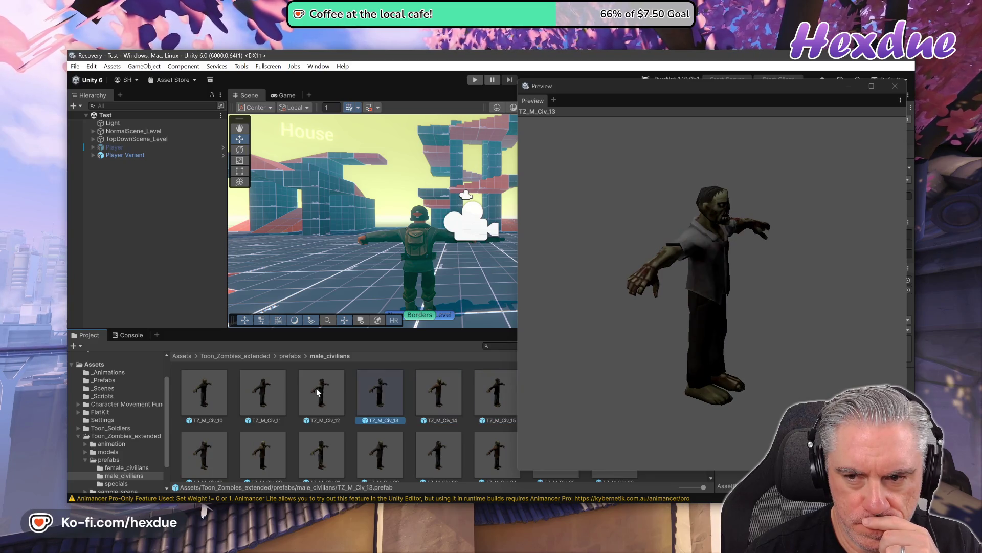
pyautogui.press('Left')
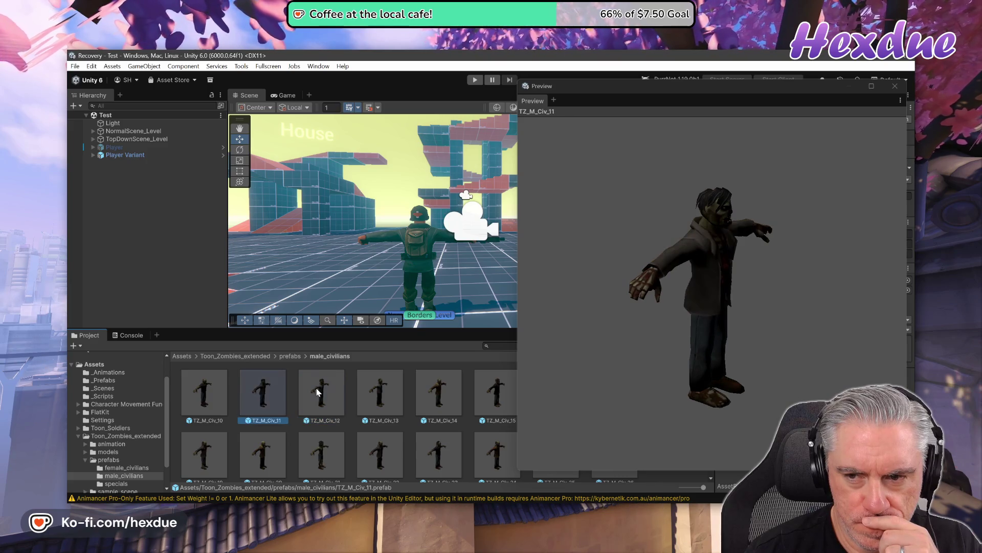
# - Compare TZ_M_Civ_12, TZ_M_Civ_10 and TZ_M_Civ_01 with the model turned front-facing
pyautogui.moveTo(743, 339)
pyautogui.mouseDown()
pyautogui.moveTo(582, 339)
pyautogui.moveTo(579, 307)
pyautogui.mouseUp()
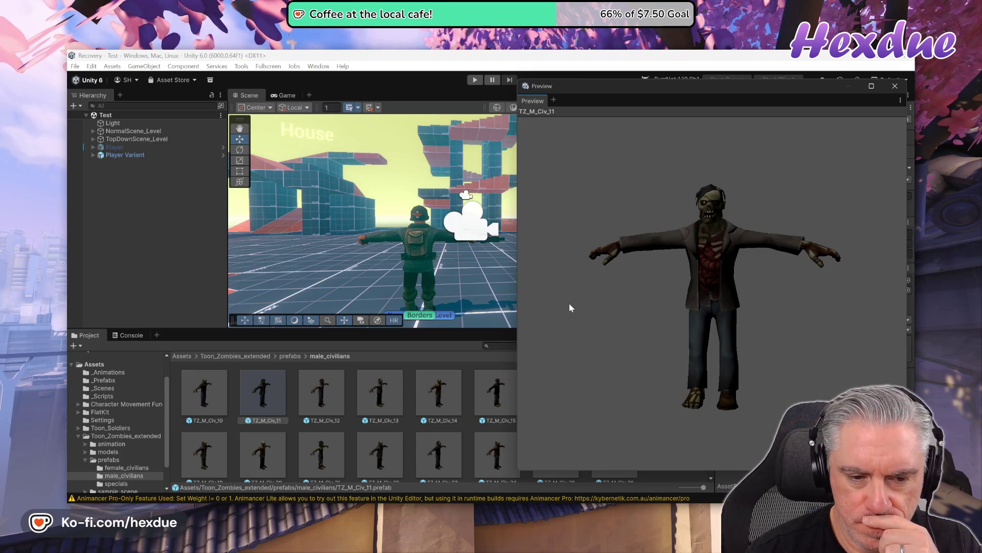
pyautogui.click(325, 396)
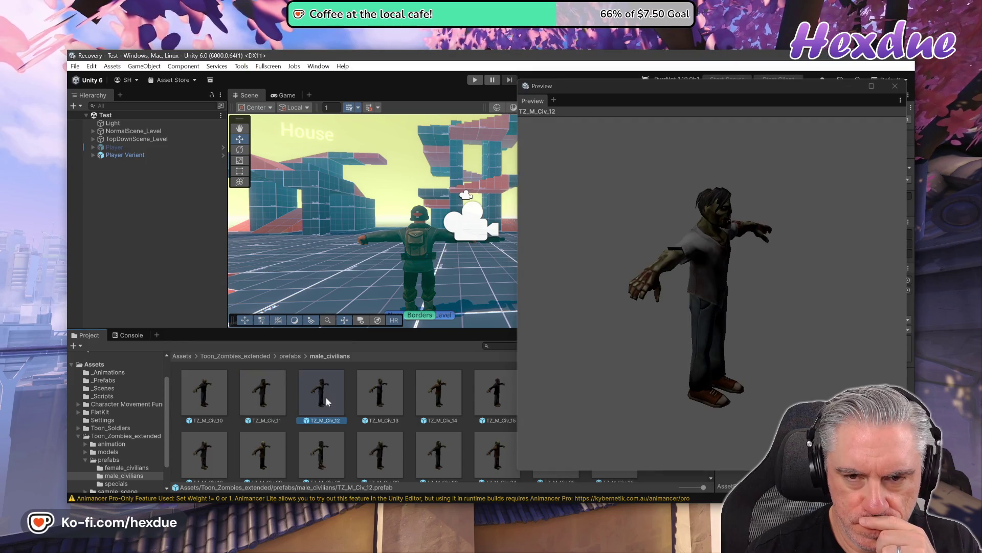
pyautogui.moveTo(631, 406)
pyautogui.mouseDown()
pyautogui.moveTo(580, 345)
pyautogui.moveTo(513, 298)
pyautogui.moveTo(468, 332)
pyautogui.mouseUp()
pyautogui.click(218, 403)
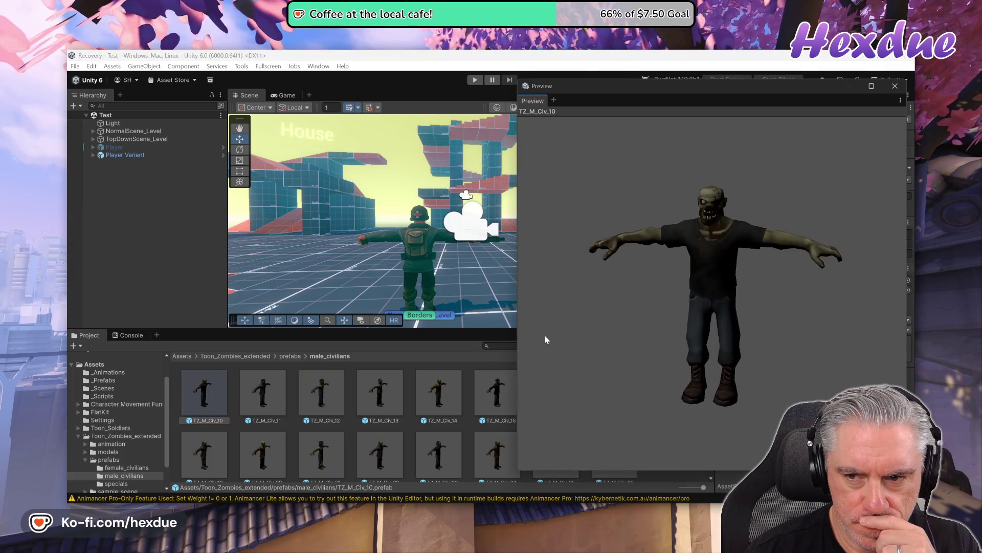
pyautogui.scroll(2, 278, 399)
pyautogui.click(213, 397)
pyautogui.moveTo(742, 353)
pyautogui.mouseDown()
pyautogui.moveTo(676, 346)
pyautogui.moveTo(592, 316)
pyautogui.moveTo(590, 290)
pyautogui.moveTo(589, 302)
pyautogui.moveTo(544, 279)
pyautogui.mouseUp()
# - Settle on TZ_M_Civ_01 facing front and close the floating preview
pyautogui.click(262, 393)
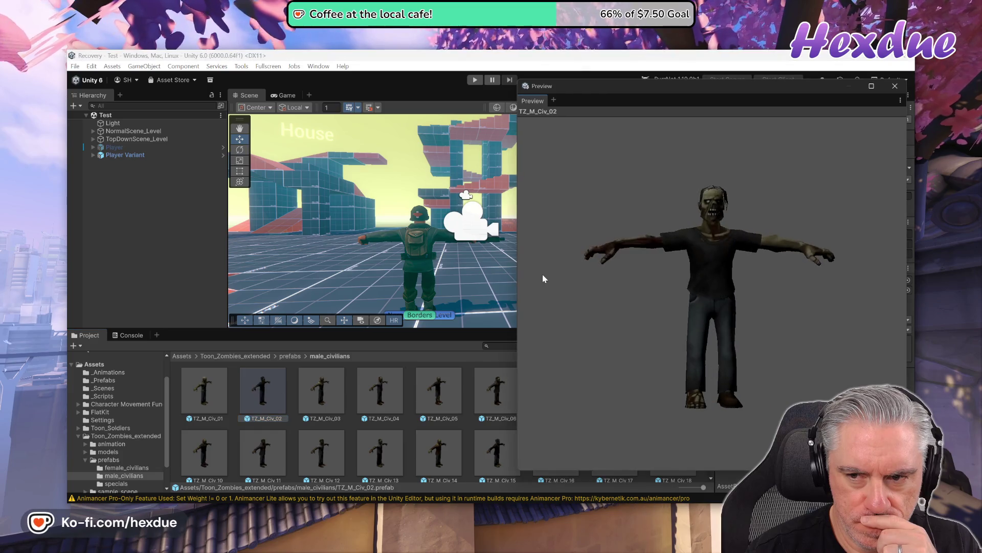
pyautogui.click(205, 391)
pyautogui.moveTo(735, 340); pyautogui.dragTo(602, 256)
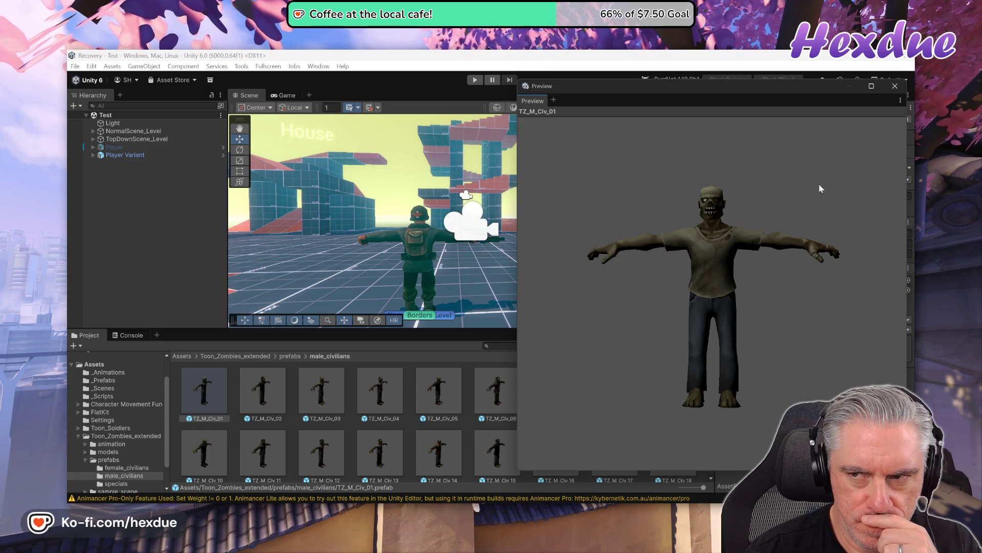
pyautogui.click(895, 86)
# - Drop TZ_M_Civ_01 into the Scene and reset its Transform to position 0, 0, 0
pyautogui.moveTo(205, 391)
pyautogui.mouseDown()
pyautogui.moveTo(409, 256)
pyautogui.moveTo(480, 283)
pyautogui.moveTo(573, 286)
pyautogui.moveTo(609, 271)
pyautogui.moveTo(569, 260)
pyautogui.moveTo(493, 271)
pyautogui.mouseUp()
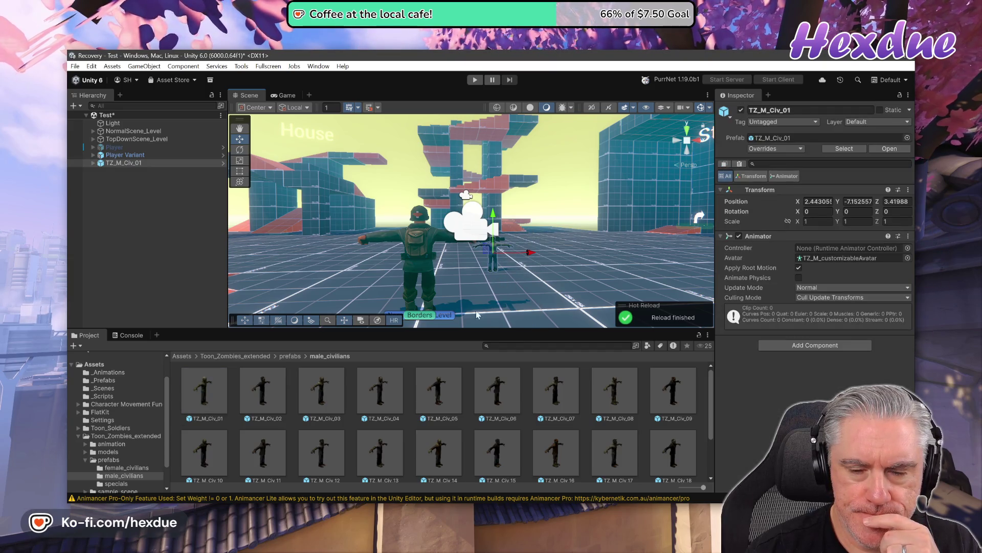
pyautogui.rightClick(844, 190)
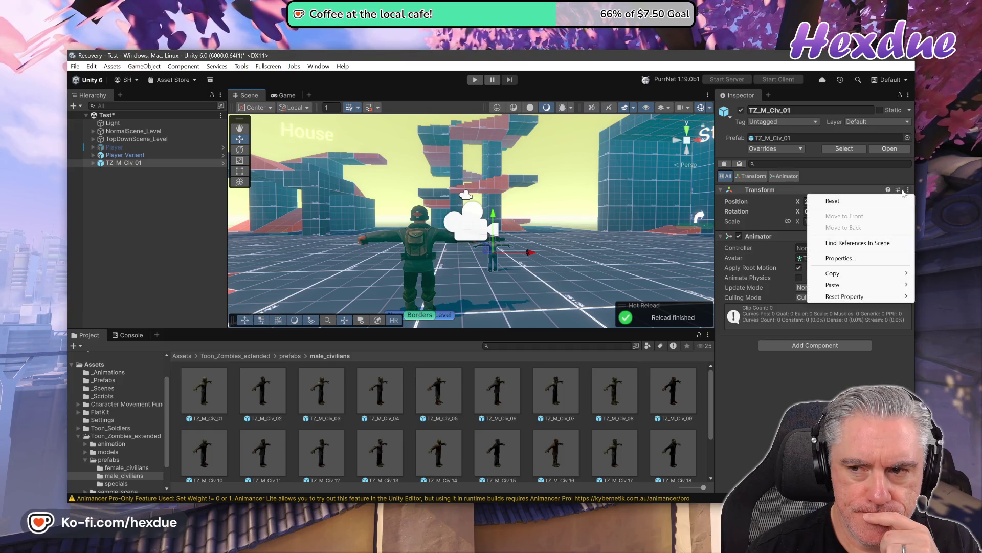
pyautogui.click(854, 201)
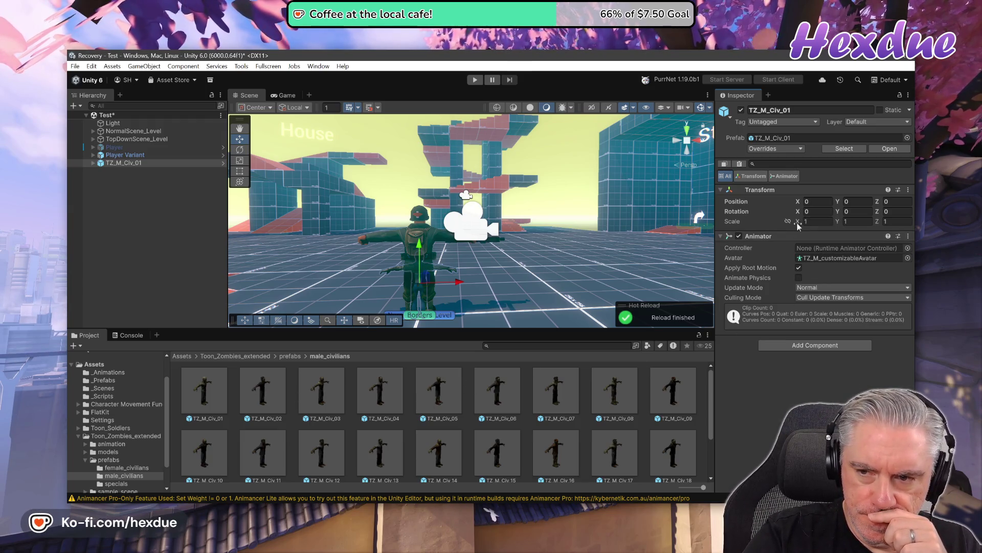
pyautogui.click(816, 221)
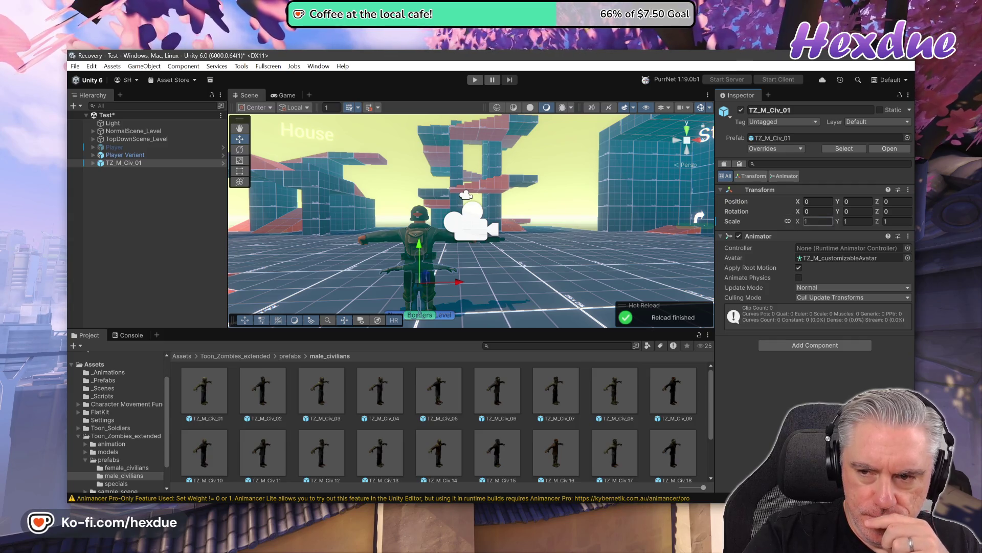
# - Try several zombie scale values (2, 1.5, 1.6, 1.7, 1.65), settling on 1.67
pyautogui.write('2')
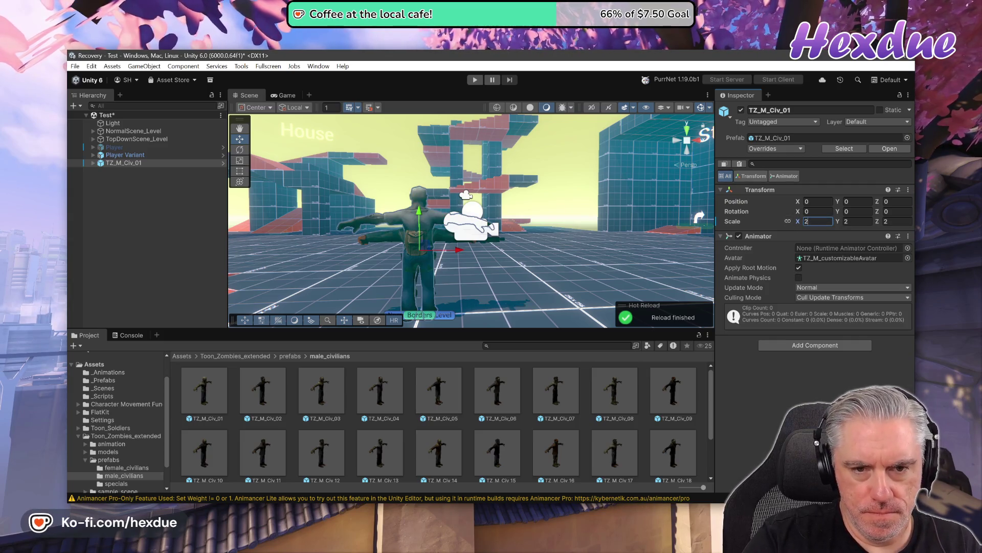
pyautogui.press('BackSpace')
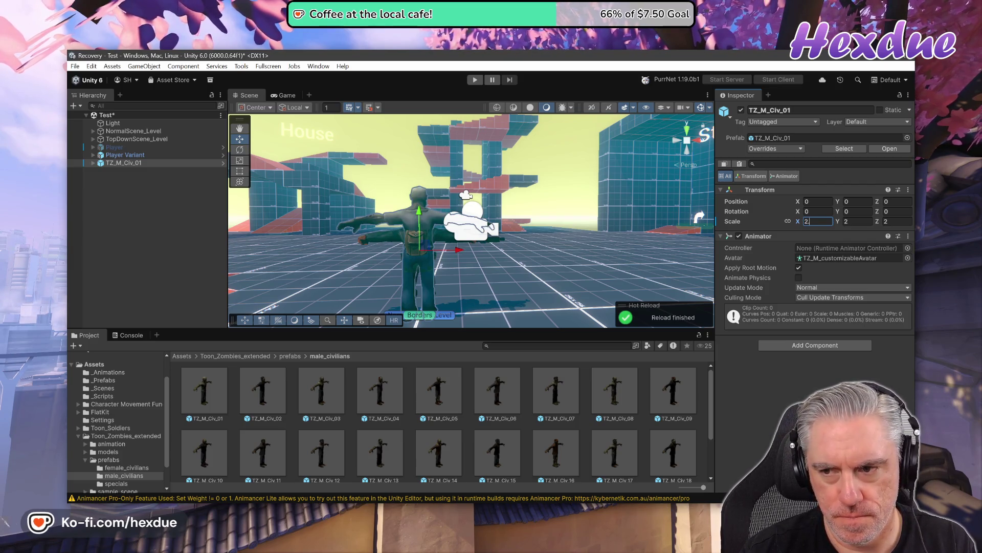
pyautogui.write('1')
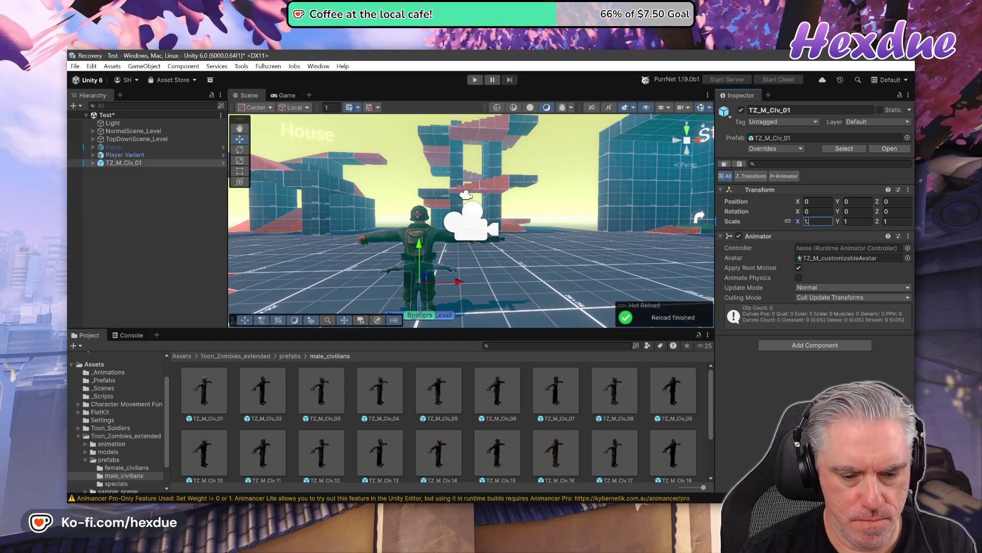
pyautogui.write('.5')
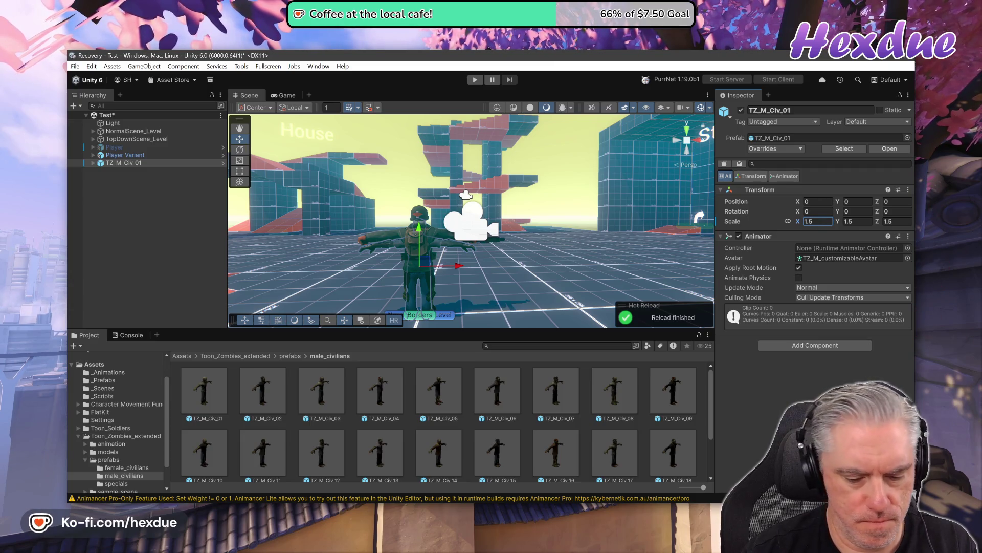
pyautogui.press('BackSpace')
pyautogui.write('6')
pyautogui.press('BackSpace')
pyautogui.press('BackSpace')
pyautogui.write('.7')
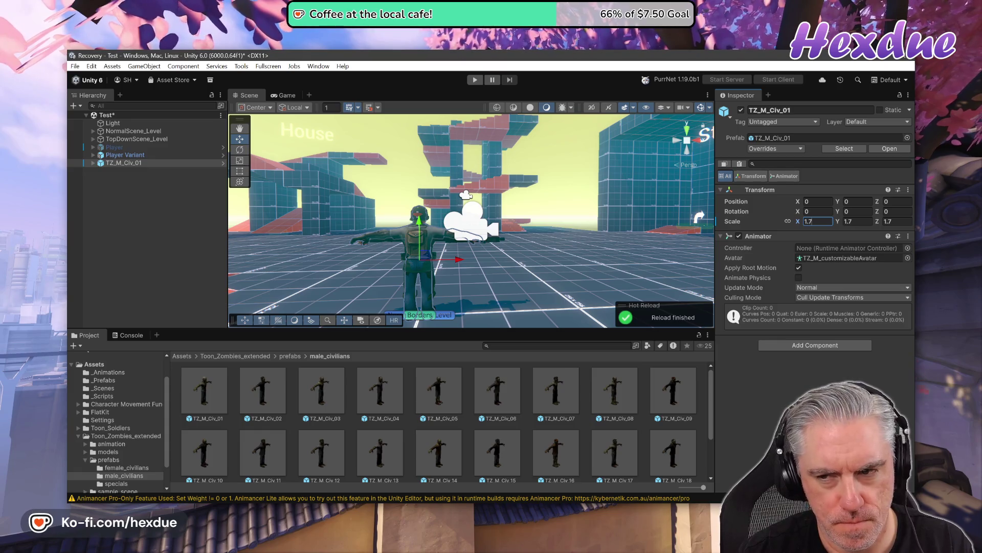
pyautogui.press('BackSpace')
pyautogui.press('BackSpace')
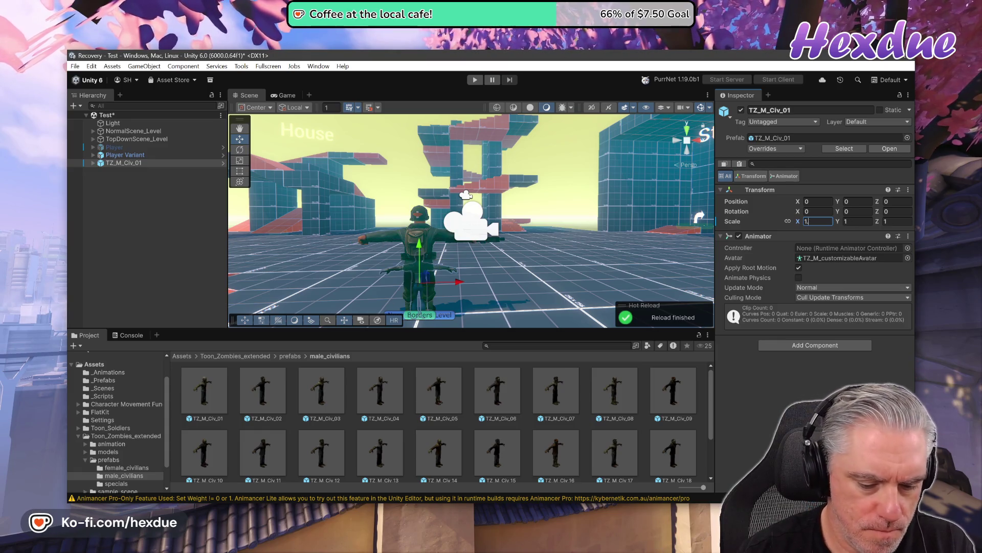
pyautogui.write('.65')
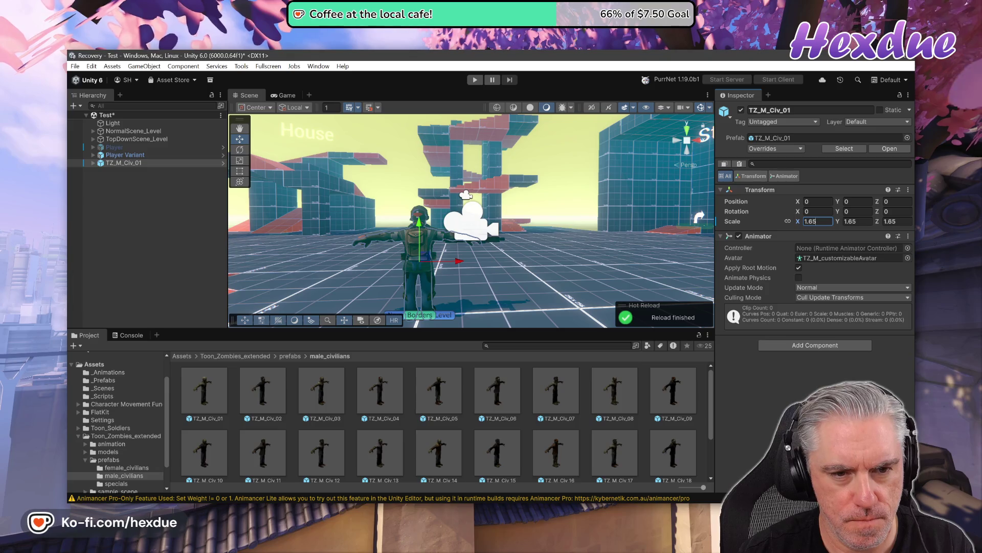
pyautogui.press('BackSpace')
pyautogui.press('BackSpace')
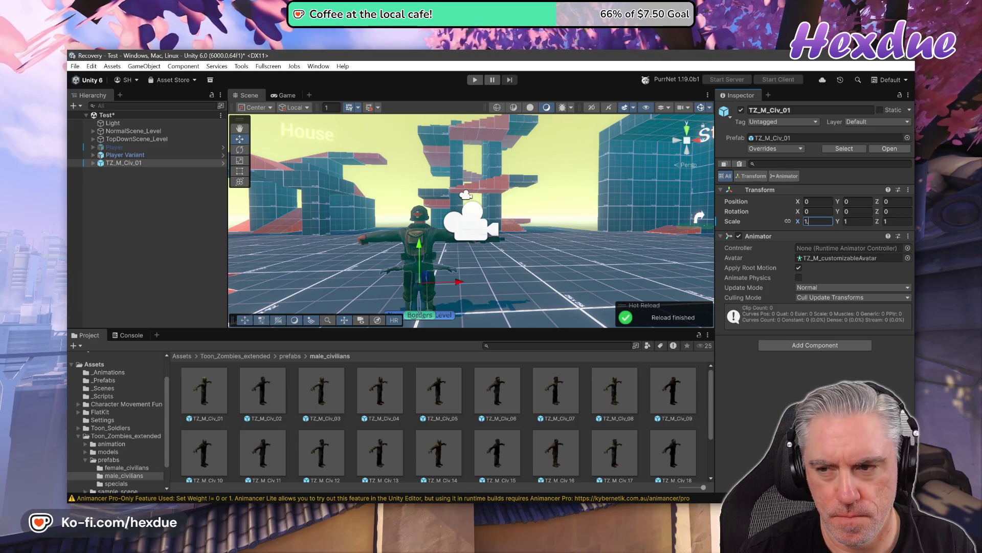
pyautogui.write('8')
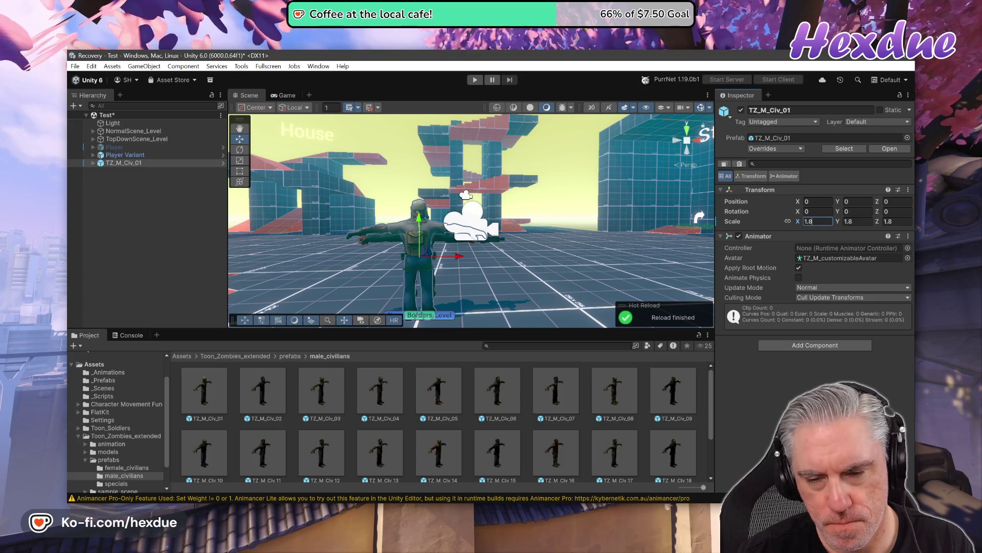
pyautogui.press('BackSpace')
pyautogui.write('7')
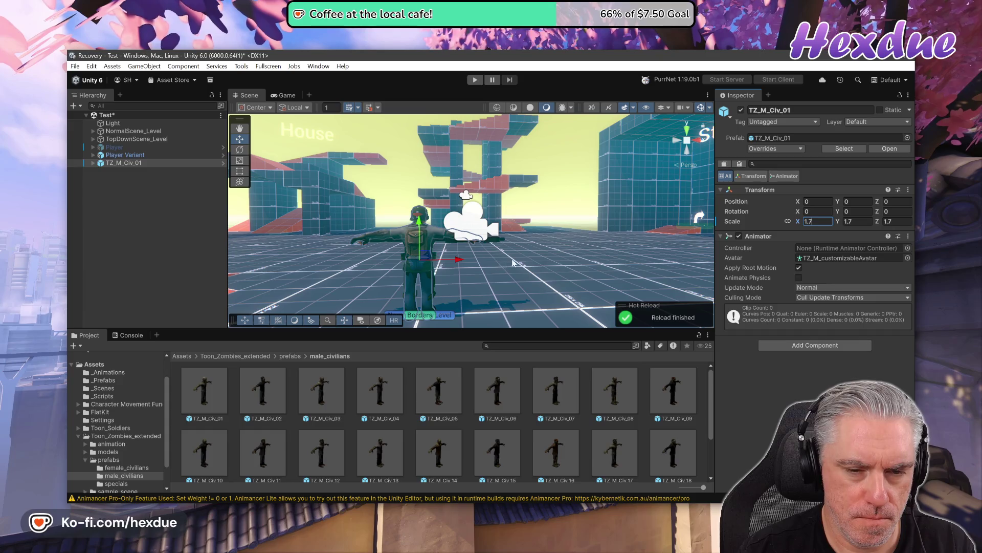
# - Shift the zombie to X -0.501 beside the soldier and re-enter its scale as 1.67
pyautogui.moveTo(379, 139)
pyautogui.mouseDown()
pyautogui.moveTo(409, 164)
pyautogui.moveTo(461, 174)
pyautogui.mouseUp()
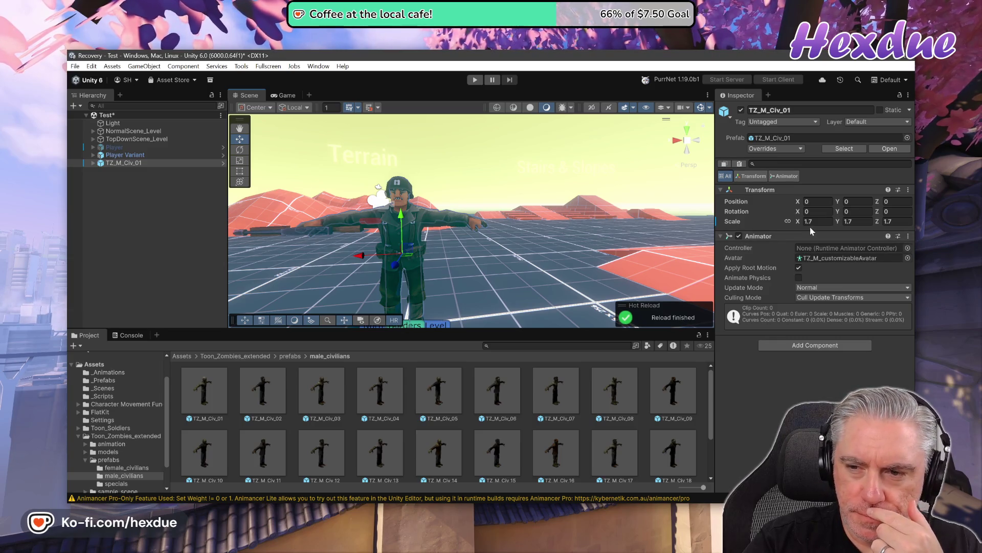
pyautogui.moveTo(362, 260)
pyautogui.mouseDown()
pyautogui.moveTo(465, 262)
pyautogui.moveTo(359, 282)
pyautogui.moveTo(397, 286)
pyautogui.moveTo(356, 284)
pyautogui.moveTo(392, 292)
pyautogui.mouseUp()
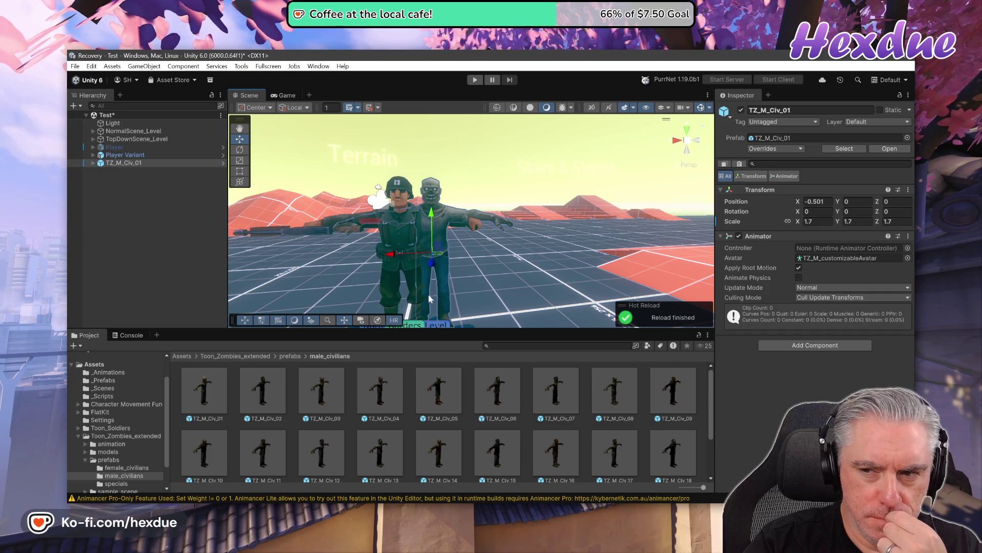
pyautogui.click(813, 223)
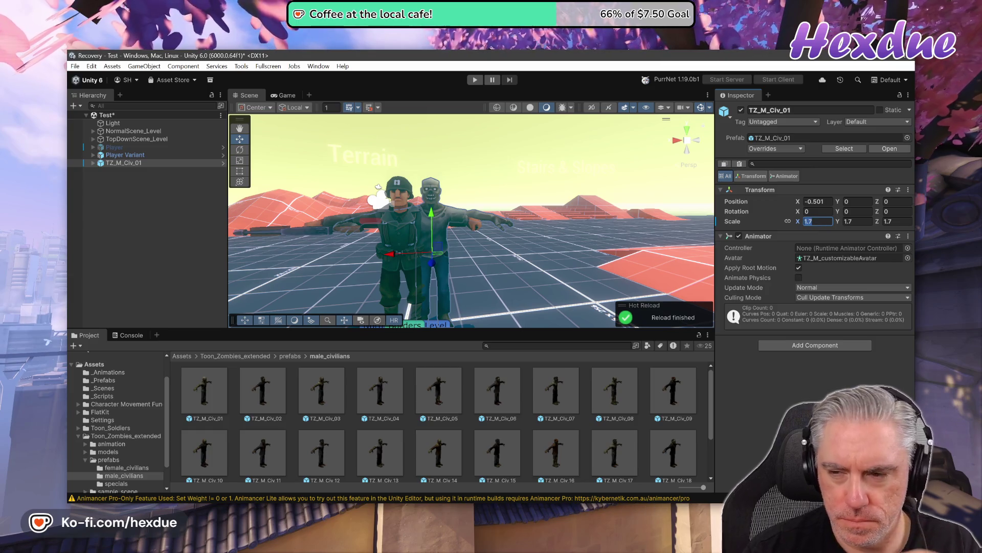
pyautogui.write('1.5')
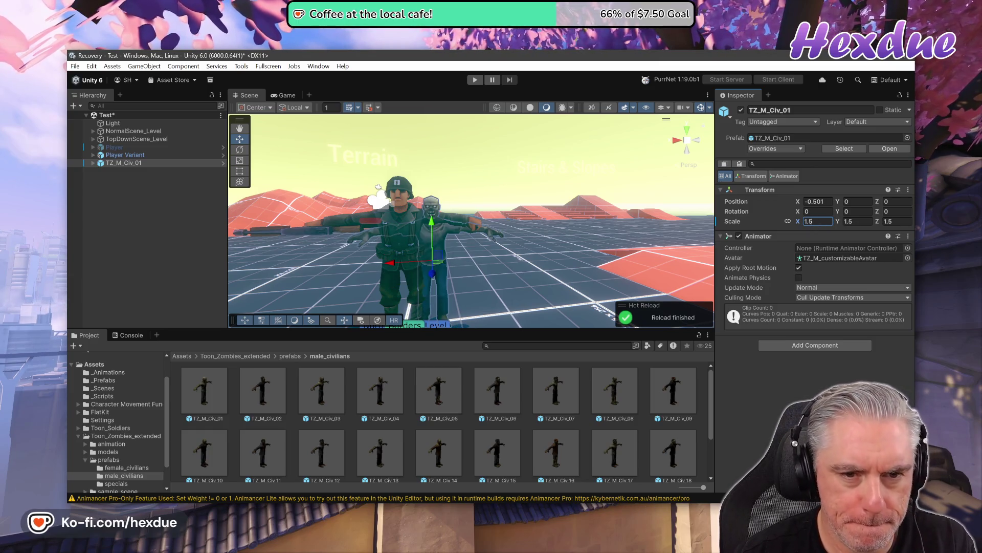
pyautogui.press('BackSpace')
pyautogui.press('BackSpace')
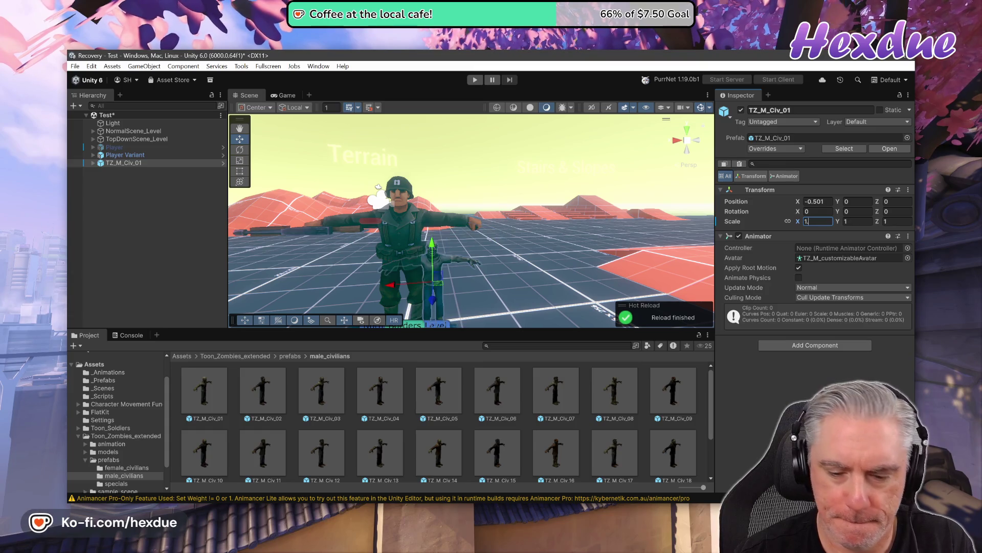
pyautogui.write('.6')
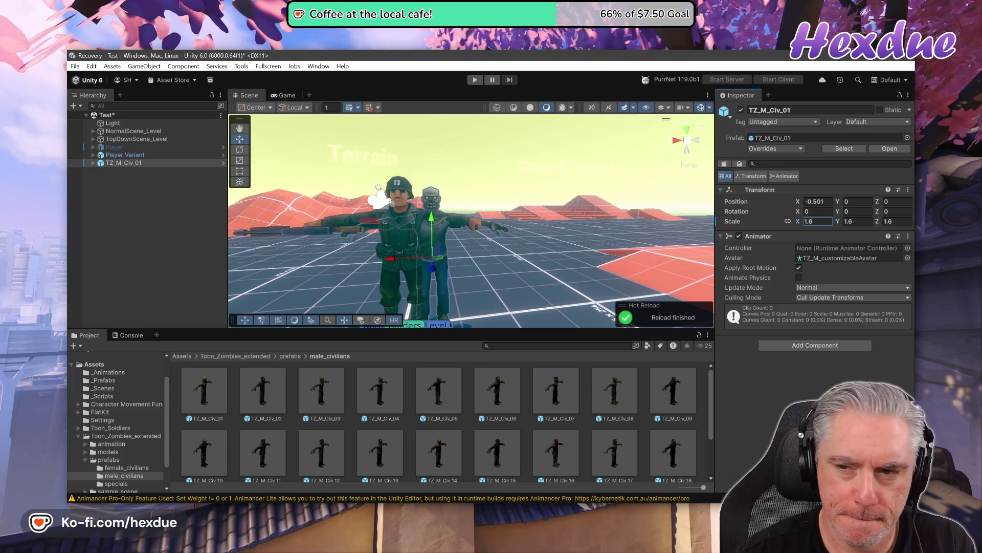
pyautogui.write('6')
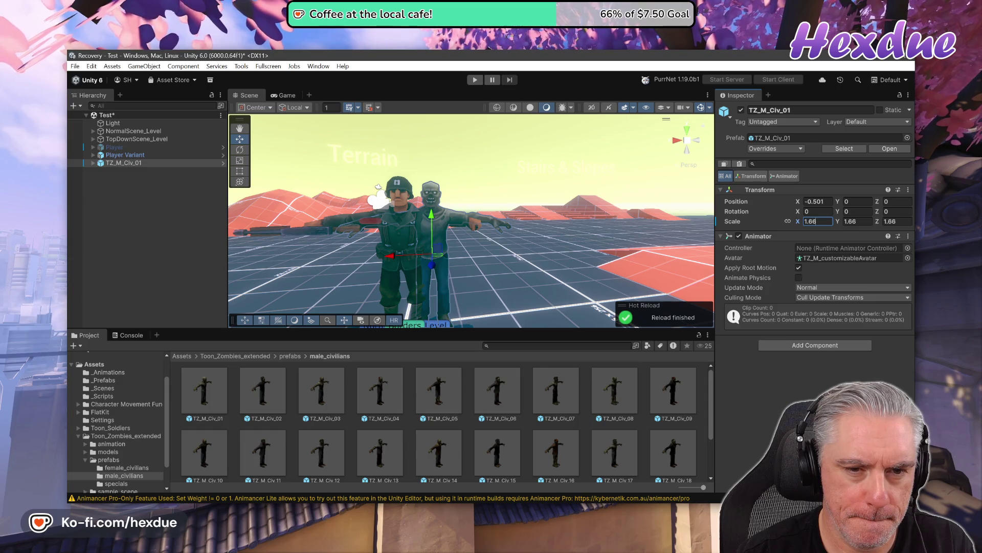
pyautogui.write('666')
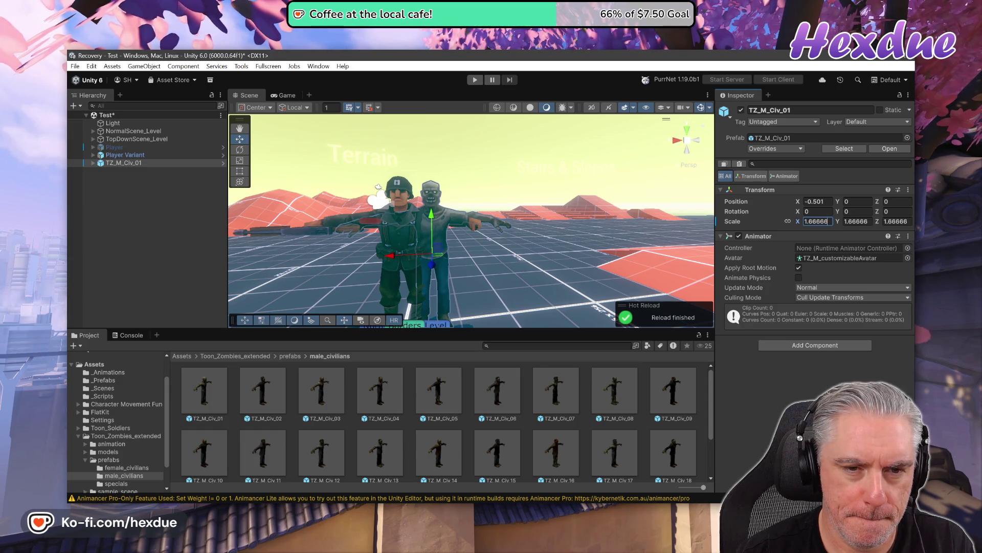
pyautogui.press('BackSpace')
pyautogui.press('BackSpace')
pyautogui.press('BackSpace')
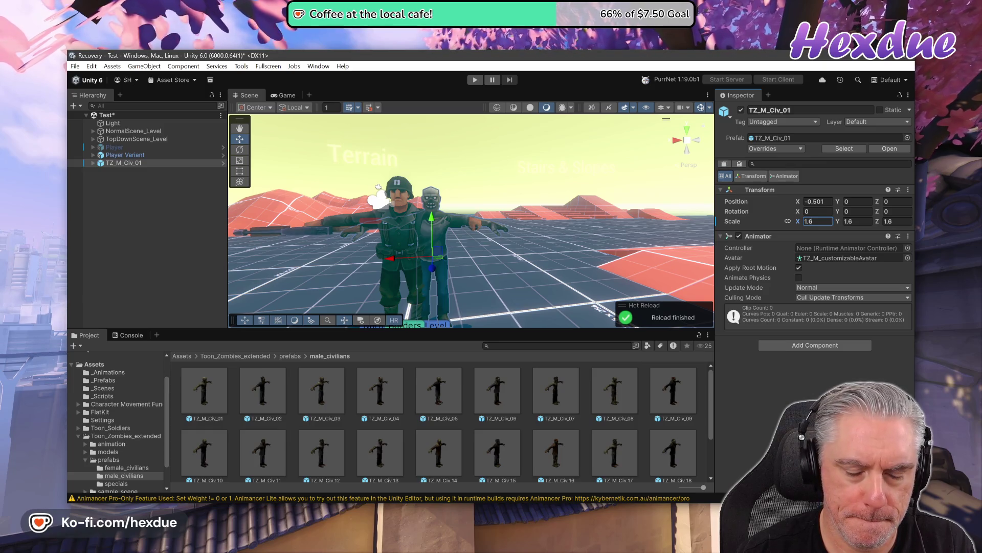
pyautogui.write('5')
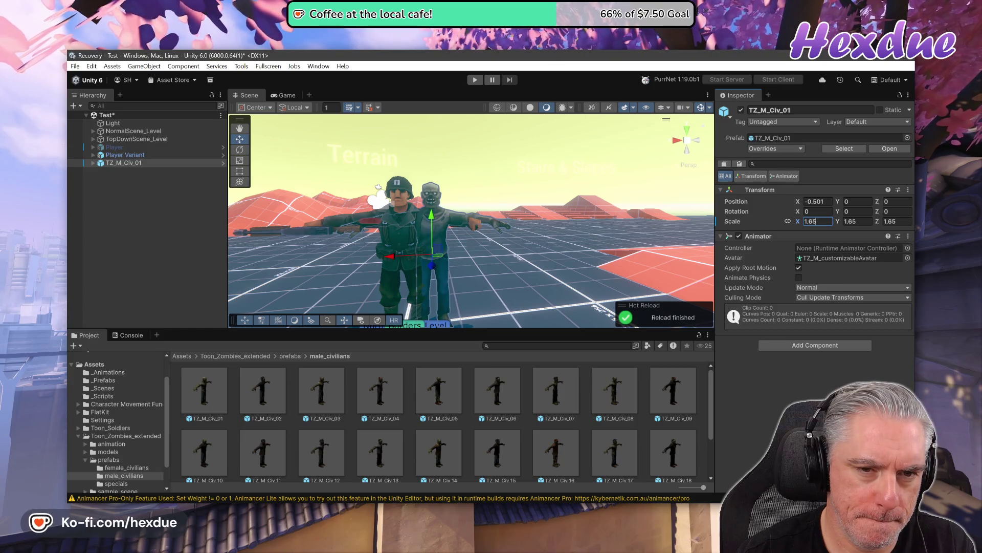
pyautogui.press('BackSpace')
pyautogui.press('BackSpace')
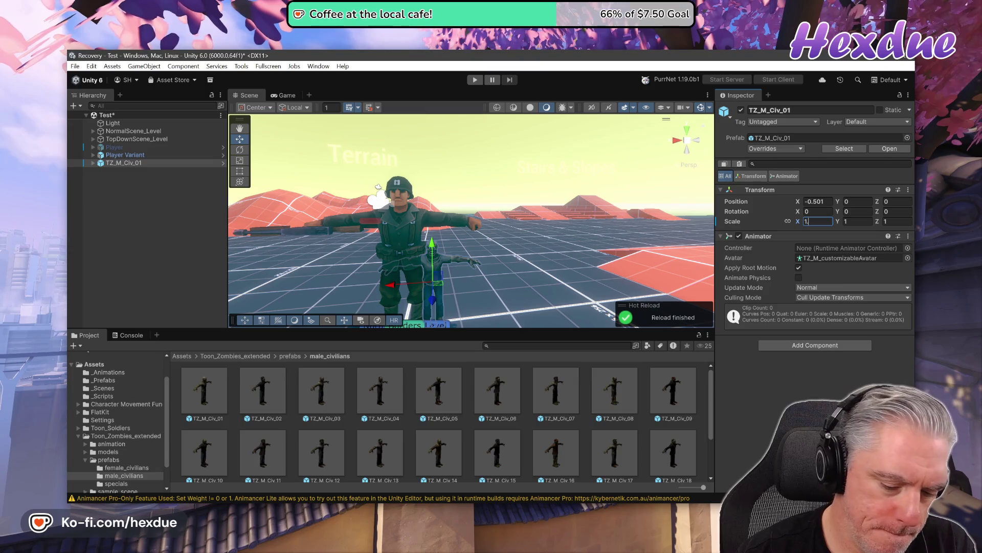
pyautogui.write('7')
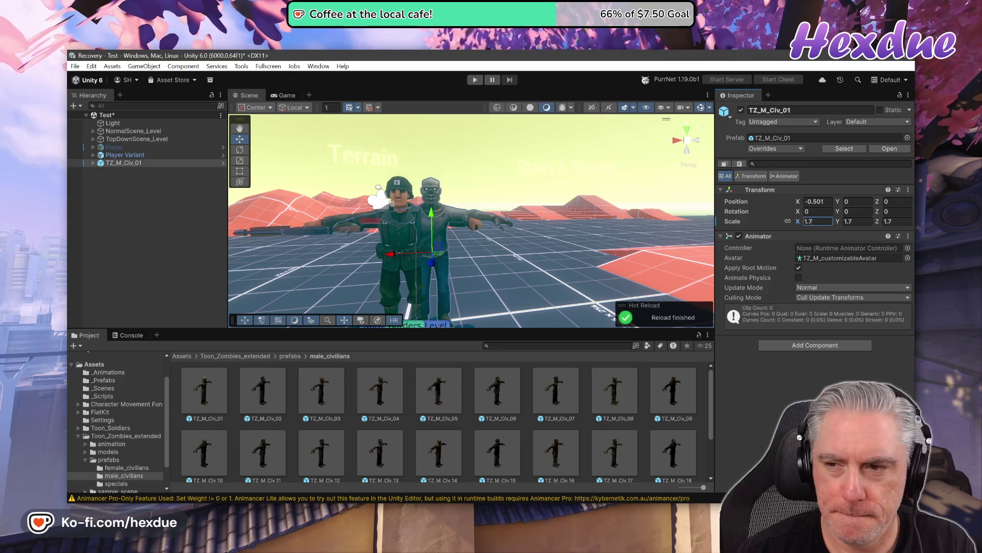
pyautogui.press('BackSpace')
pyautogui.write('6')
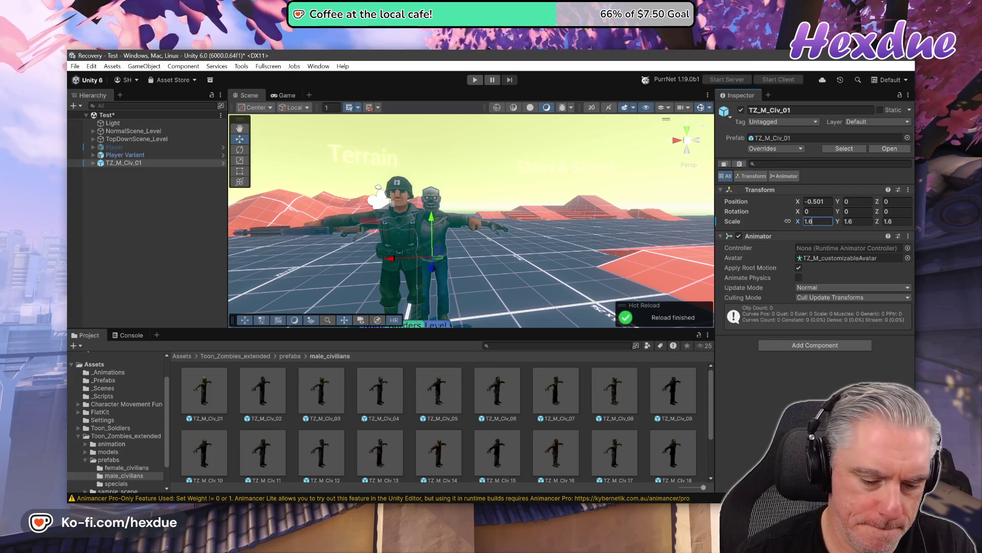
pyautogui.write('7')
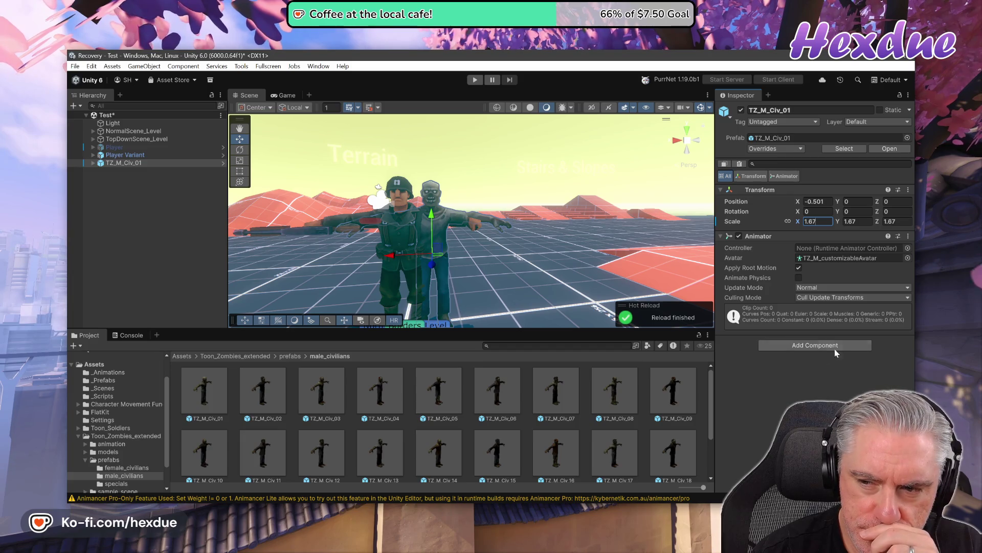
pyautogui.click(907, 248)
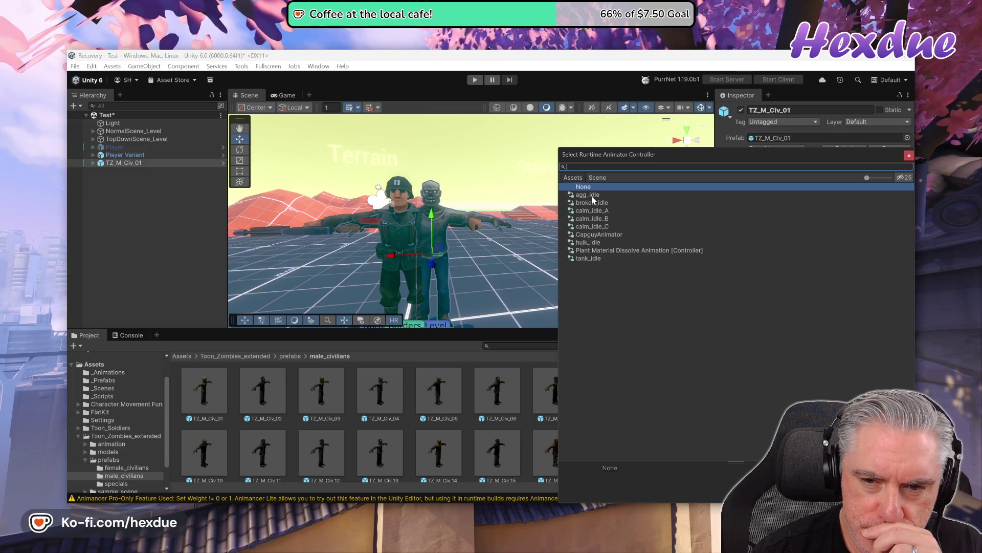
# - Assign the agg_idle controller to the zombie's Animator
pyautogui.click(593, 197)
pyautogui.moveTo(700, 159)
pyautogui.mouseDown()
pyautogui.moveTo(285, 150)
pyautogui.moveTo(334, 166)
pyautogui.moveTo(407, 150)
pyautogui.moveTo(218, 159)
pyautogui.moveTo(508, 198)
pyautogui.moveTo(725, 177)
pyautogui.mouseUp()
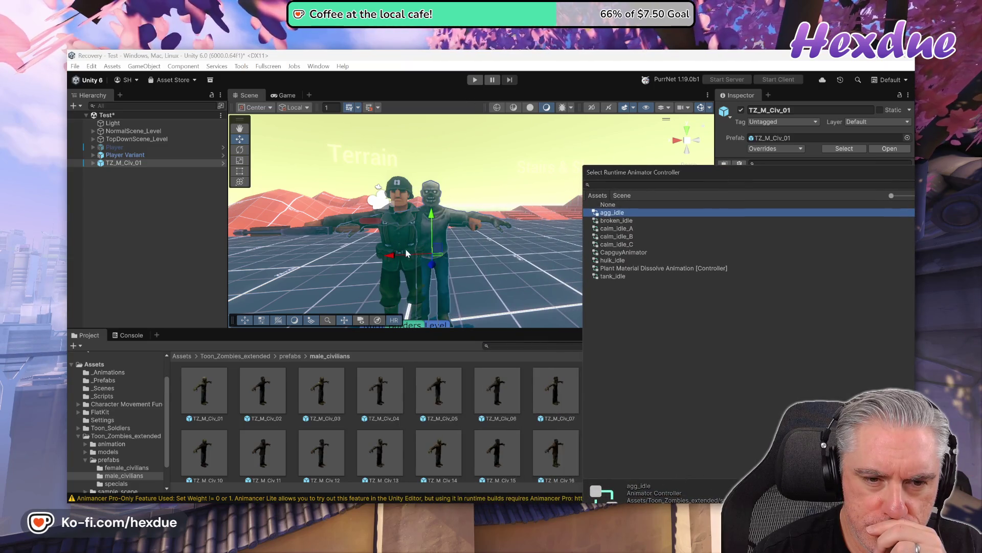
pyautogui.click(434, 268)
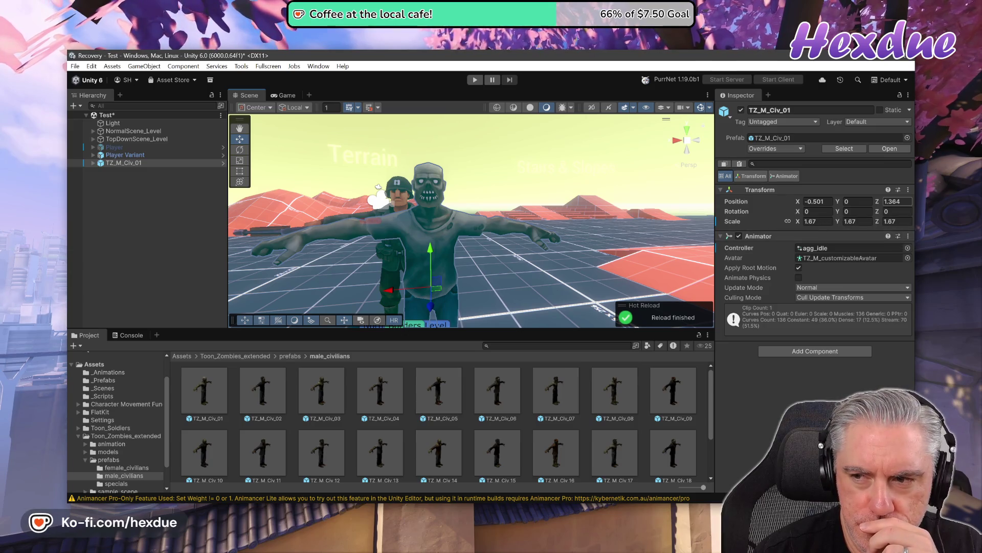
pyautogui.click(908, 190)
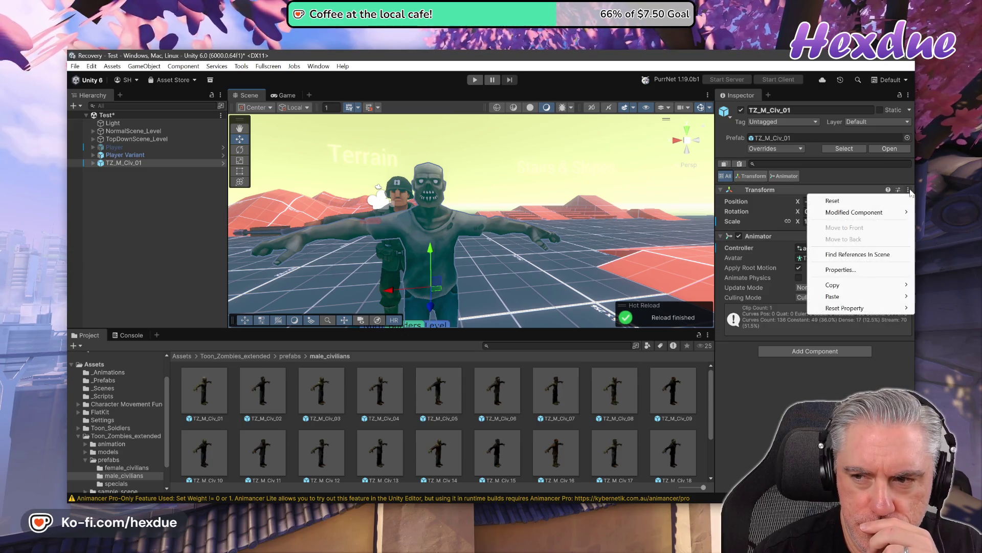
# - Reset the zombie's Transform, then set scale 1.67, position Z 5 and rotation Y 180
pyautogui.click(879, 202)
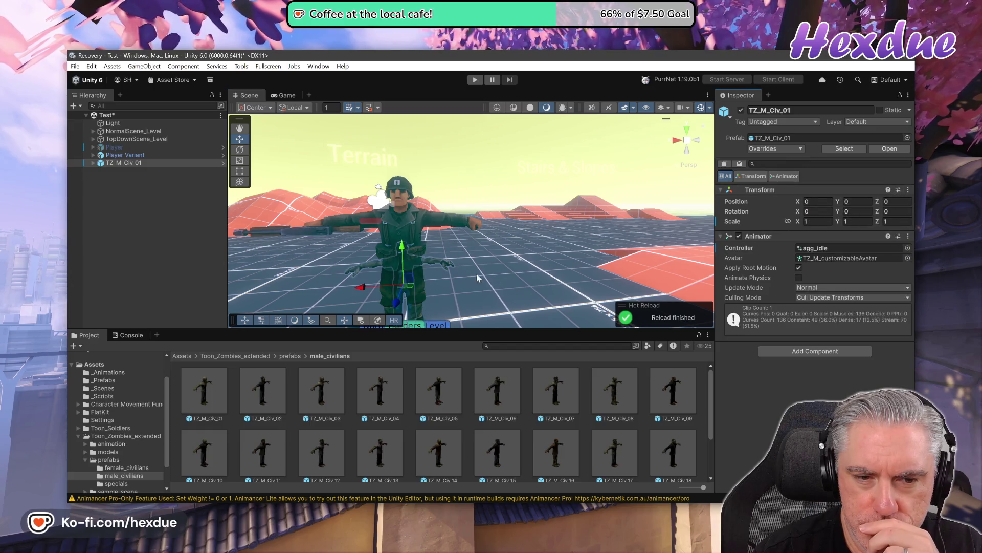
pyautogui.moveTo(481, 269); pyautogui.dragTo(496, 257)
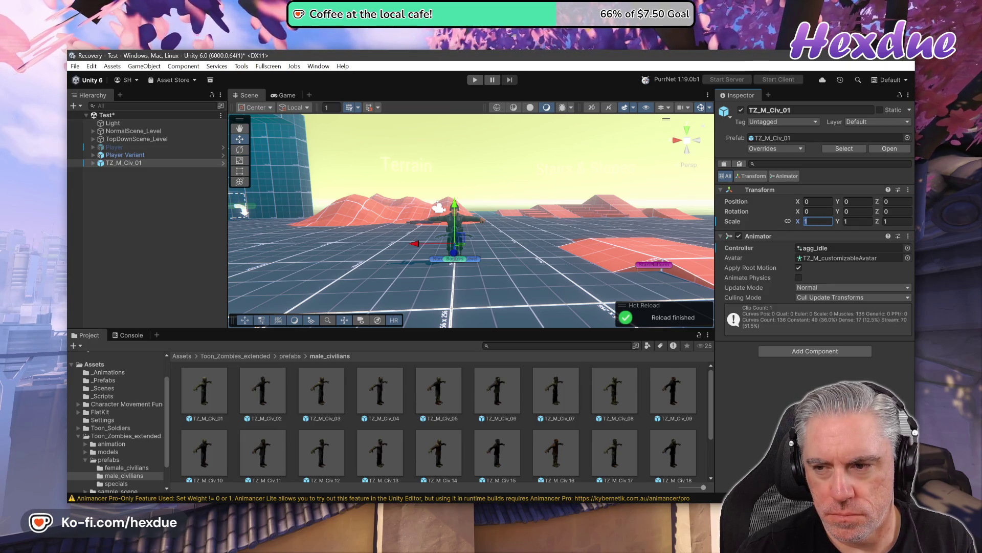
pyautogui.write('.67')
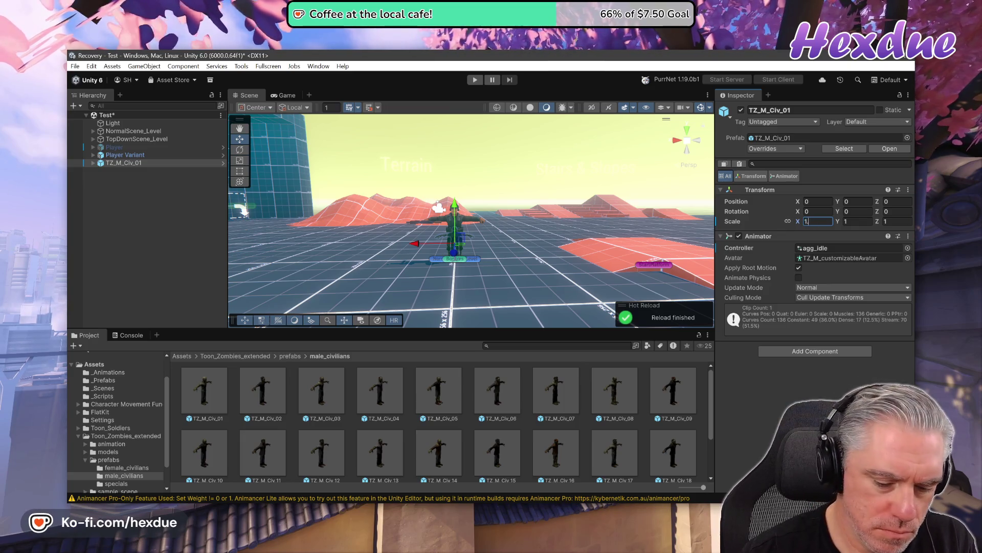
pyautogui.press('Return')
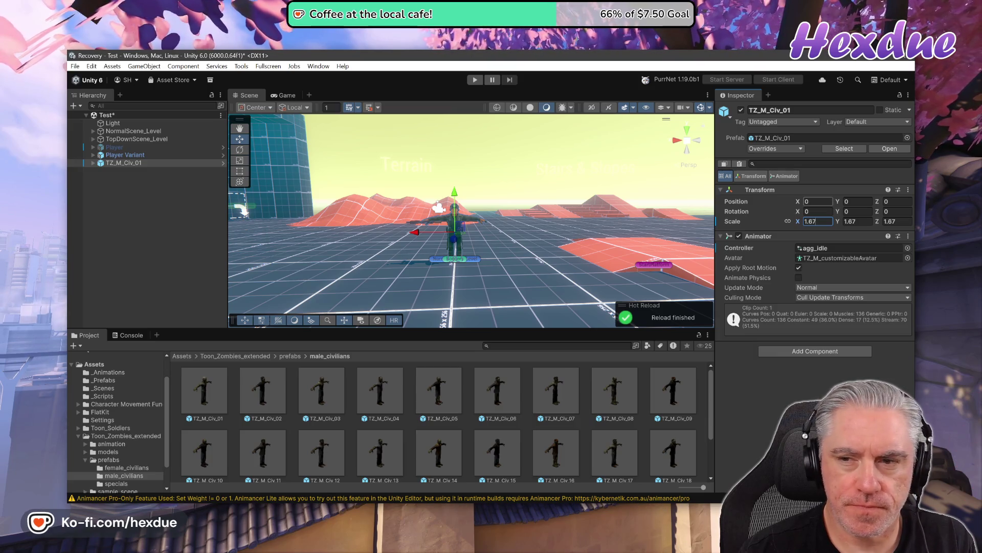
pyautogui.write('1')
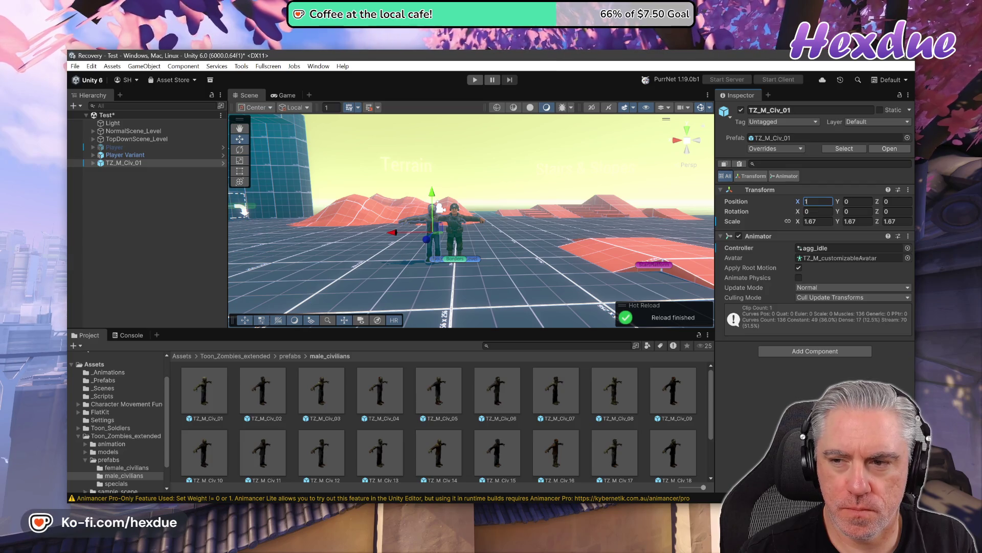
pyautogui.press('BackSpace')
pyautogui.write('0')
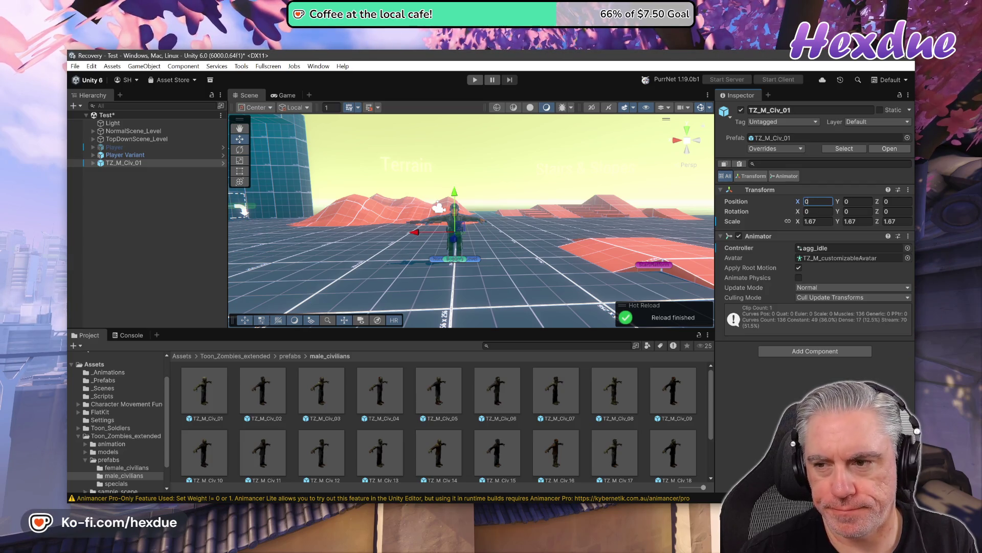
pyautogui.click(901, 202)
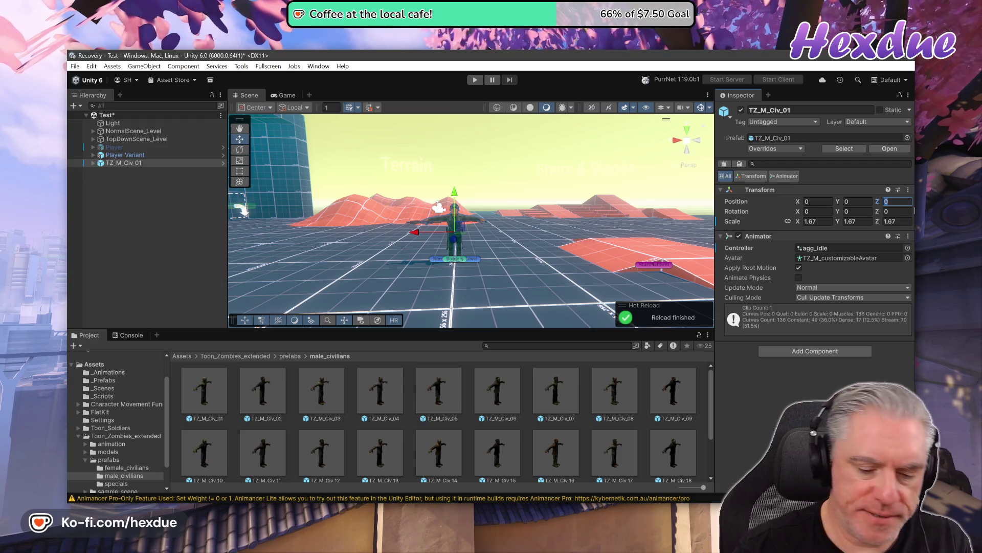
pyautogui.write('5')
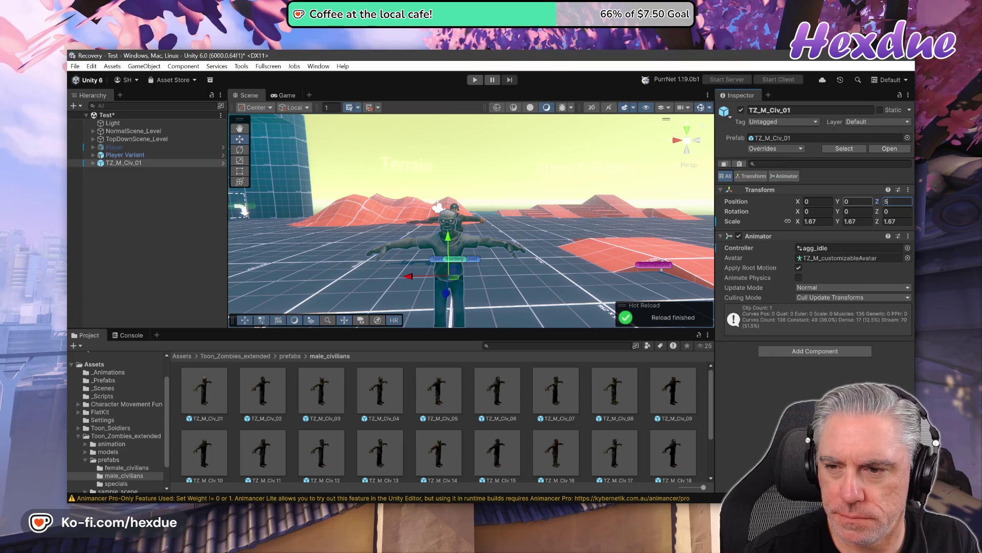
pyautogui.click(858, 211)
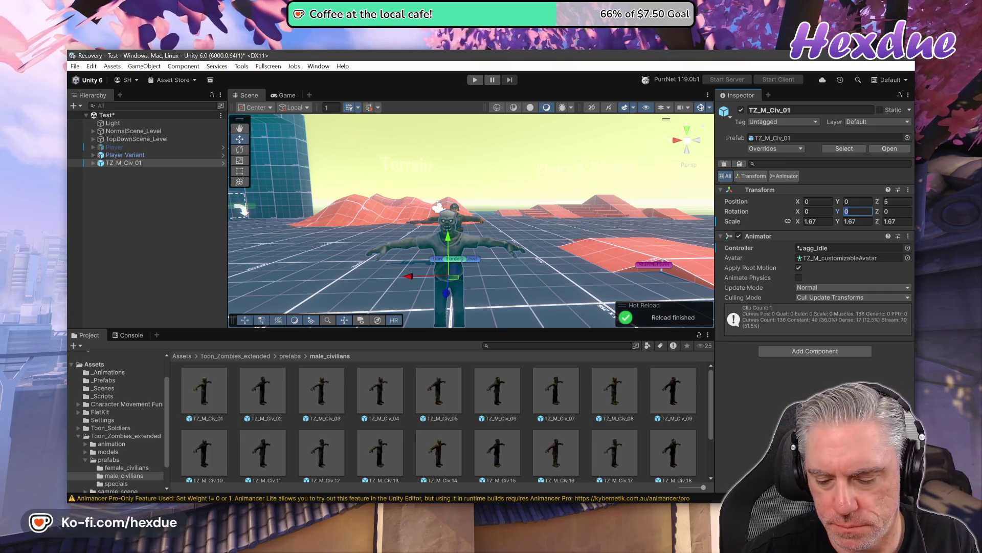
pyautogui.write('180')
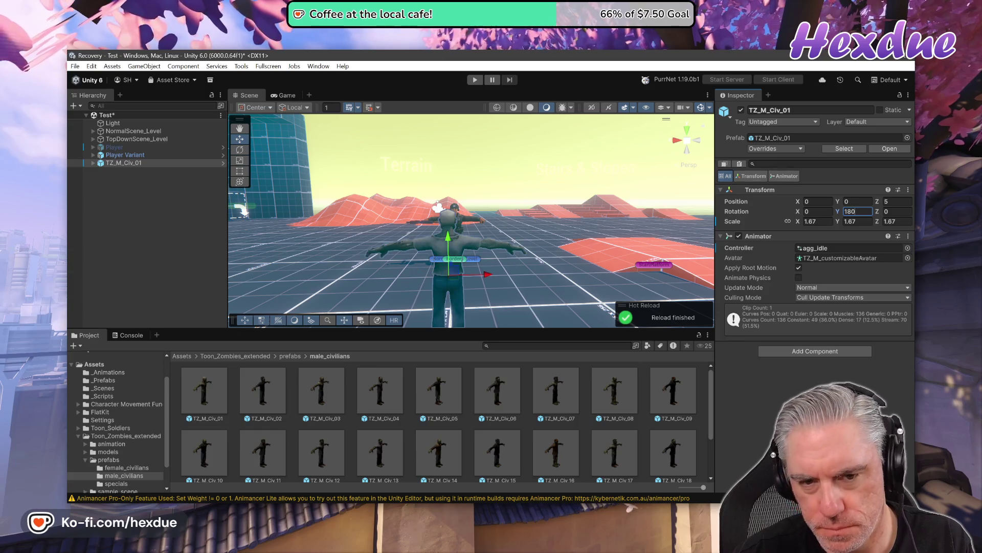
# - Play-test the scene, restart it, and restore the full editor layout around the Game view
pyautogui.click(475, 79)
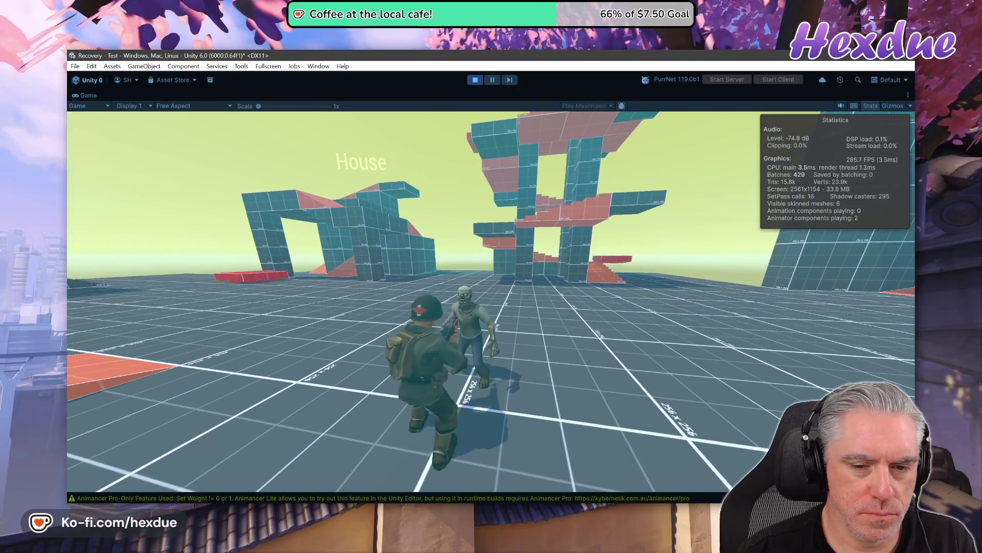
pyautogui.press('Escape')
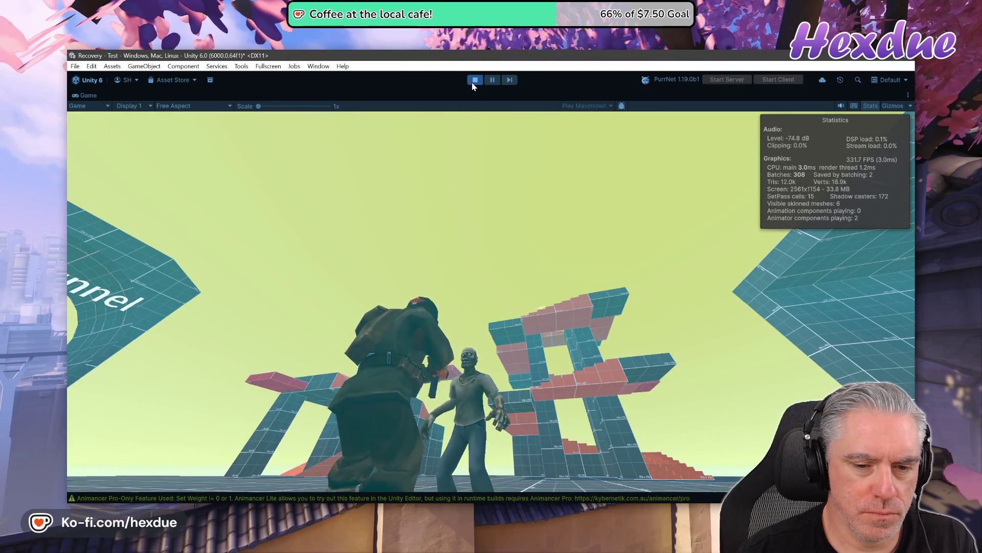
pyautogui.click(473, 83)
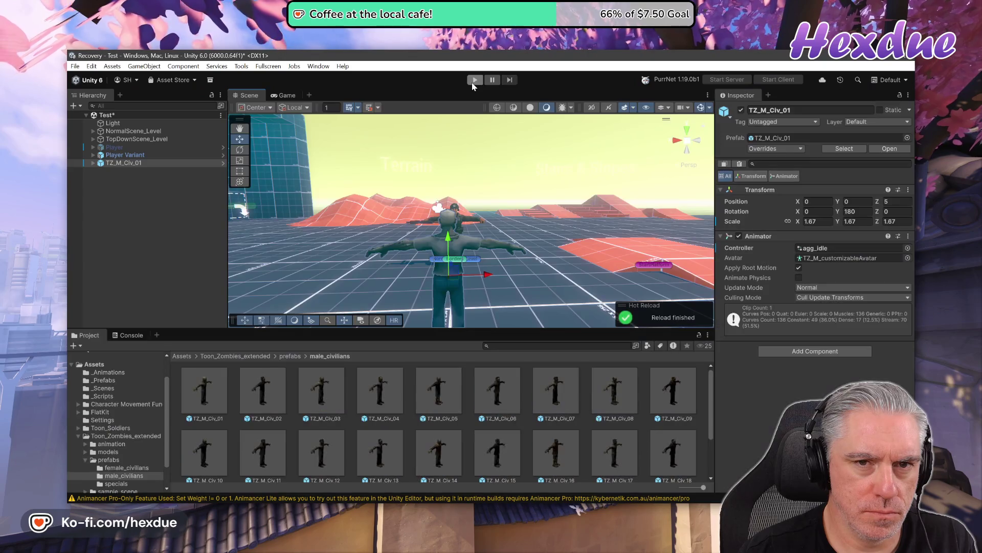
pyautogui.click(474, 81)
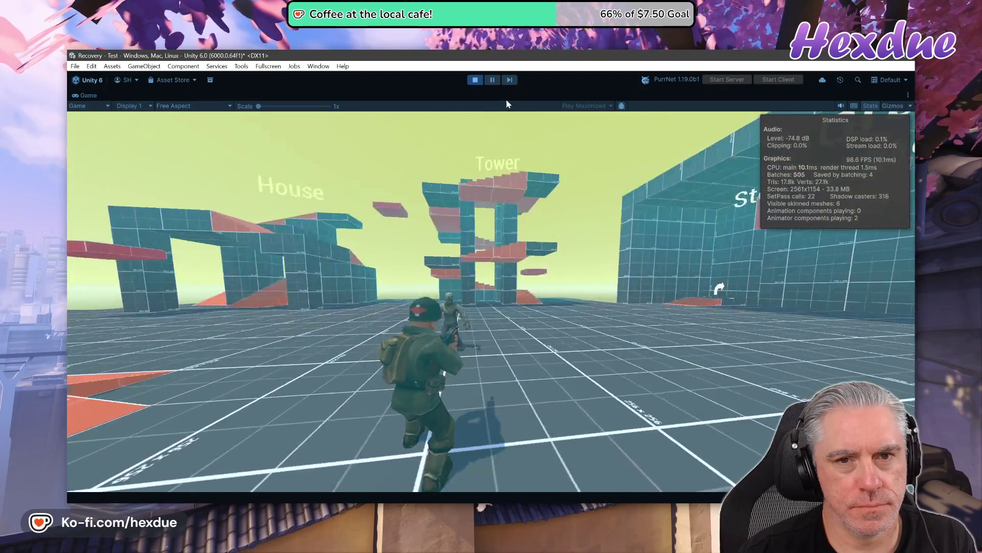
pyautogui.doubleClick(90, 95)
pyautogui.click(251, 96)
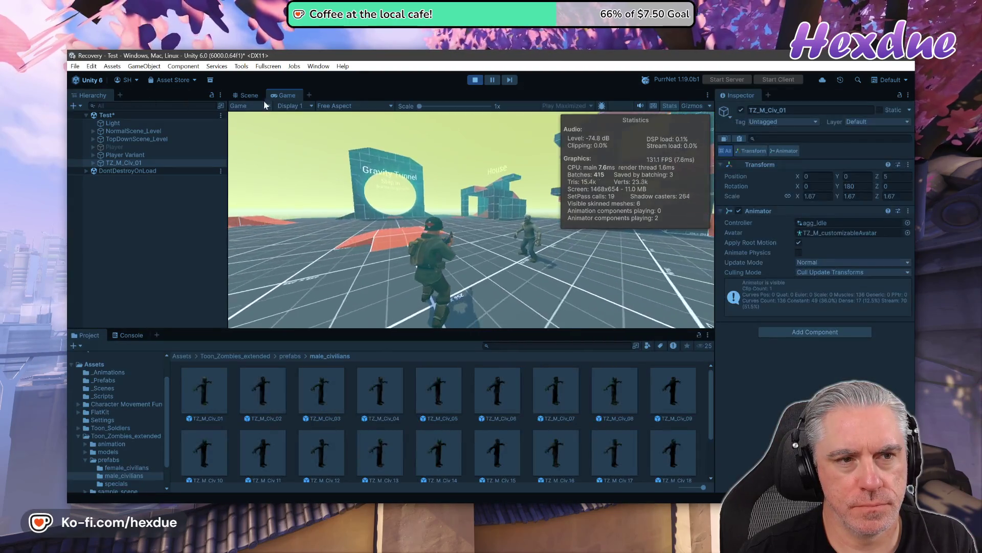
# - Frame the zombie and preview broken_idle, calm_idle_A/B/C, hulk_idle and tank_idle controllers
pyautogui.press('f')
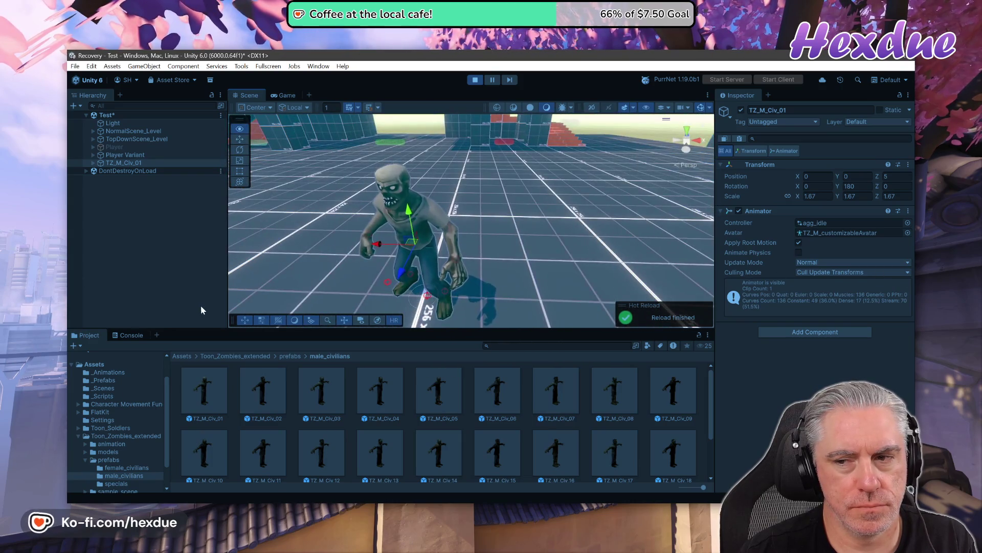
pyautogui.moveTo(420, 287); pyautogui.dragTo(460, 287)
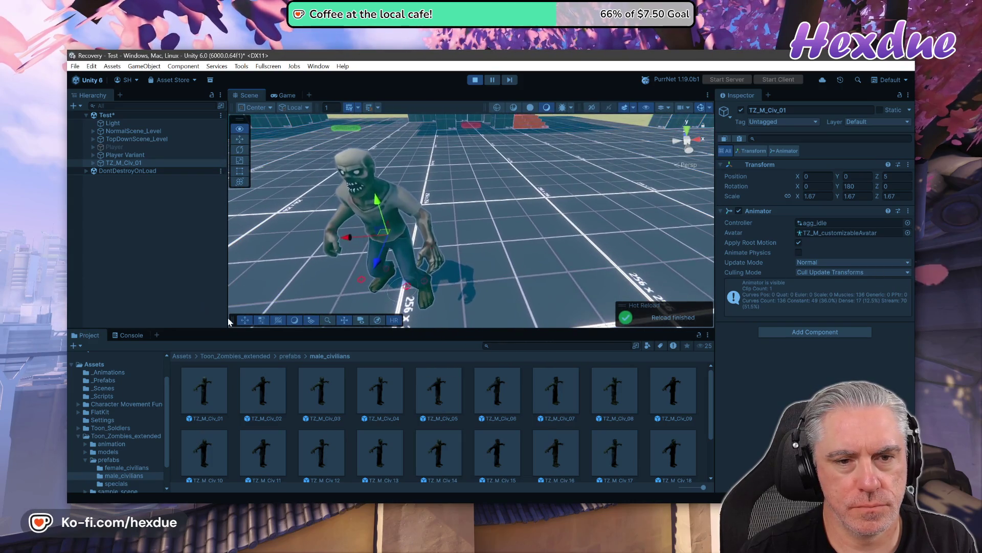
pyautogui.moveTo(460, 215)
pyautogui.mouseDown()
pyautogui.moveTo(466, 156)
pyautogui.moveTo(469, 185)
pyautogui.mouseUp()
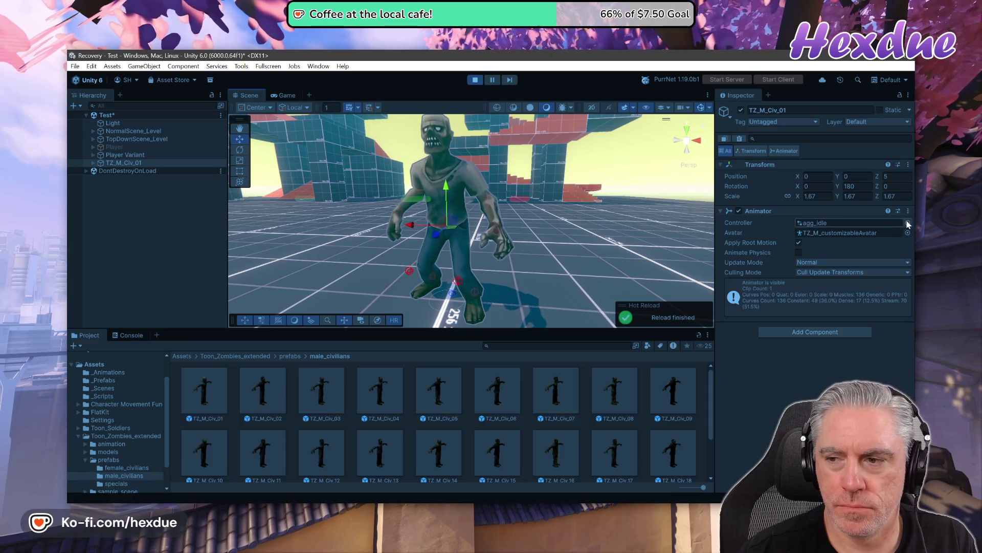
pyautogui.click(908, 223)
pyautogui.click(597, 204)
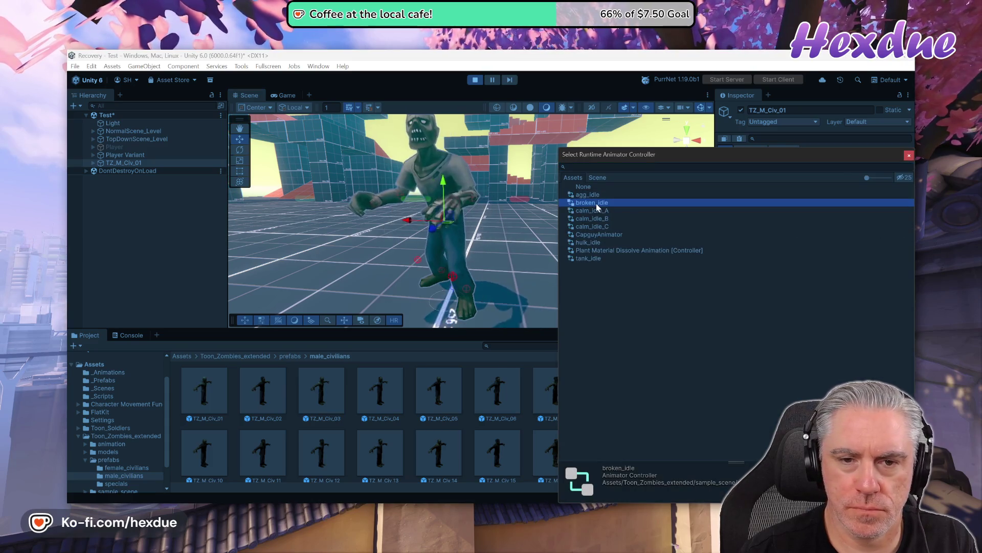
pyautogui.click(600, 211)
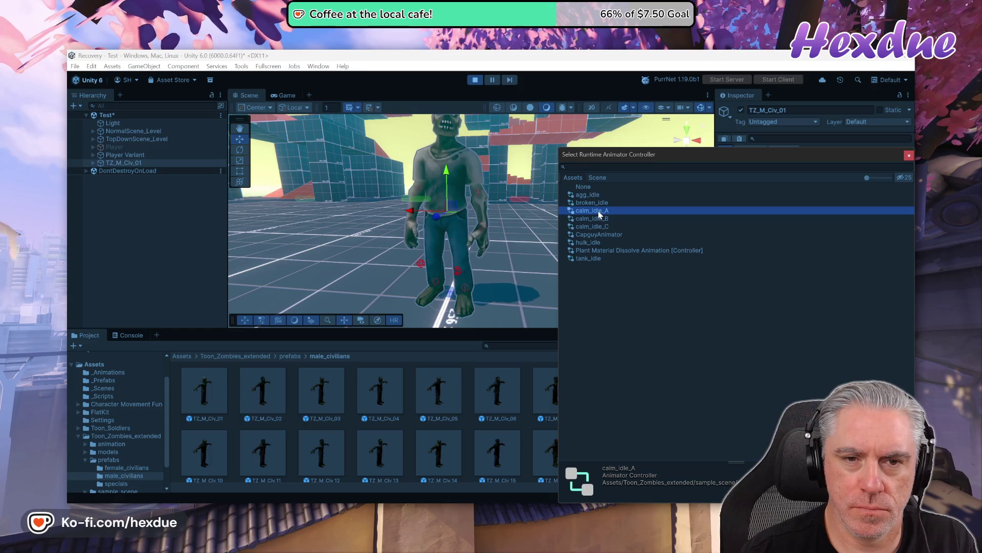
pyautogui.click(597, 219)
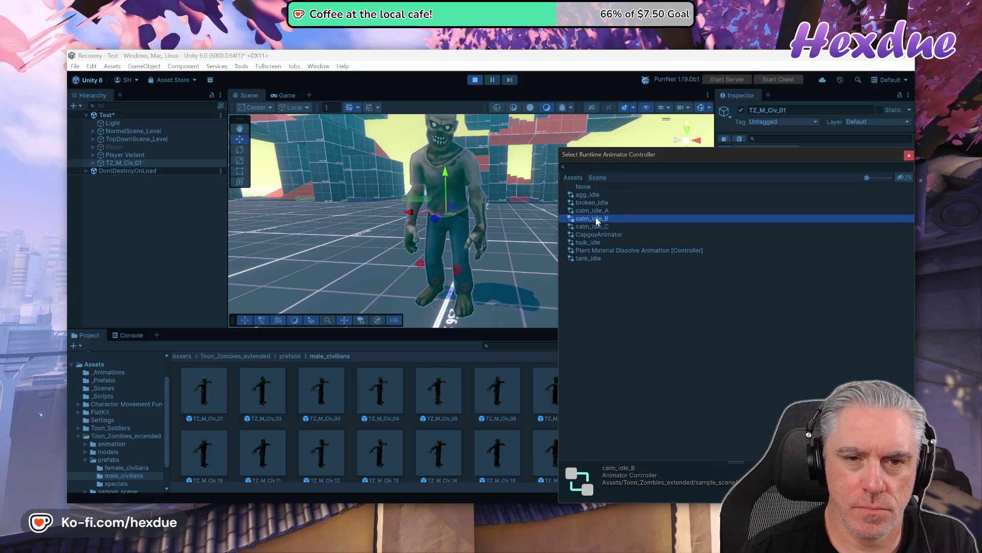
pyautogui.click(601, 228)
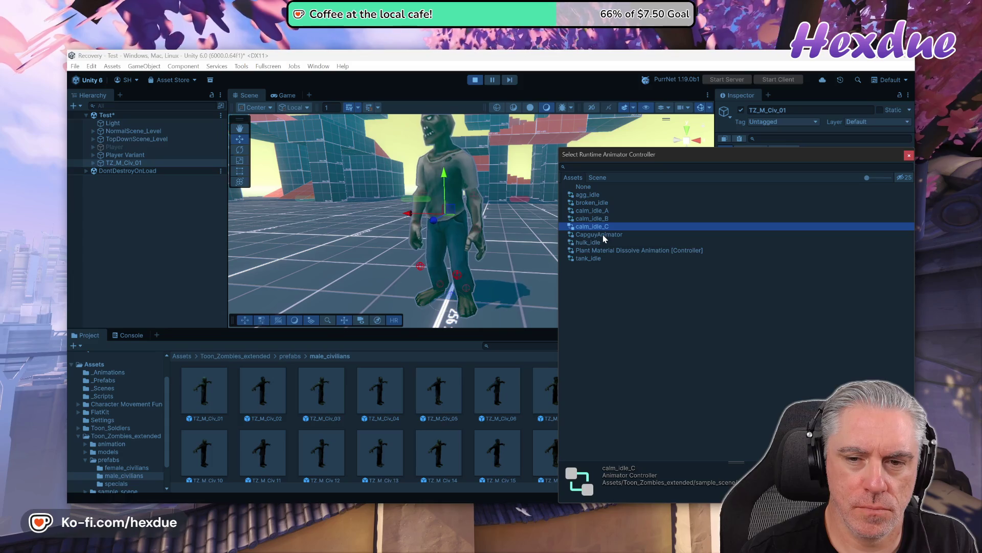
pyautogui.click(591, 243)
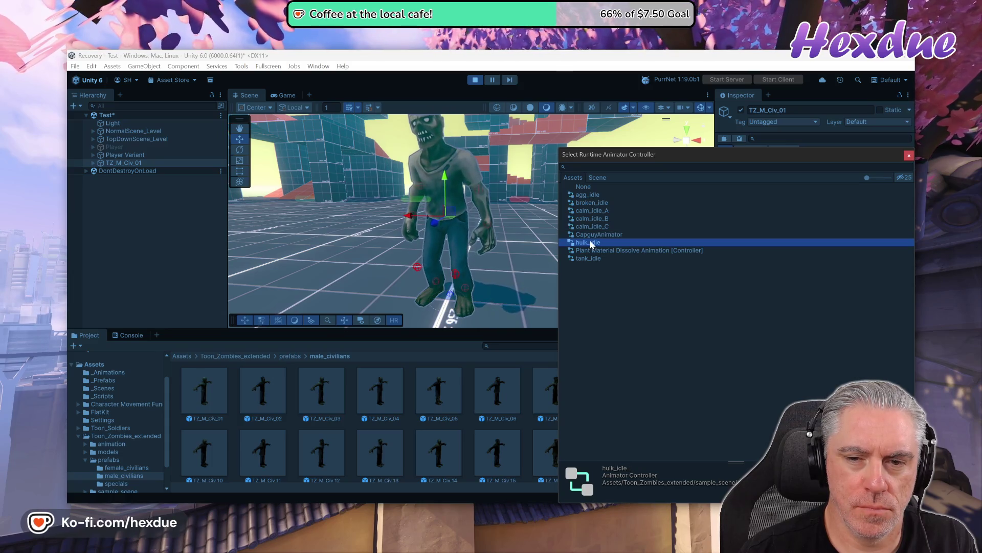
pyautogui.click(595, 259)
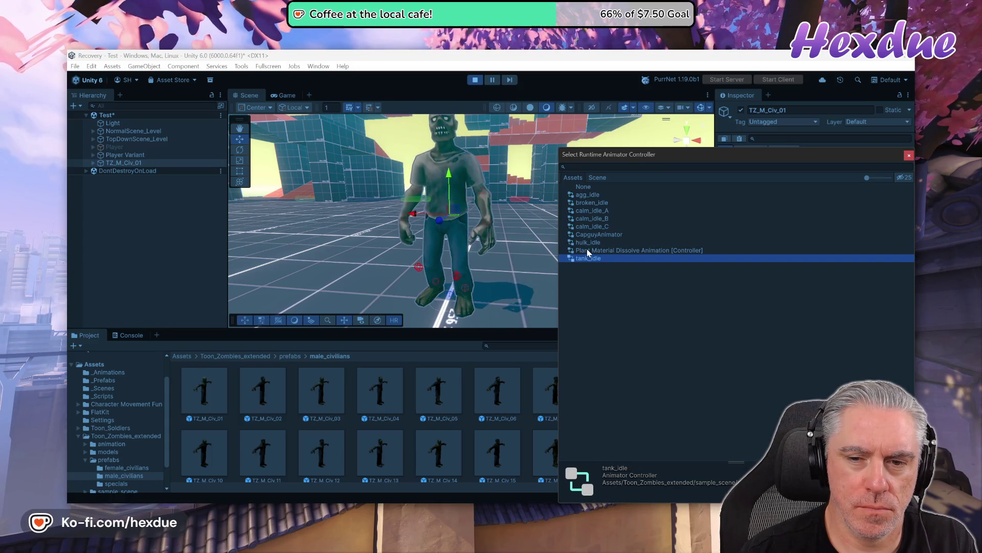
# - Compare the remaining controllers against agg_idle and broken_idle, then assign calm_idle_A
pyautogui.click(587, 252)
pyautogui.click(586, 234)
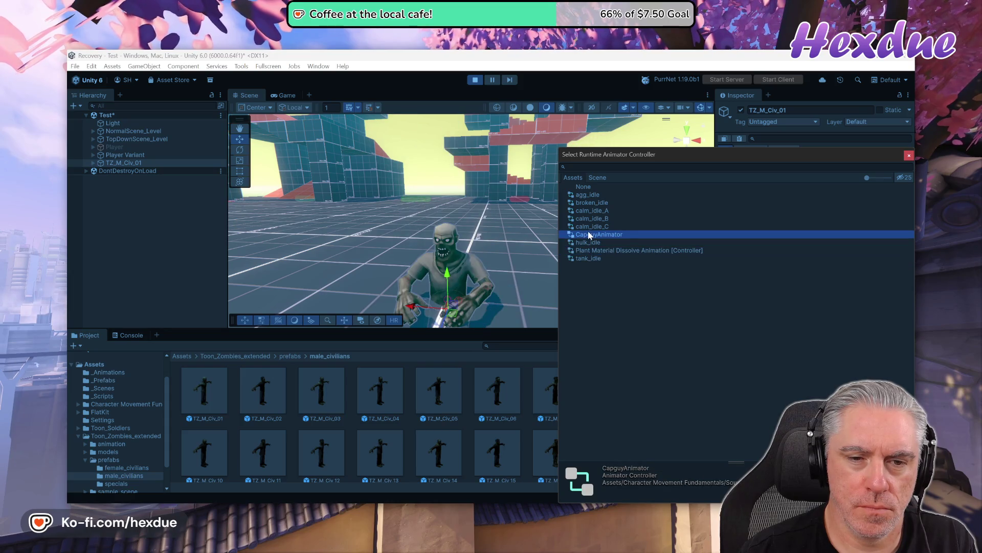
pyautogui.click(587, 227)
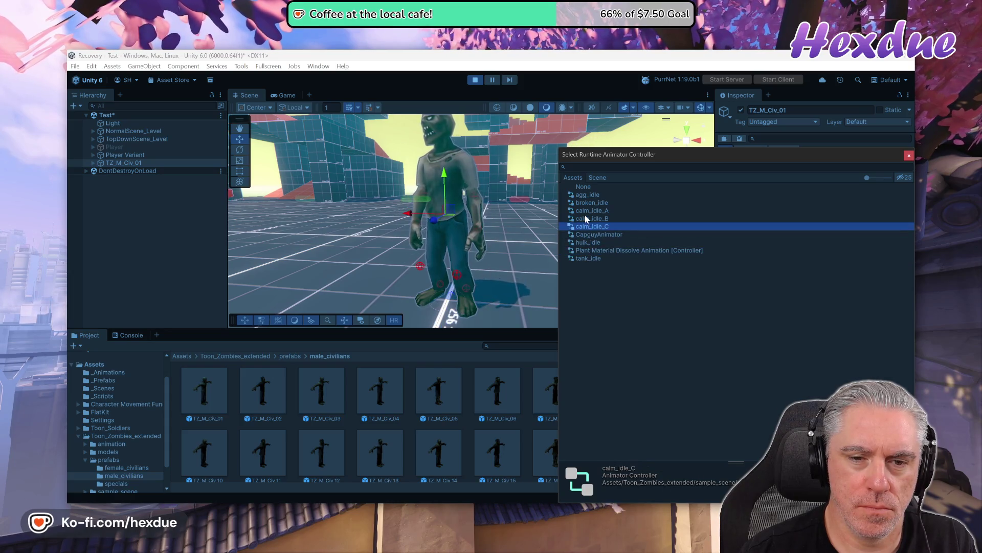
pyautogui.click(587, 219)
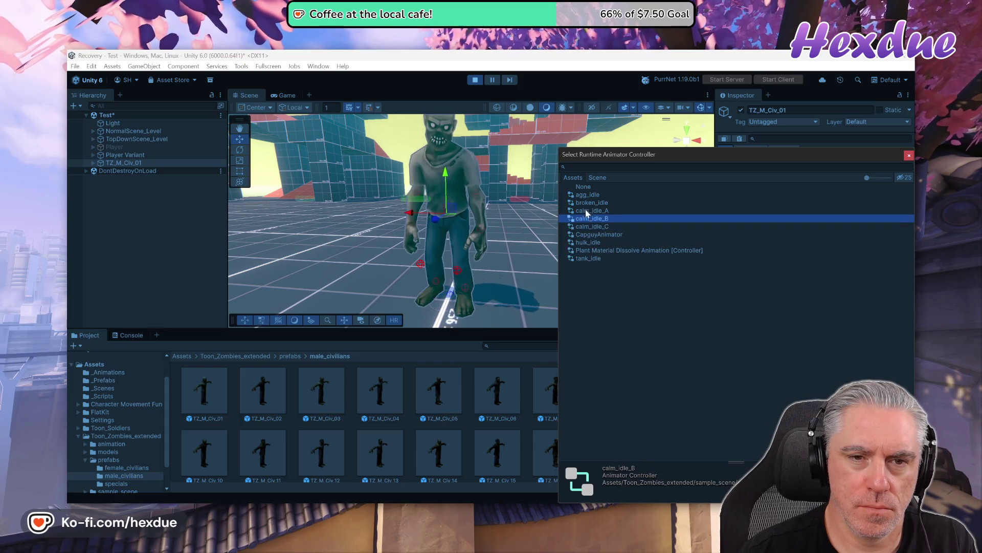
pyautogui.click(588, 211)
pyautogui.click(589, 203)
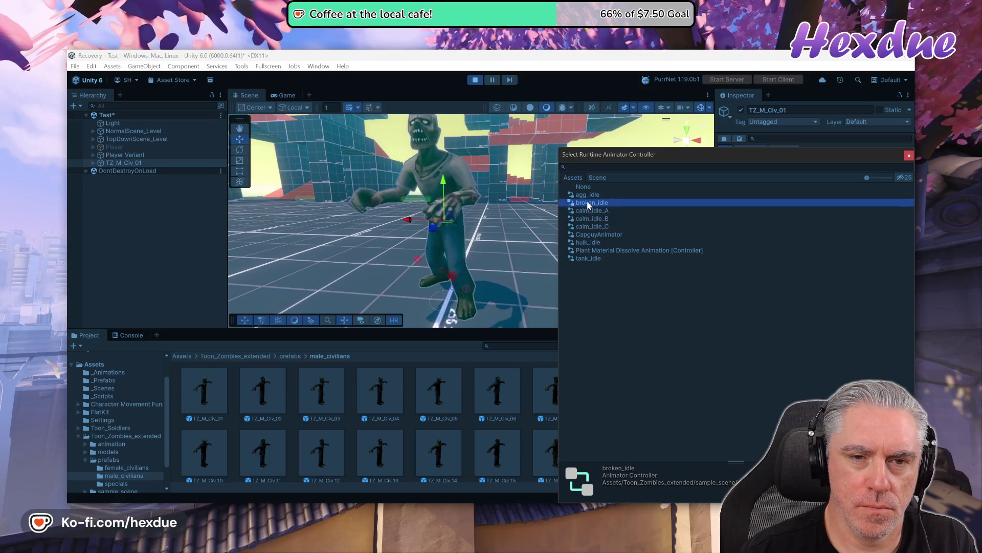
pyautogui.click(587, 195)
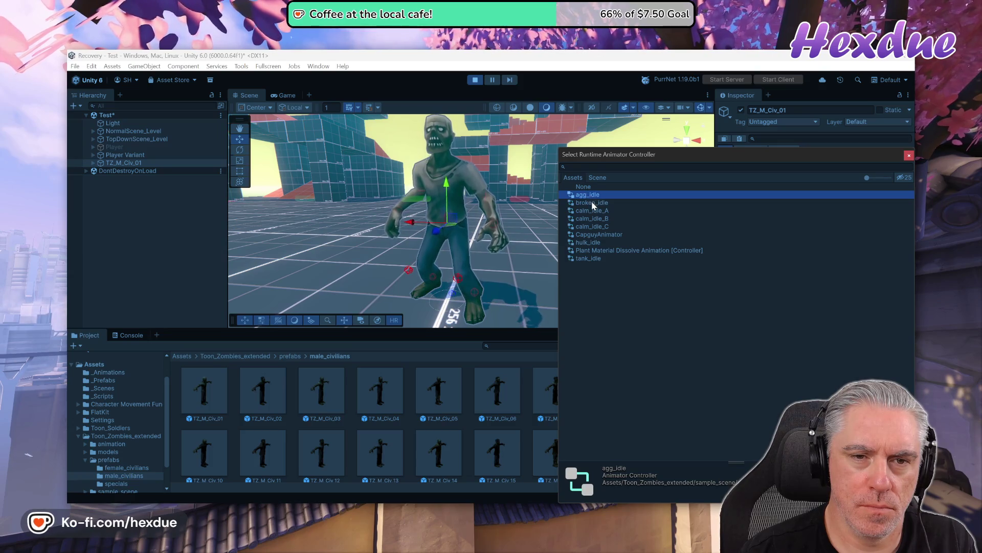
pyautogui.click(592, 202)
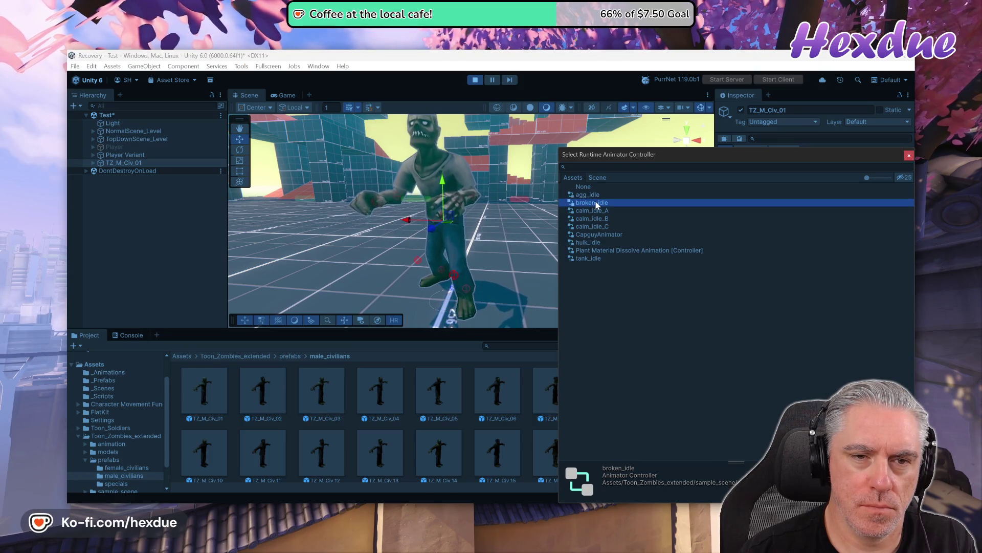
pyautogui.click(594, 196)
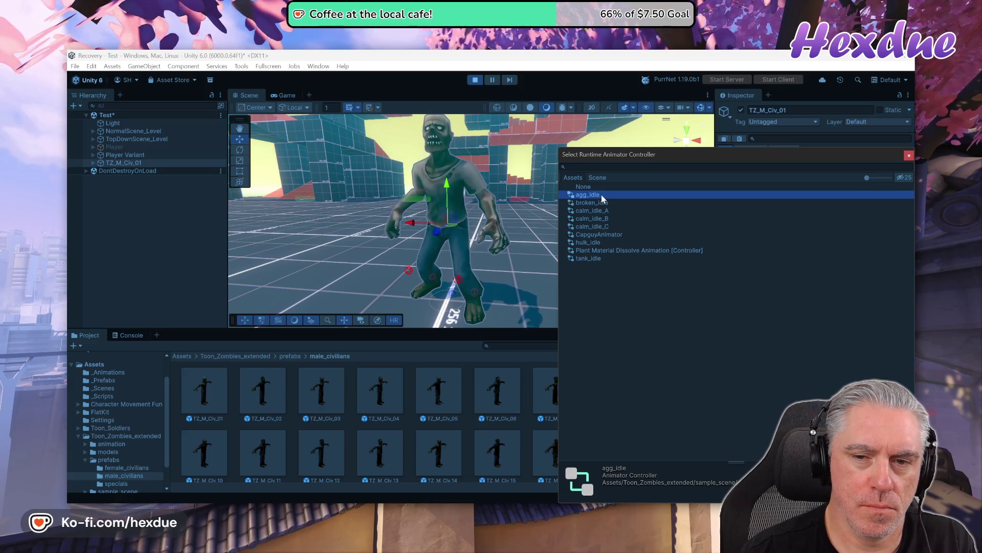
pyautogui.click(597, 209)
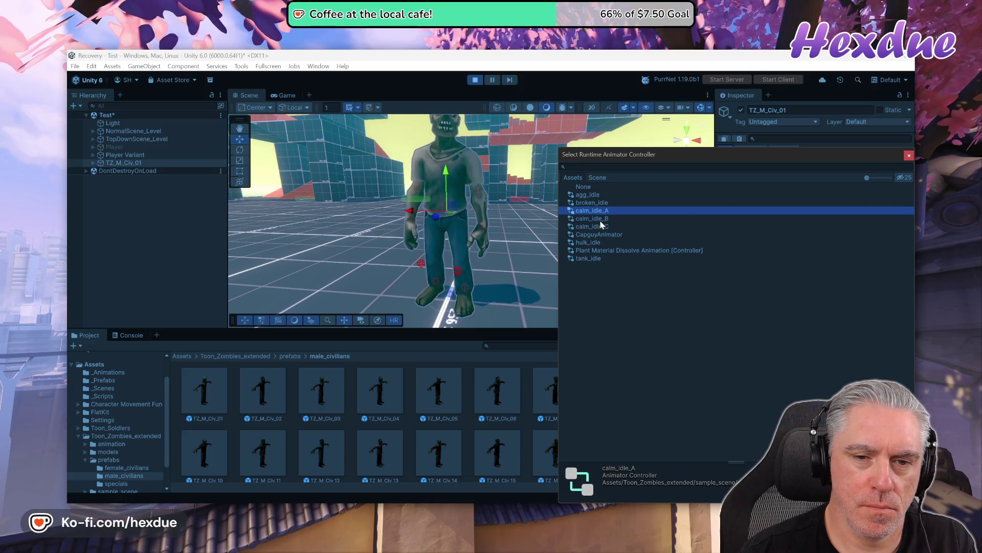
pyautogui.press('Return')
pyautogui.moveTo(588, 221)
pyautogui.mouseDown()
pyautogui.moveTo(544, 212)
pyautogui.moveTo(677, 226)
pyautogui.moveTo(467, 236)
pyautogui.moveTo(565, 243)
pyautogui.mouseUp()
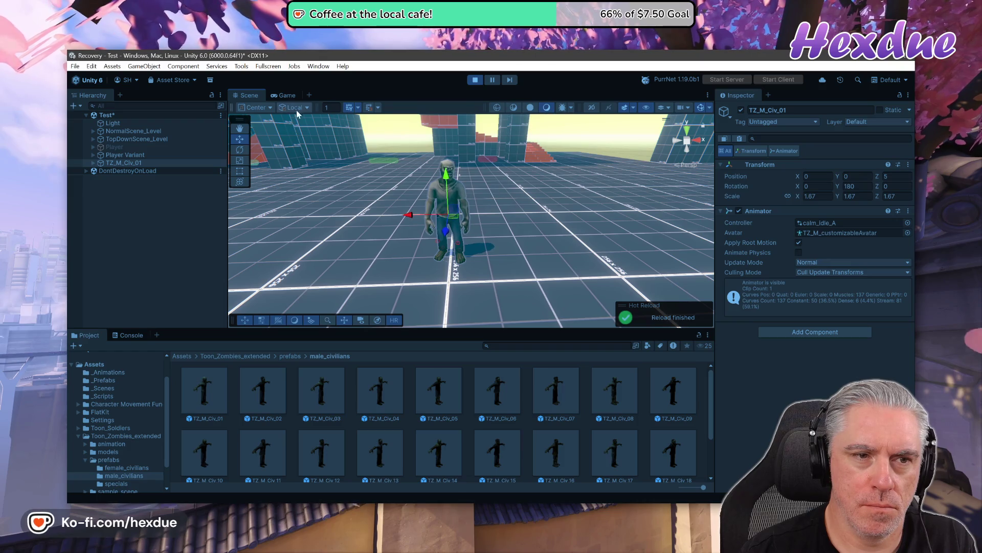
# - In the running Game view, walk the soldier forward past the idle zombie and through the level
pyautogui.click(472, 207)
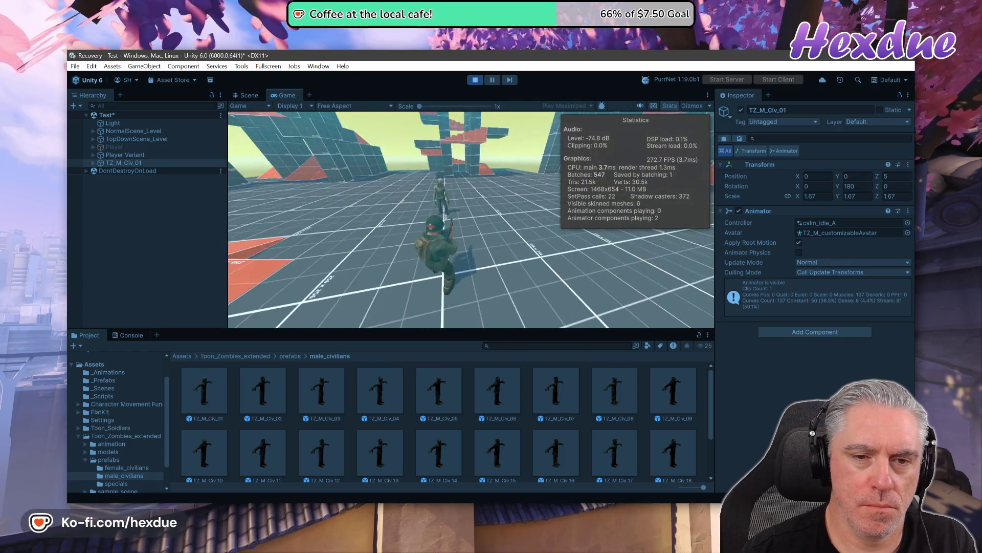
pyautogui.press('w')
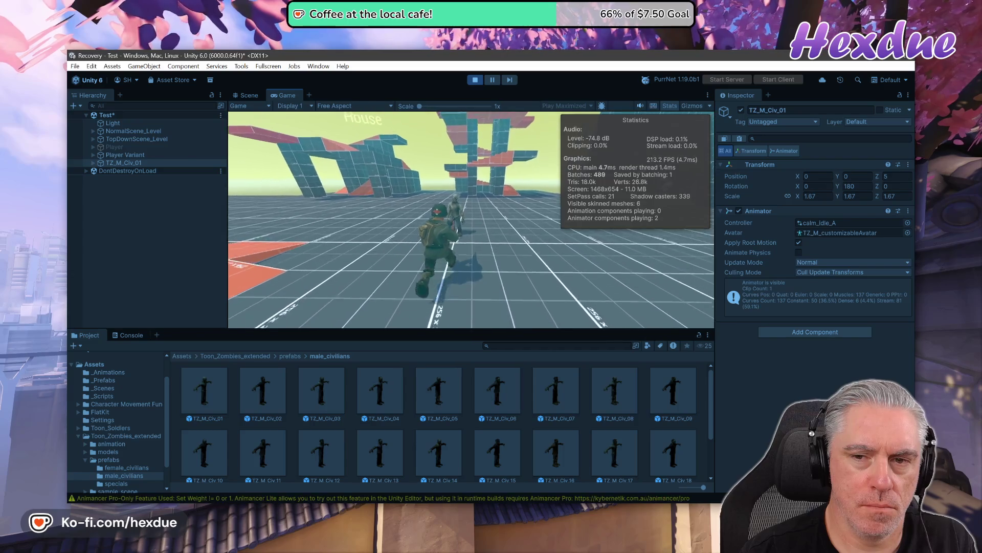
pyautogui.press('w')
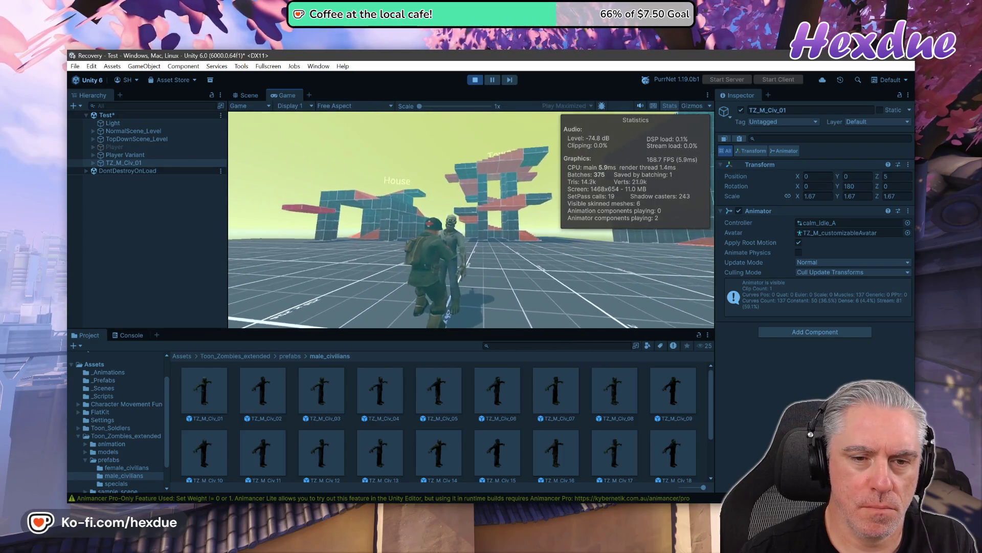
pyautogui.click(687, 236)
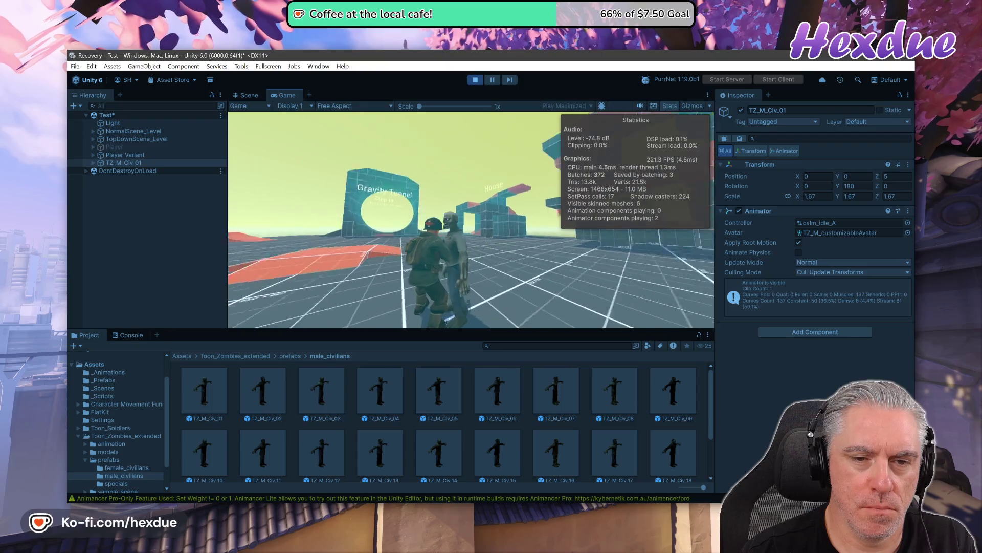
pyautogui.press('w')
pyautogui.write('1')
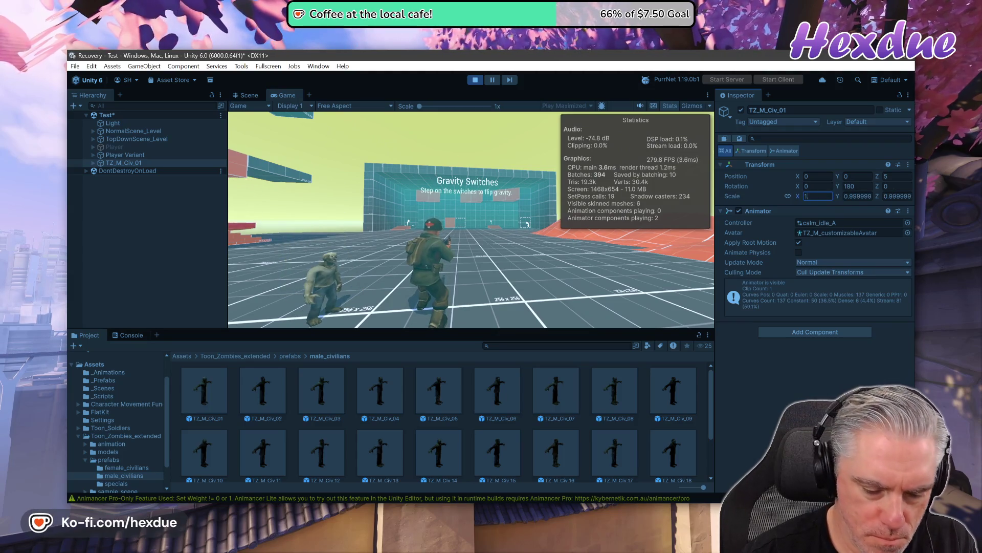
# - Try zombie scales of 1.6 and then 1.5, comparing each against the soldier in the game
pyautogui.write('.6')
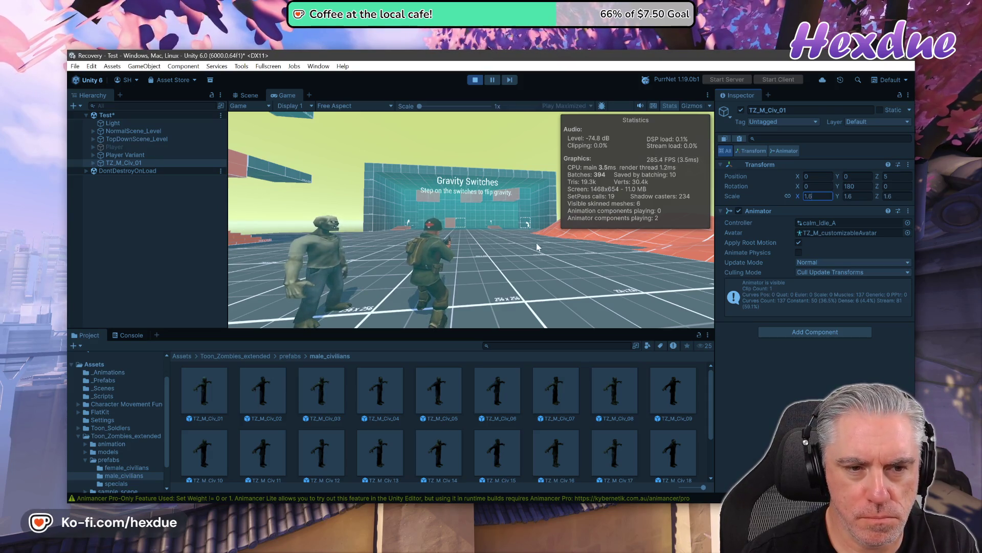
pyautogui.press('BackSpace')
pyautogui.write('5')
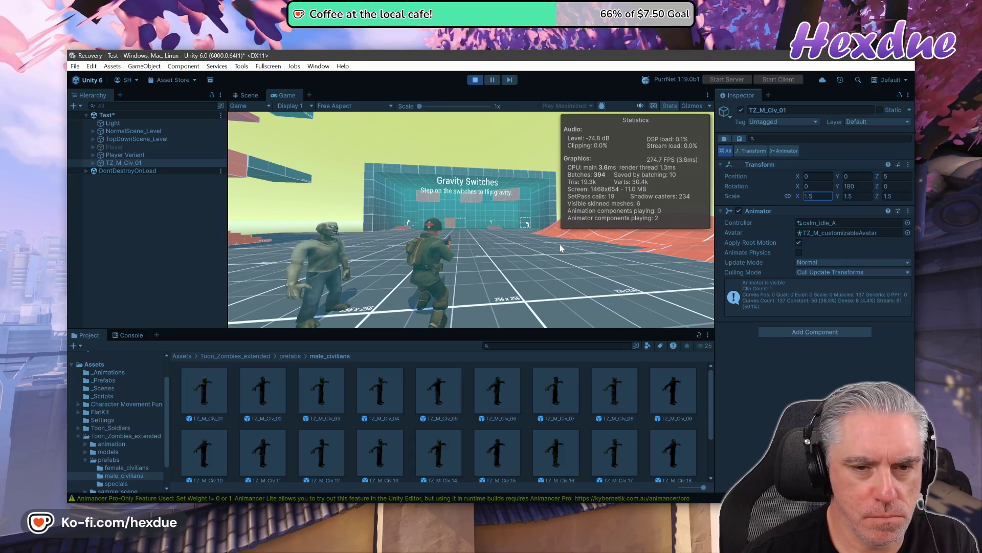
pyautogui.click(523, 253)
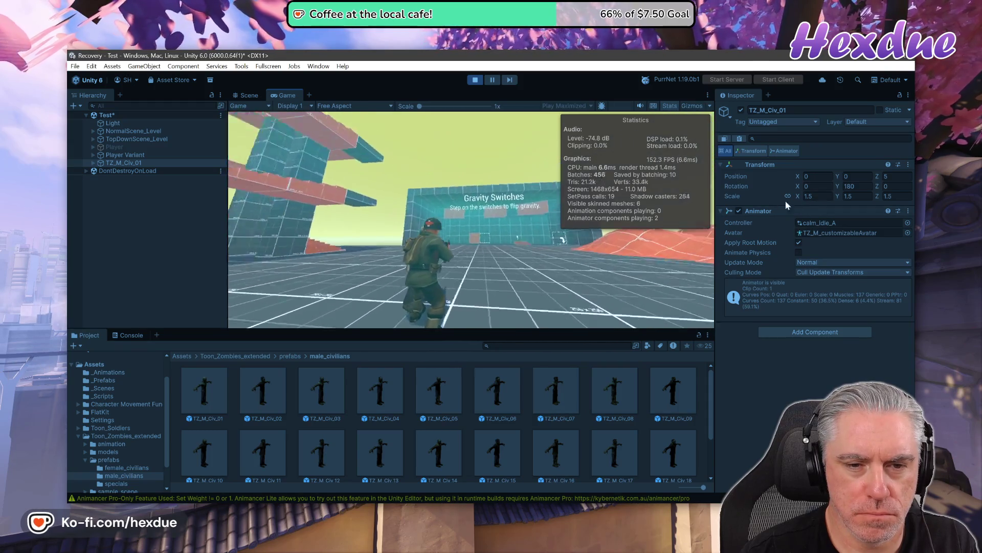
# - Try a zombie scale of 1.8 and compare its size against the soldier again
pyautogui.click(813, 196)
pyautogui.write('1')
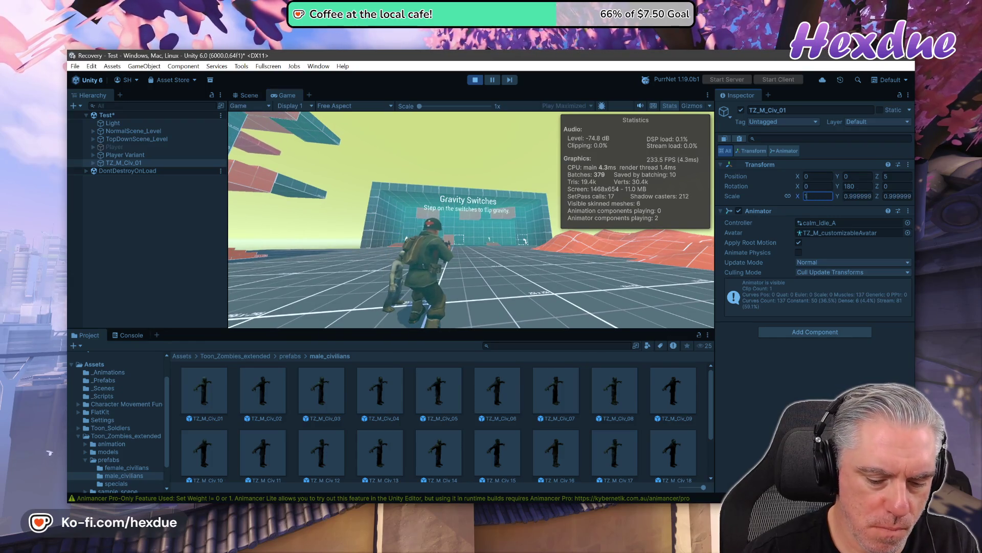
pyautogui.write('.8')
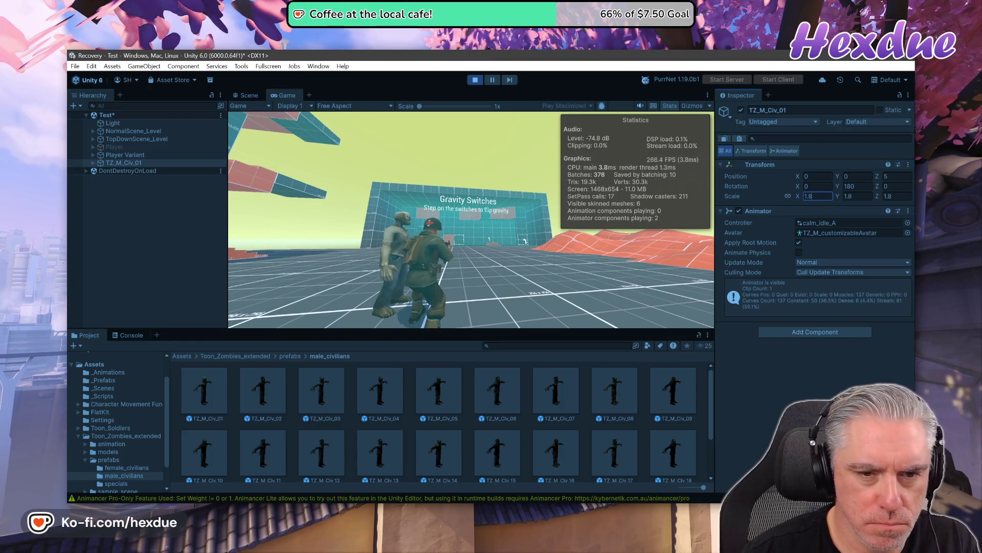
pyautogui.press('BackSpace')
pyautogui.write('6')
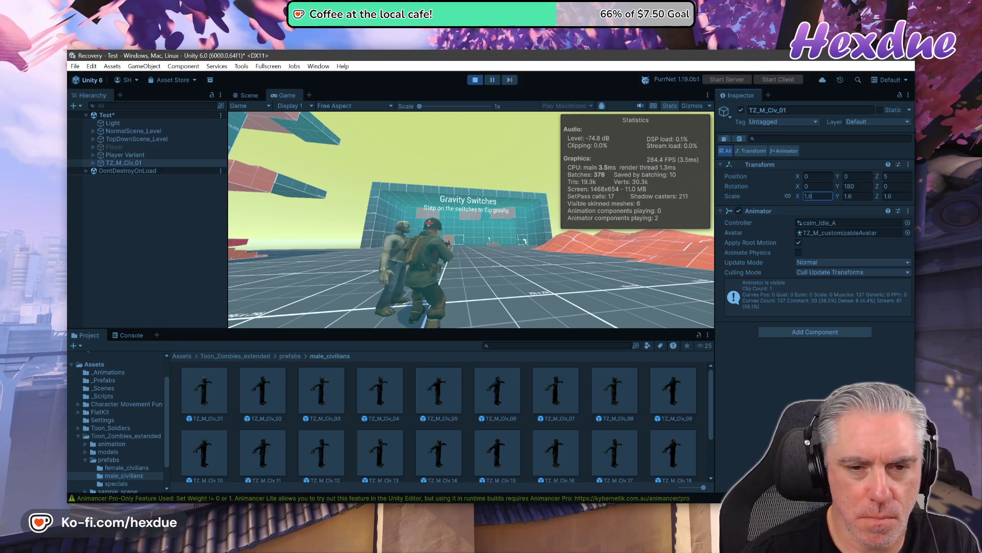
pyautogui.click(504, 257)
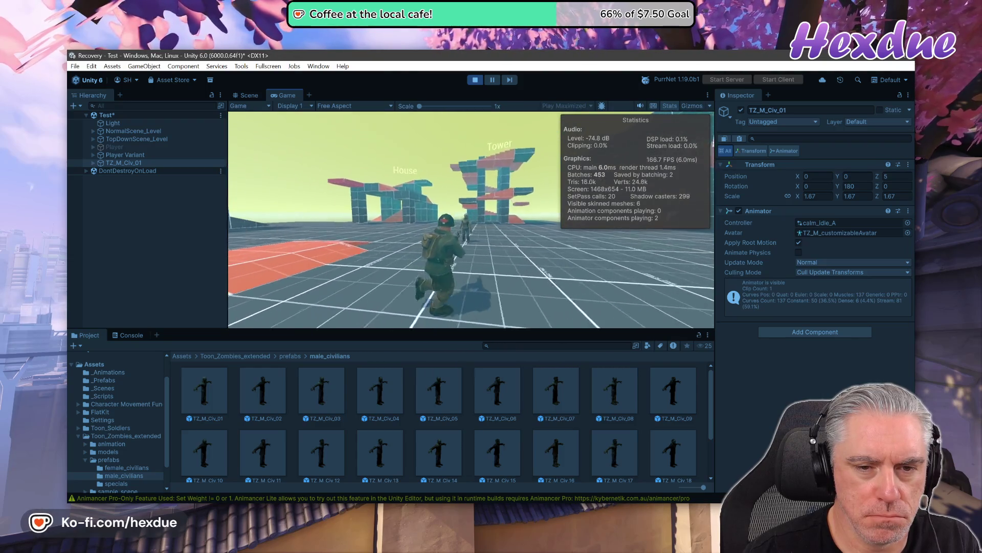
# - Stop play mode, save Test.unity with File > Save, and bring Visual Studio Code forward
pyautogui.click(474, 80)
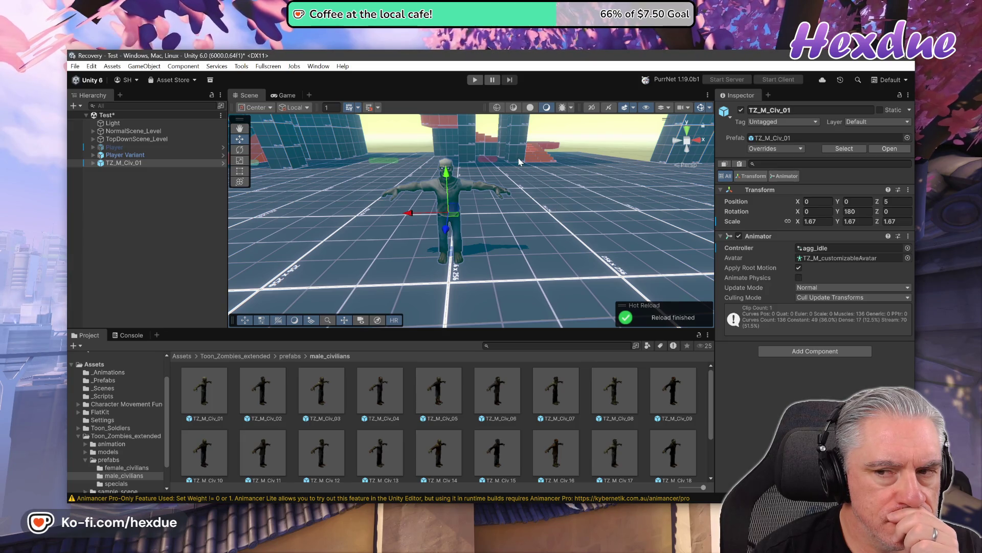
pyautogui.click(75, 66)
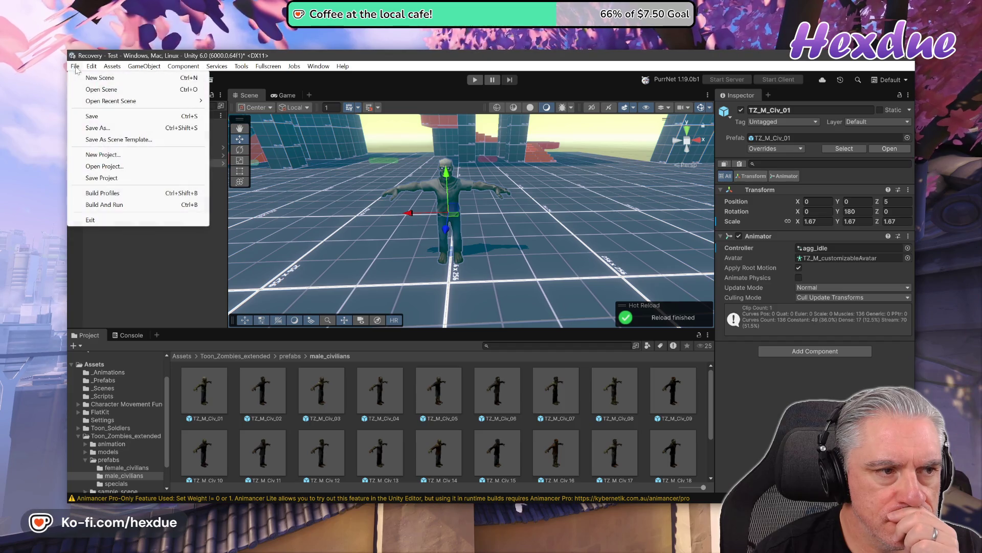
pyautogui.click(92, 117)
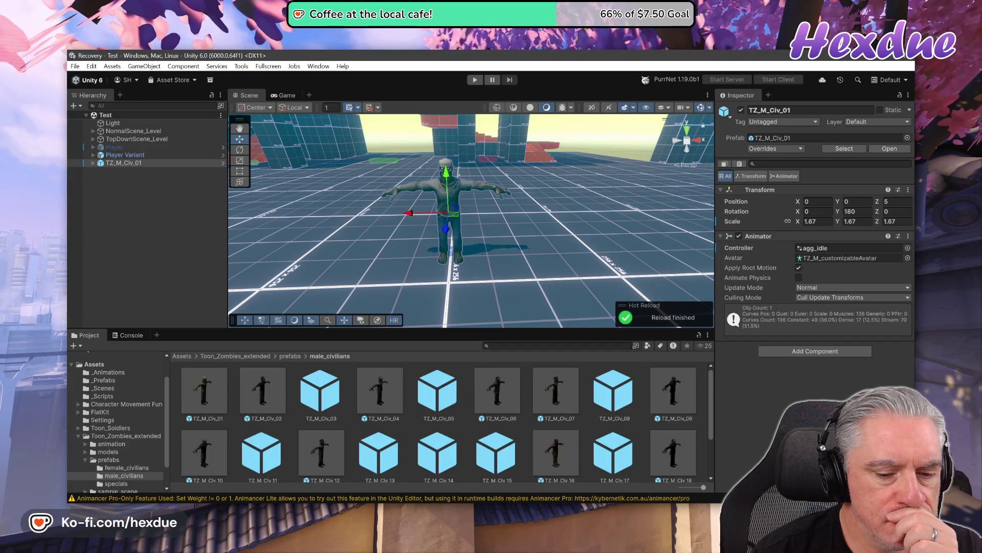
pyautogui.click(458, 460)
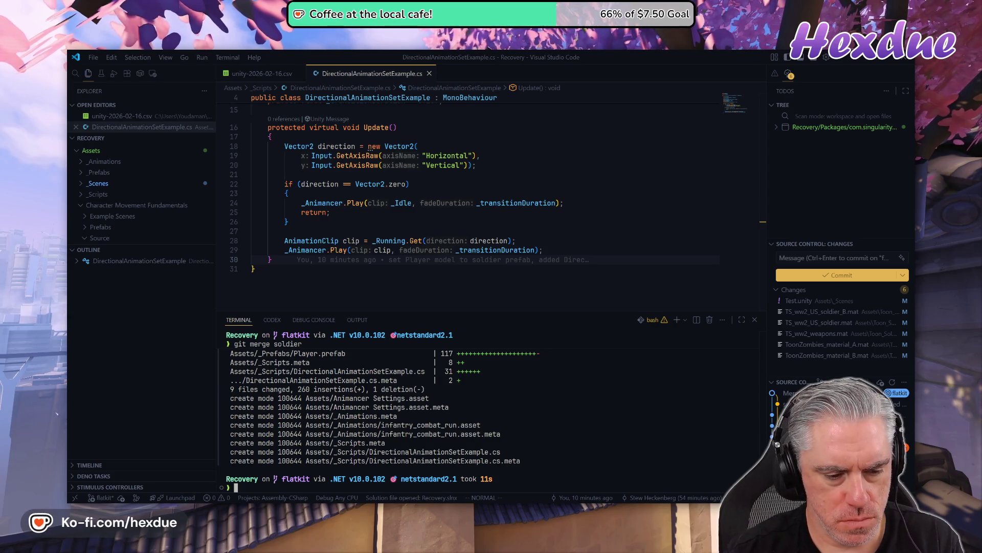
# - Run git vlg to read the commit graph with soldier merged into flatkit, then quit the pager
pyautogui.write('git vlg')
pyautogui.press('Return')
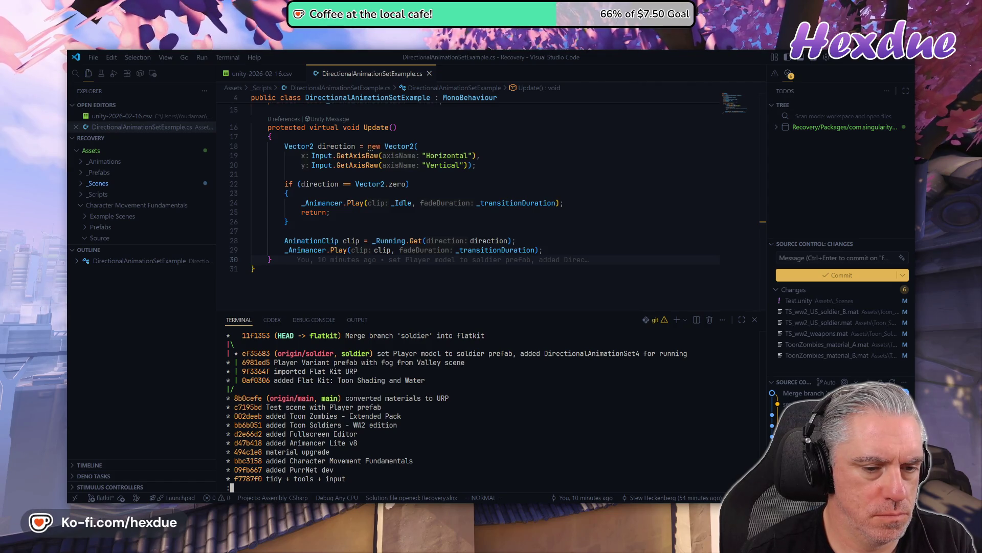
pyautogui.press('q')
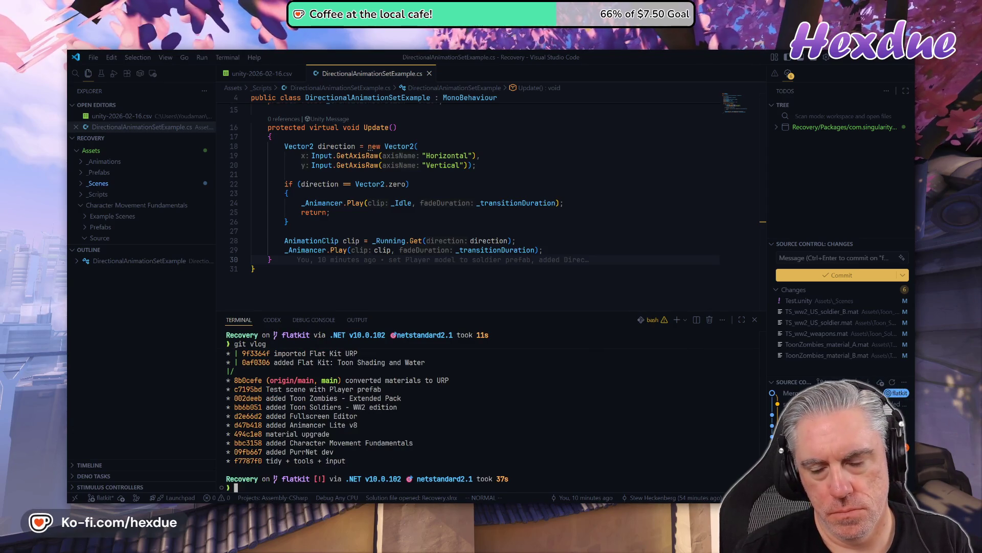
# - Create the zombie branch and commit all changes as 'added zombie to scene'
pyautogui.write('git co ')
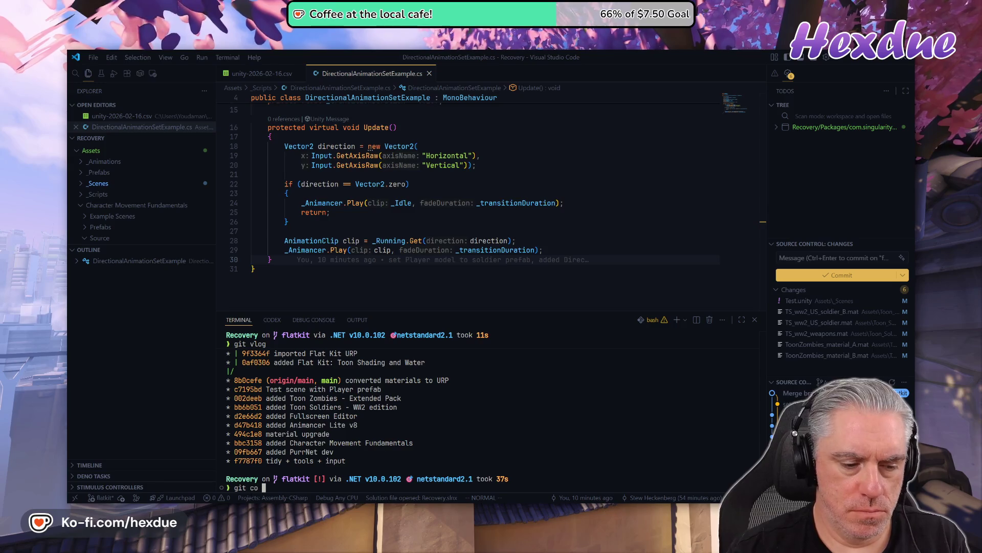
pyautogui.write('-b zombie')
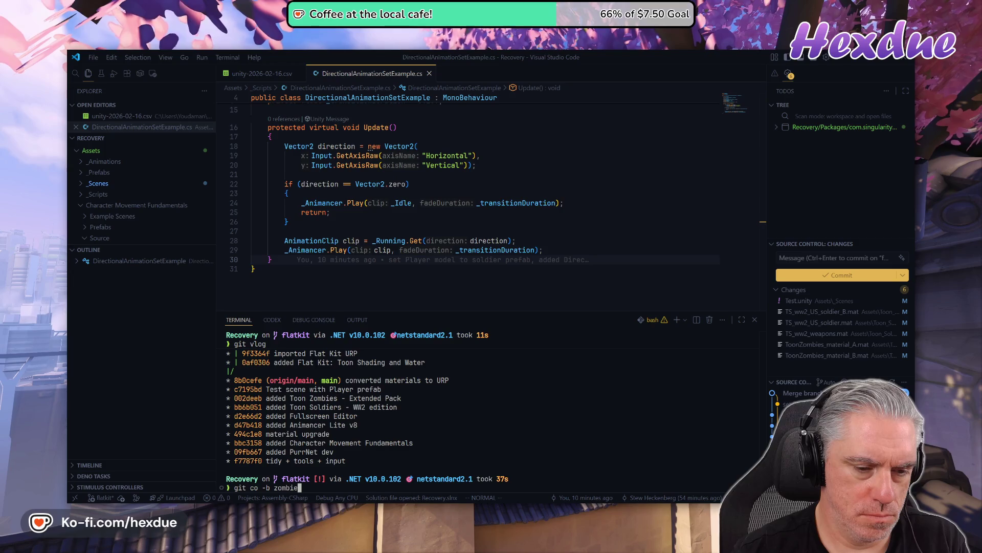
pyautogui.press('Return')
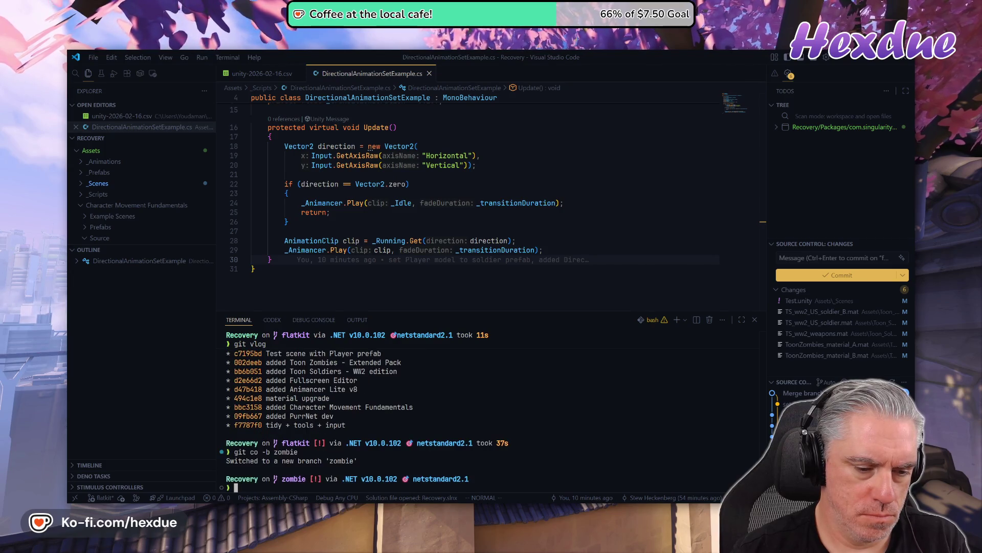
pyautogui.write('git add .')
pyautogui.press('Return')
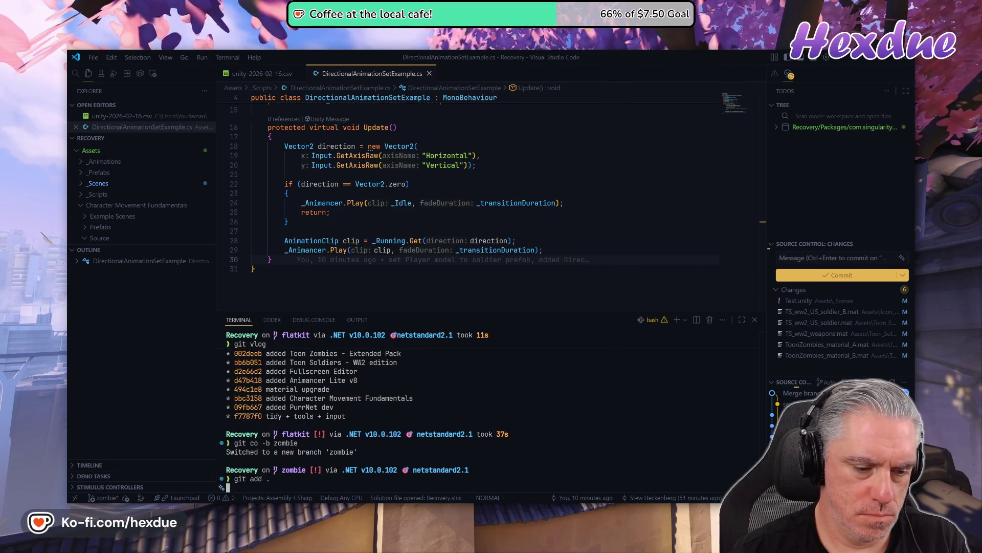
pyautogui.write("git cam 'added ")
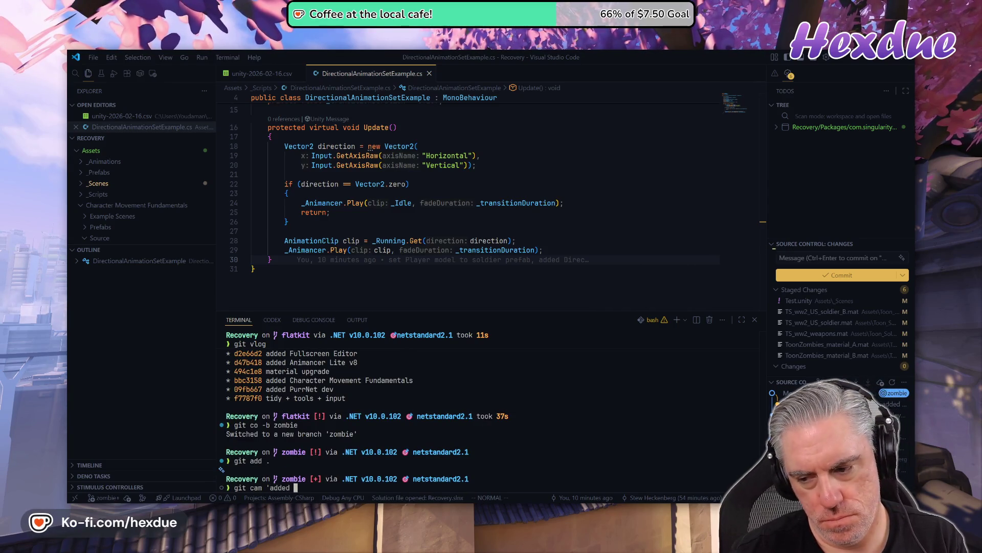
pyautogui.write("zombie to scene'")
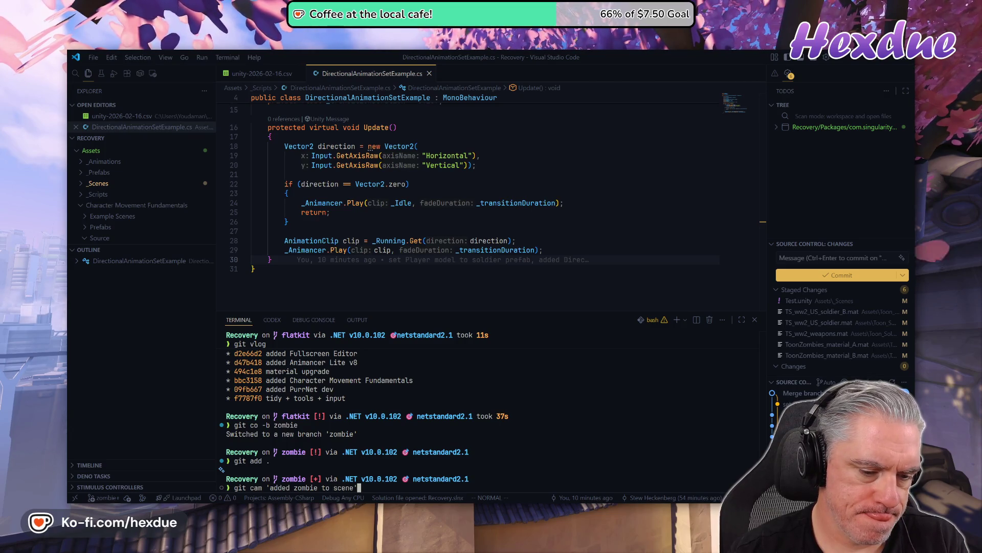
pyautogui.press('Return')
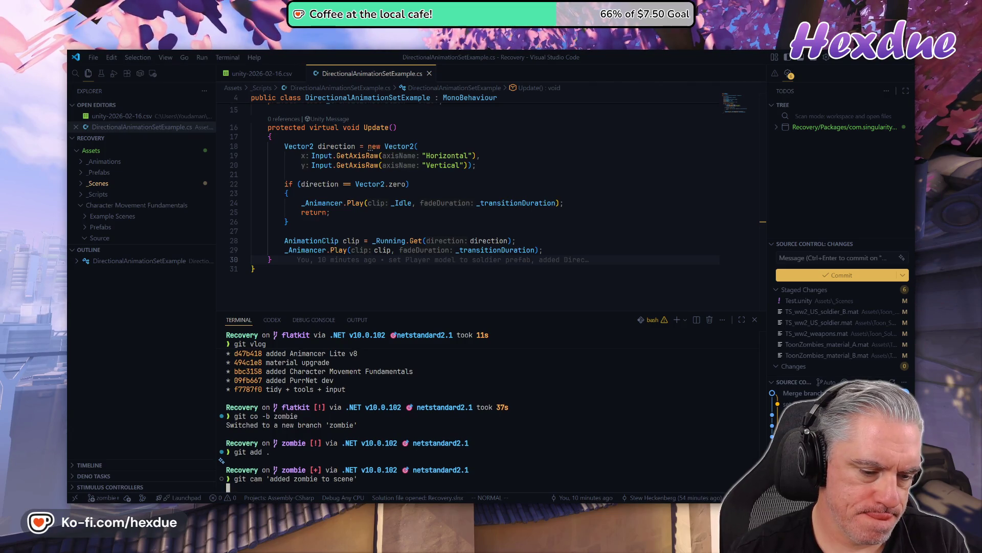
# - Check git status and review the zombie branch's history graph
pyautogui.write('git st')
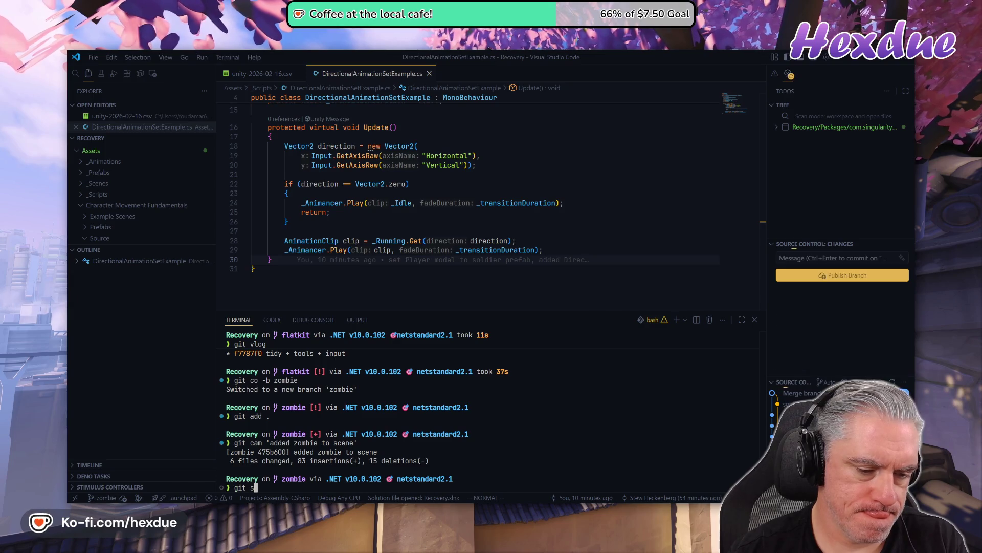
pyautogui.press('Return')
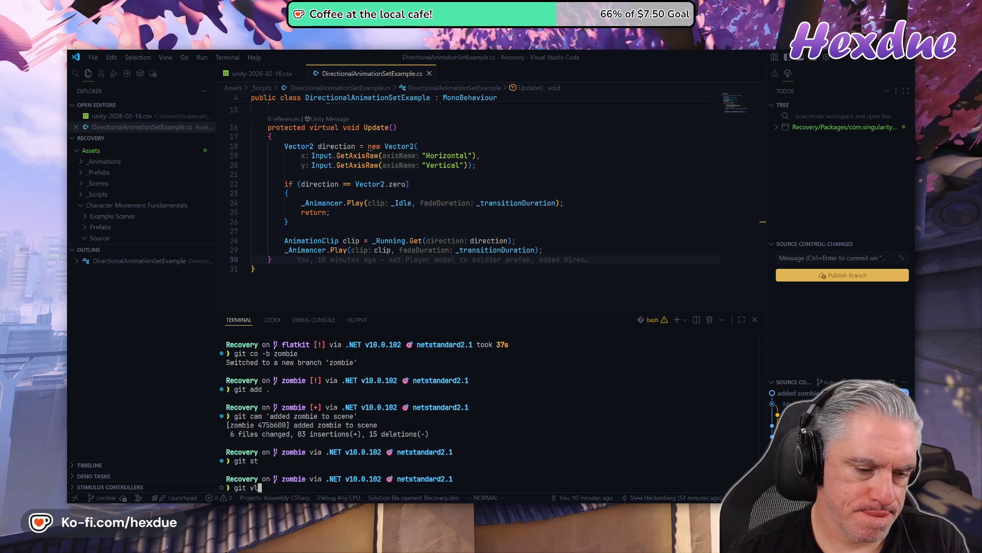
pyautogui.press('Return')
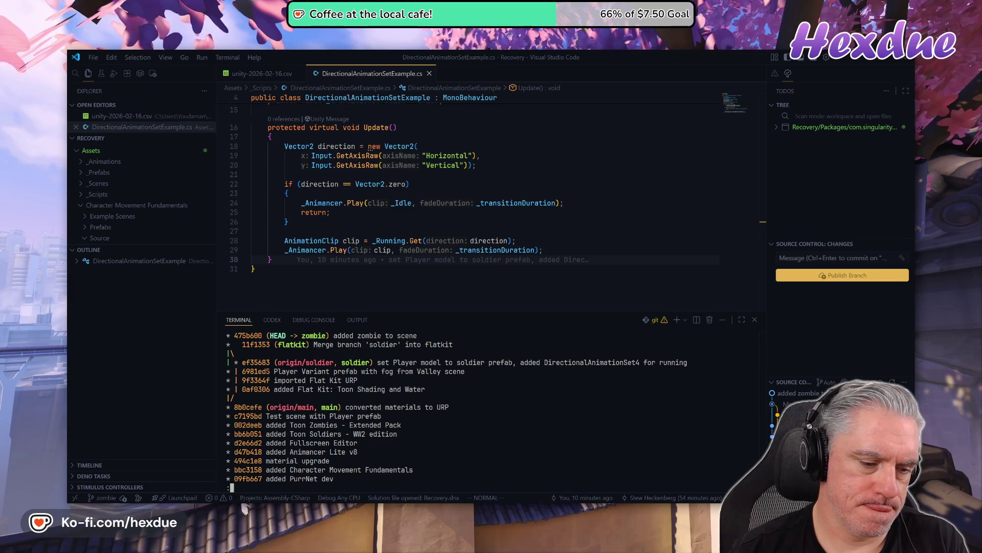
pyautogui.press('q')
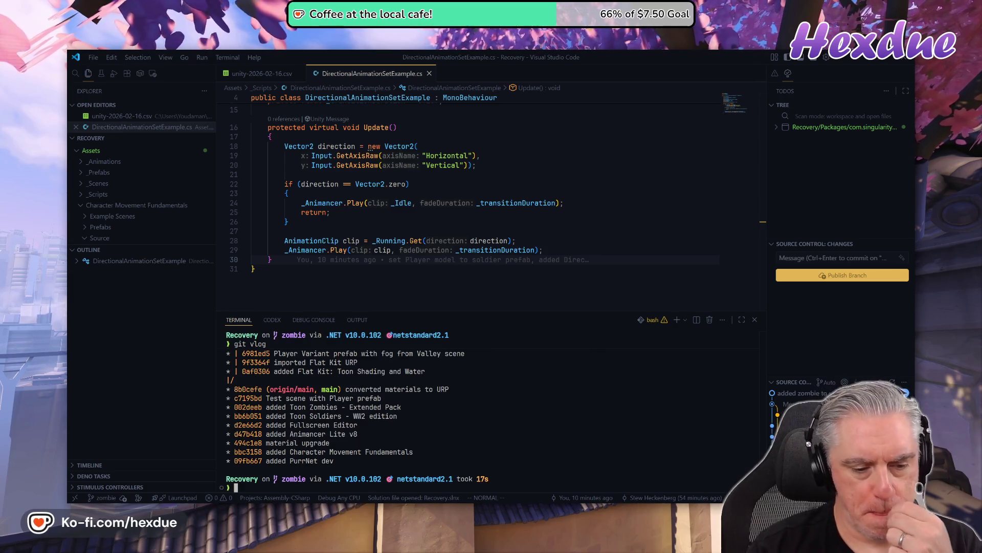
pyautogui.hotkey('alt', 'Tab')
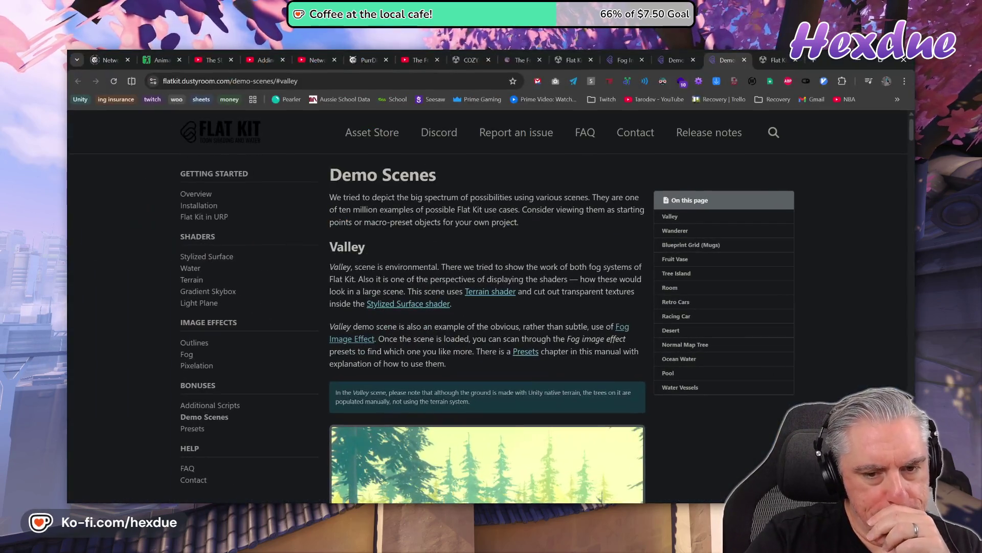
# - Close the five leftover Flat Kit documentation and Asset Store tabs
pyautogui.click(744, 59)
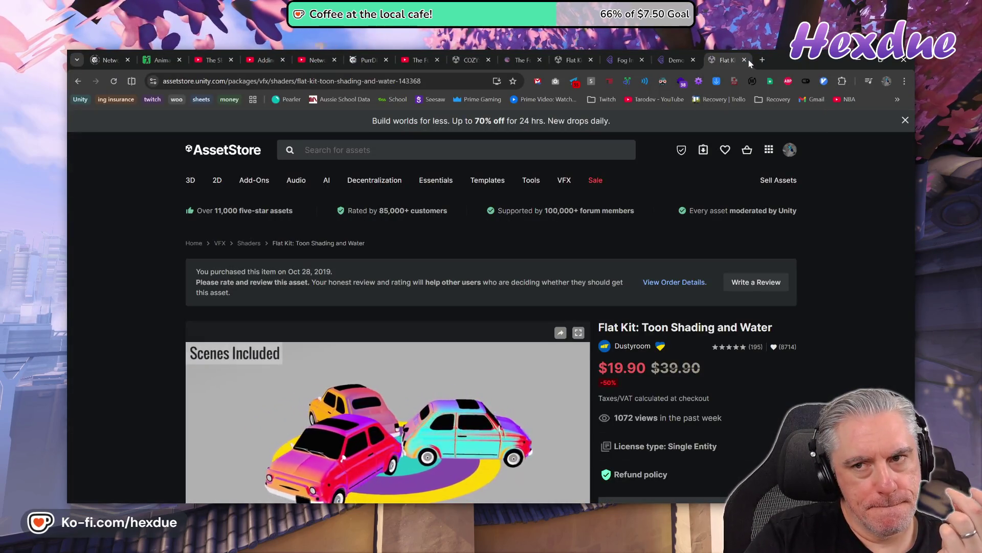
pyautogui.click(745, 59)
pyautogui.click(744, 60)
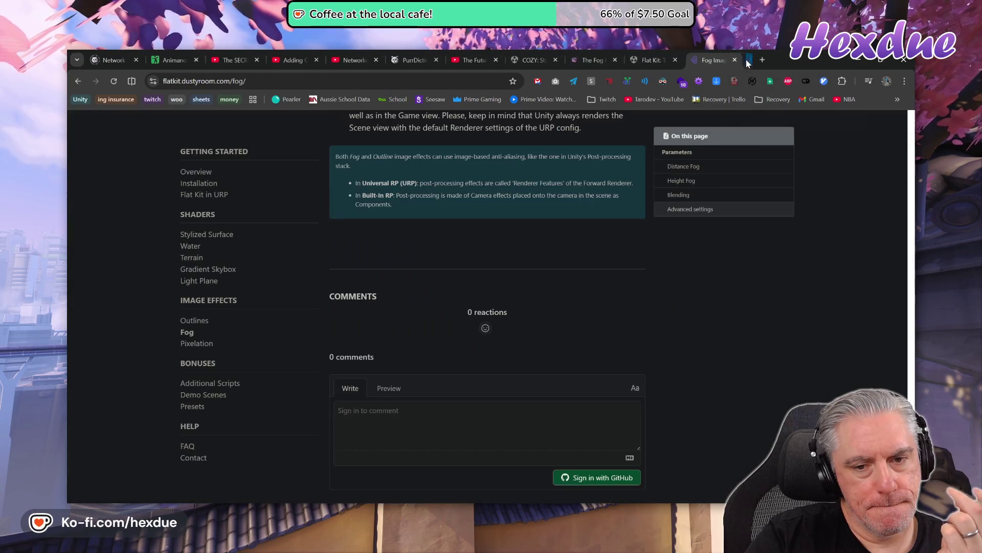
pyautogui.click(744, 59)
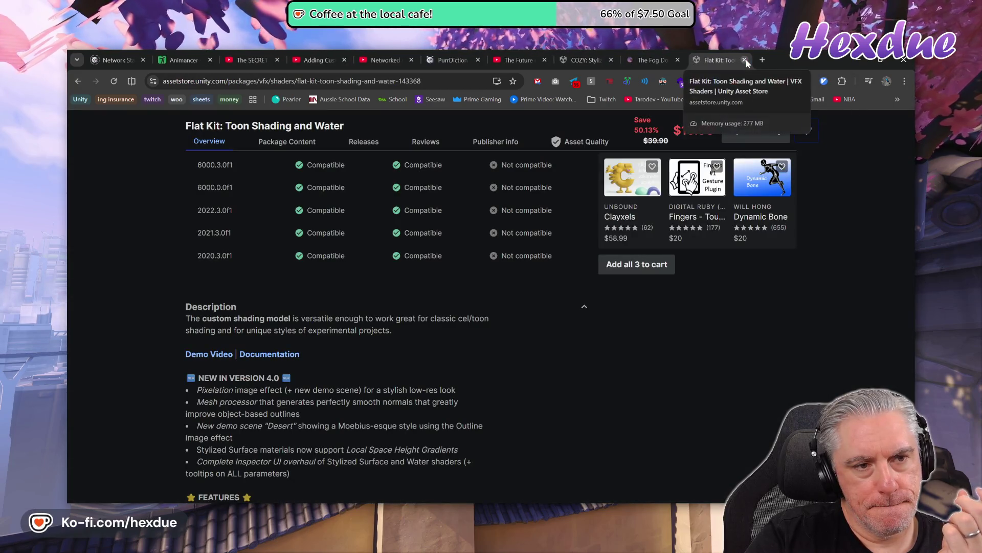
pyautogui.click(745, 59)
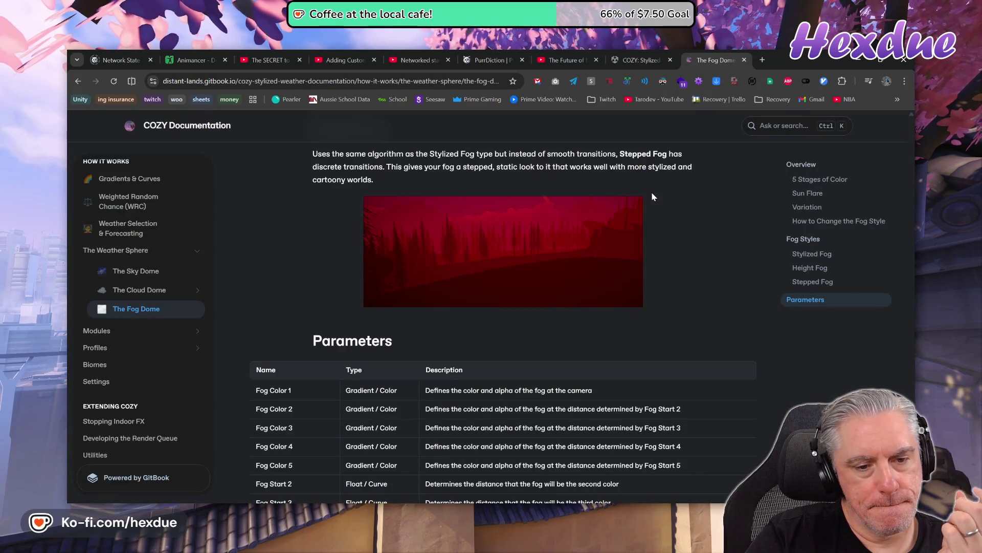
# - Scroll the COZY Fog Dome page to its Height Fog section, then return to Unity
pyautogui.scroll(3, 652, 233)
pyautogui.scroll(4, 652, 237)
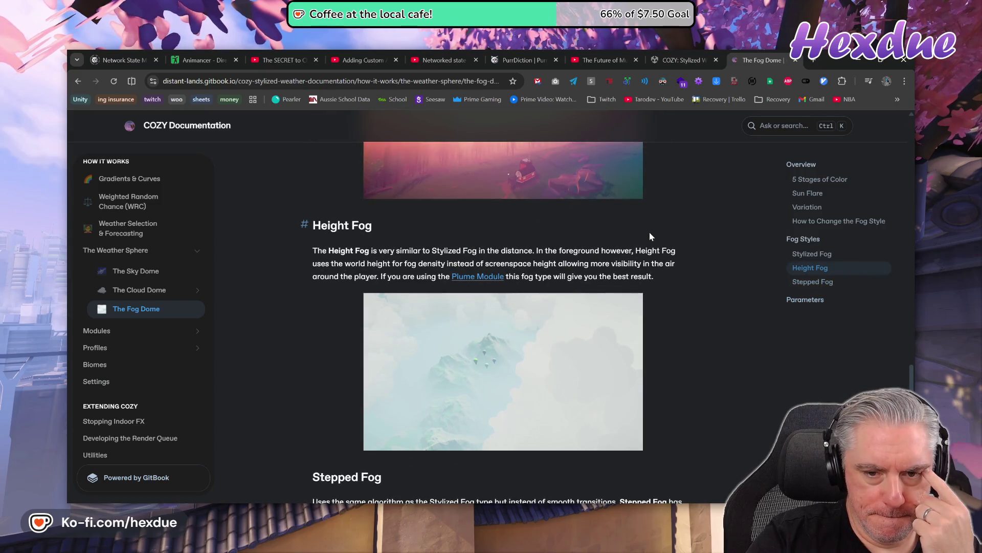
pyautogui.scroll(3, 650, 237)
pyautogui.scroll(1, 650, 236)
pyautogui.scroll(-5, 647, 235)
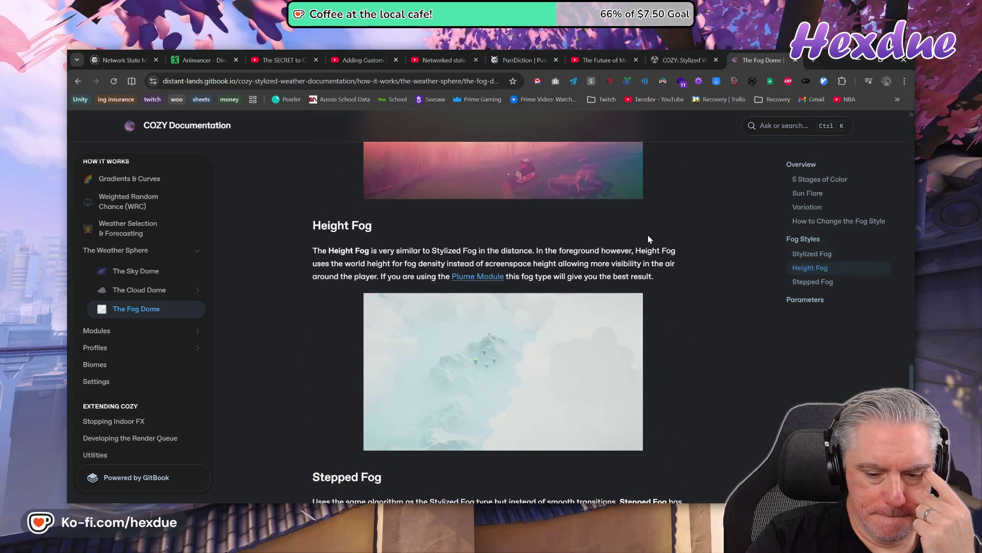
pyautogui.hotkey('alt', 'Tab')
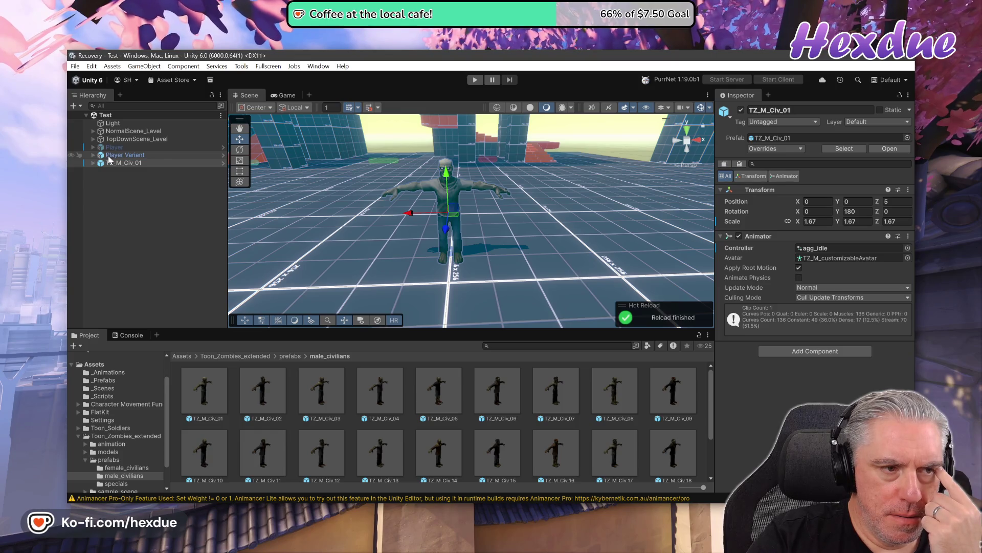
pyautogui.click(109, 157)
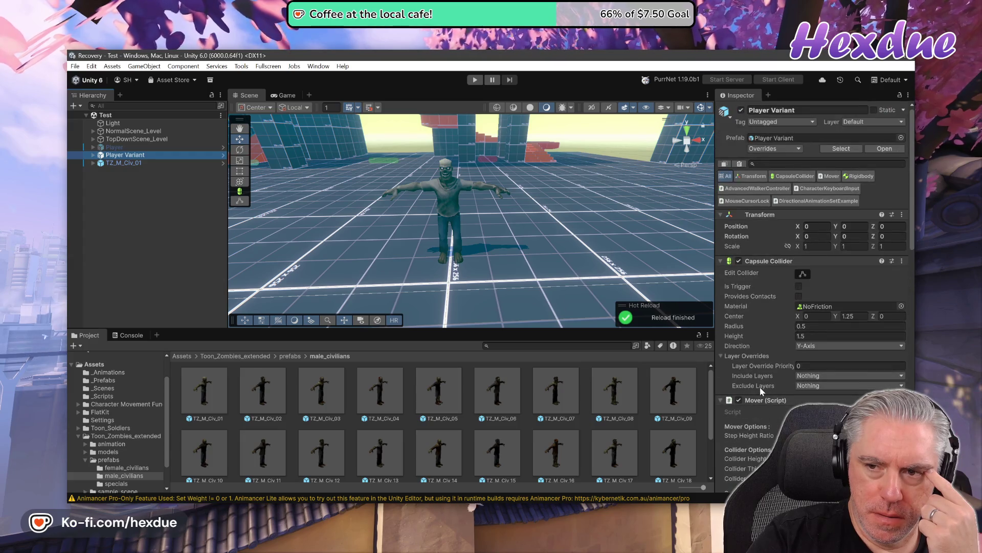
pyautogui.click(93, 154)
pyautogui.click(115, 172)
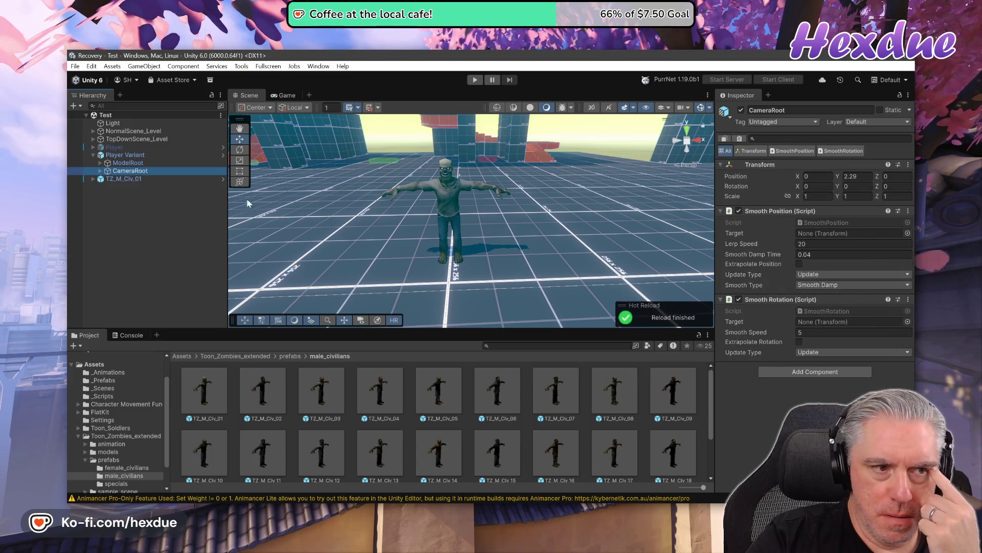
pyautogui.click(100, 171)
pyautogui.click(108, 179)
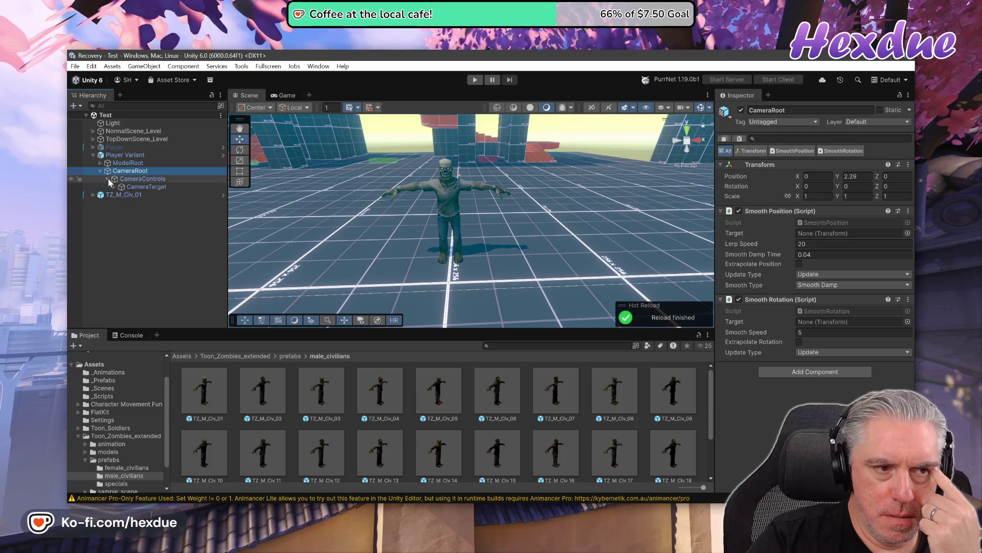
pyautogui.click(115, 187)
pyautogui.click(143, 195)
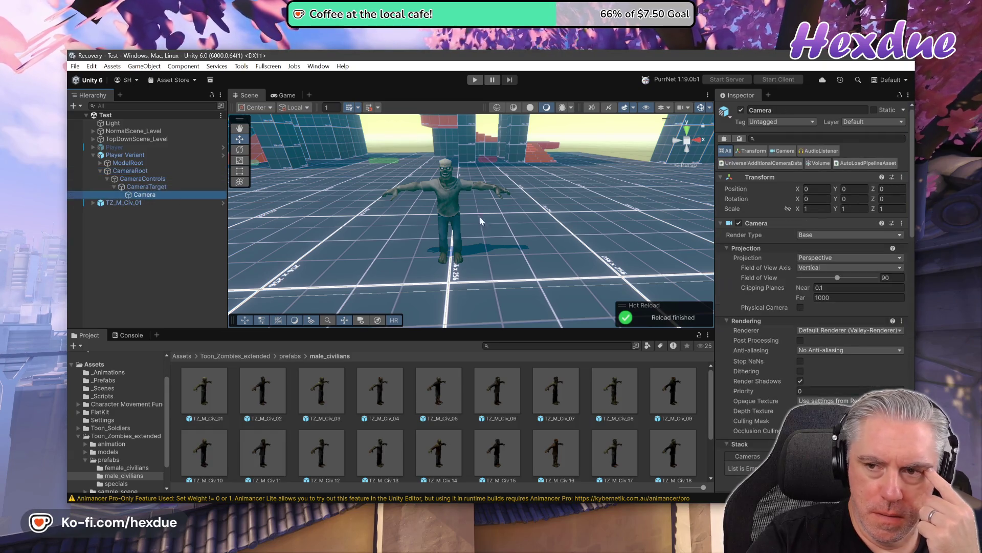
pyautogui.click(813, 164)
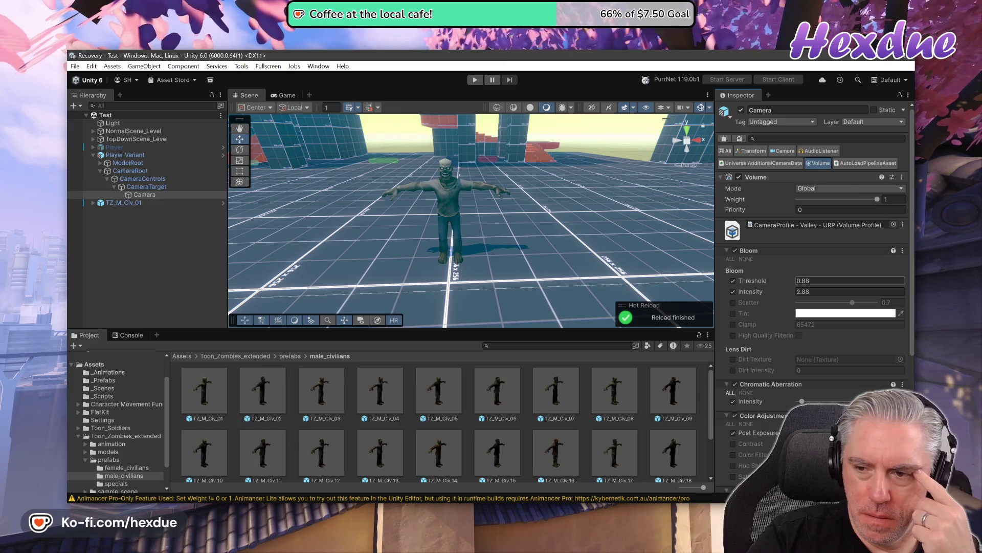
pyautogui.scroll(-2, 897, 331)
pyautogui.scroll(-5, 896, 331)
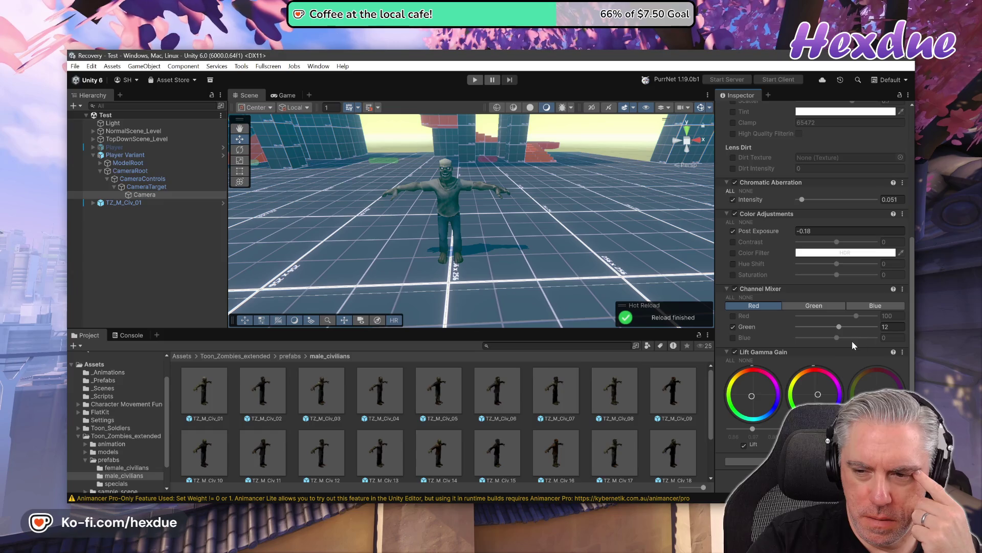
pyautogui.scroll(4, 853, 341)
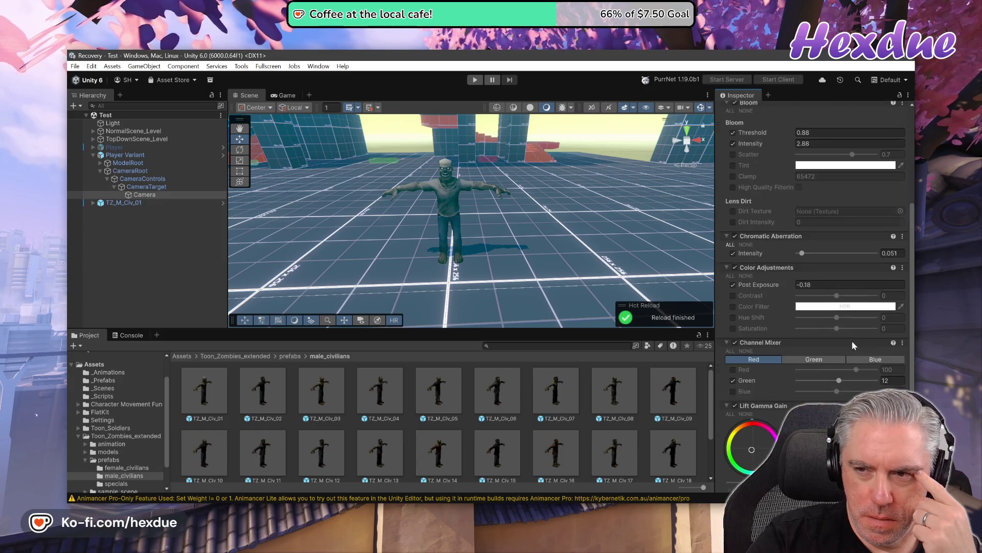
pyautogui.scroll(1, 852, 341)
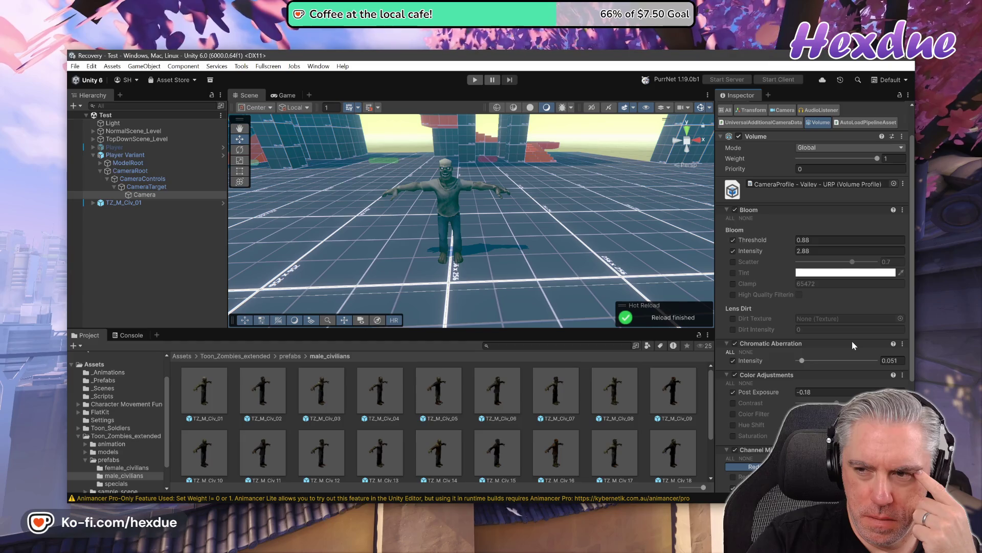
pyautogui.scroll(2, 852, 341)
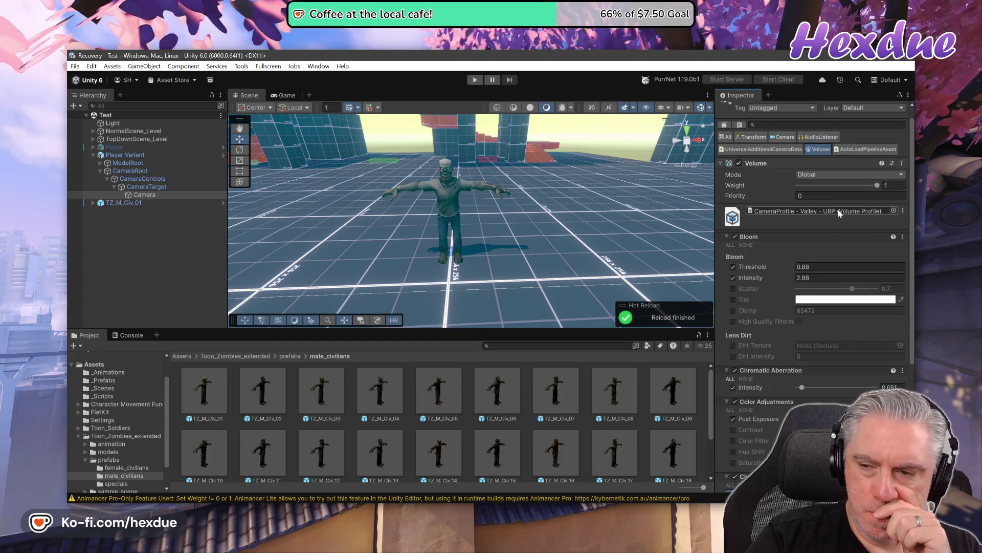
pyautogui.click(837, 209)
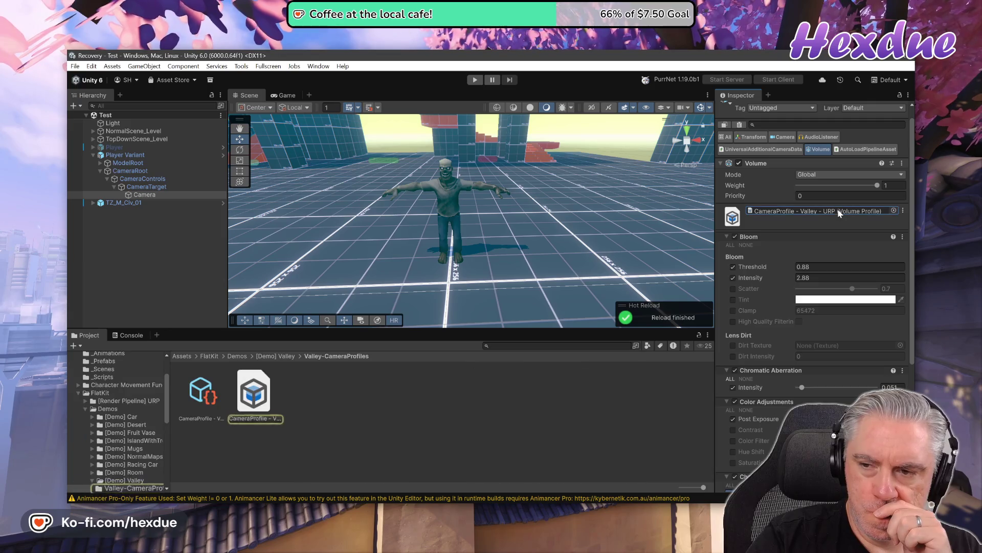
pyautogui.click(252, 390)
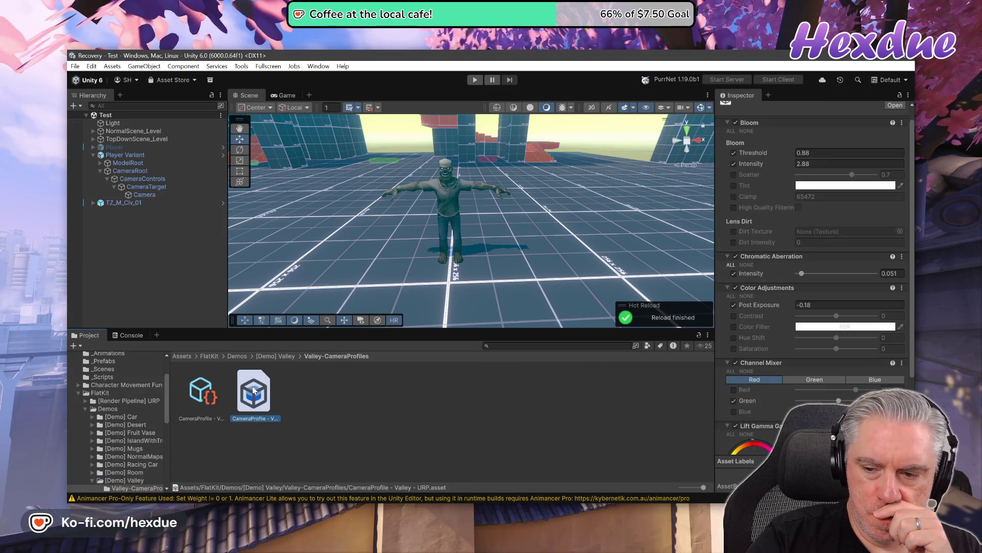
pyautogui.scroll(-4, 778, 285)
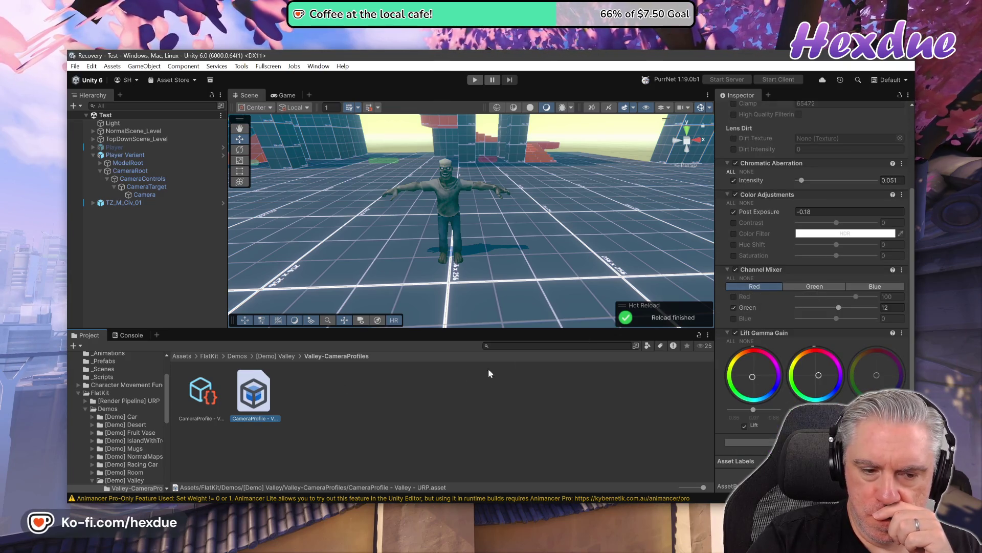
pyautogui.click(209, 400)
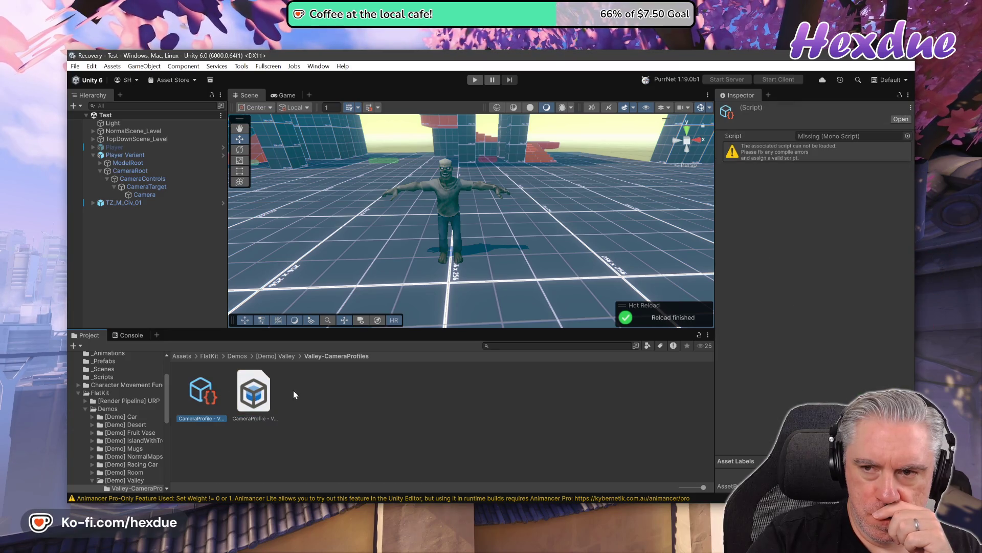
pyautogui.click(144, 195)
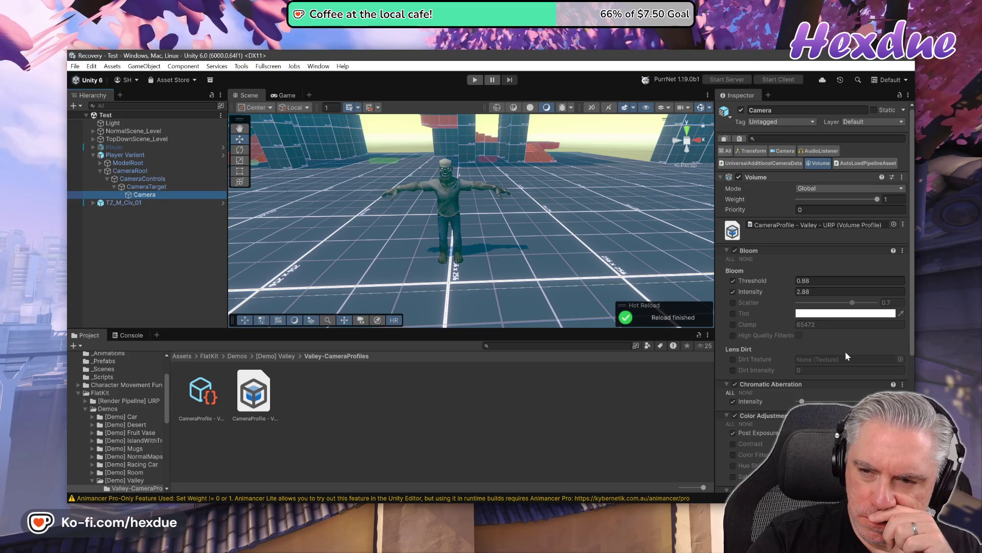
pyautogui.click(738, 178)
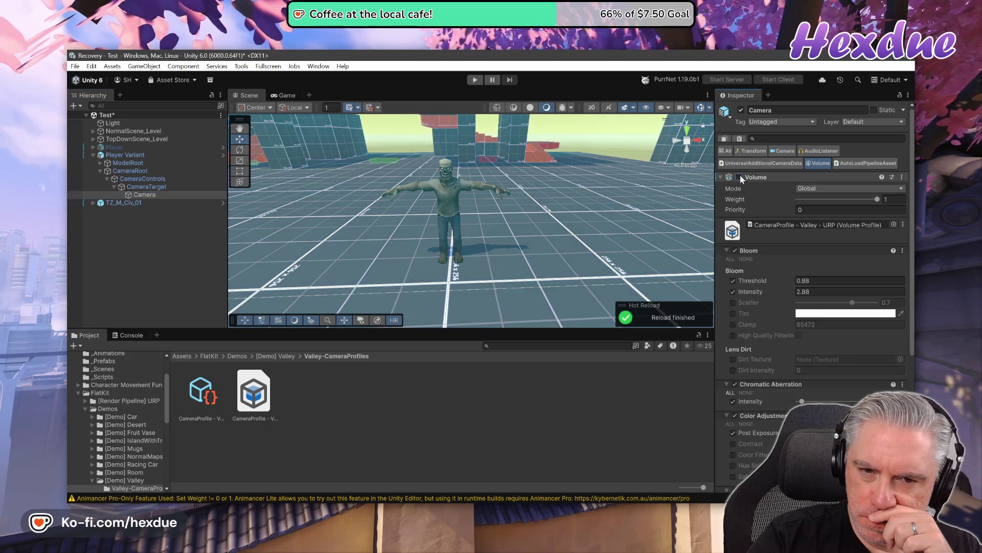
pyautogui.click(739, 177)
pyautogui.click(738, 177)
pyautogui.click(739, 177)
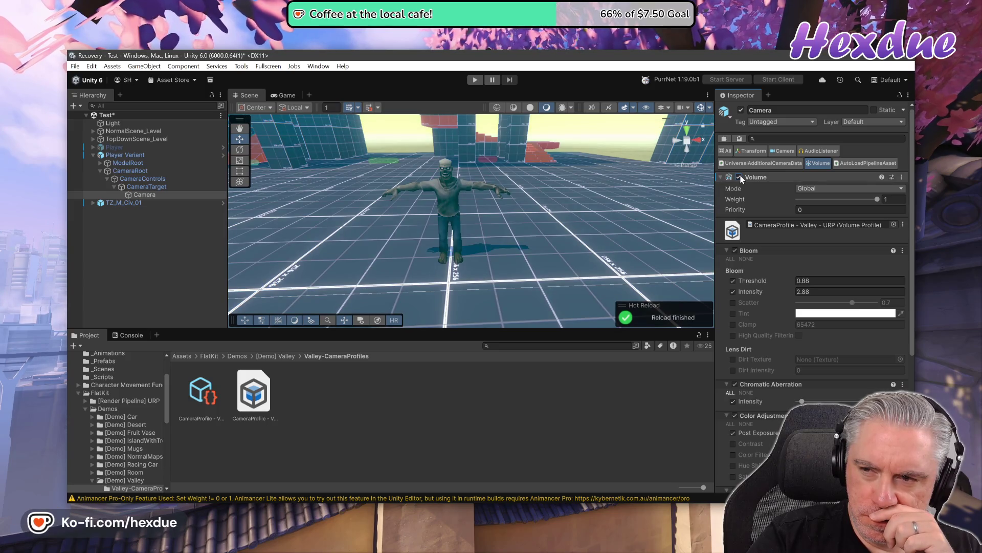
pyautogui.click(739, 177)
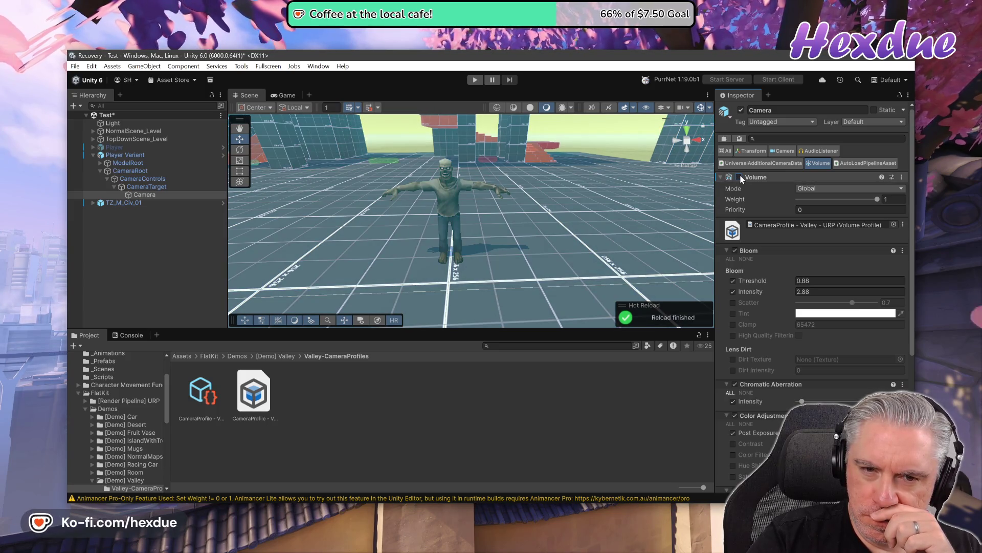
pyautogui.click(739, 177)
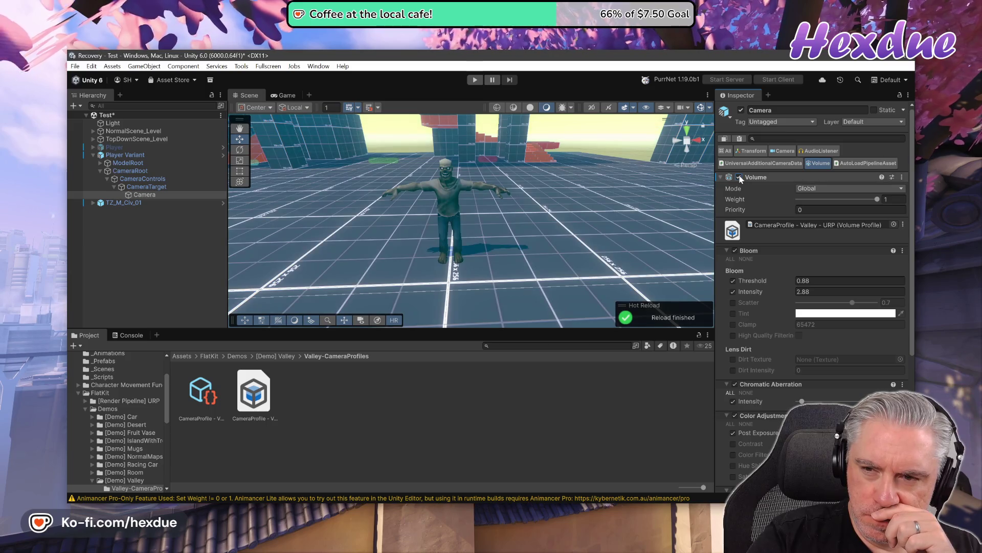
pyautogui.click(856, 164)
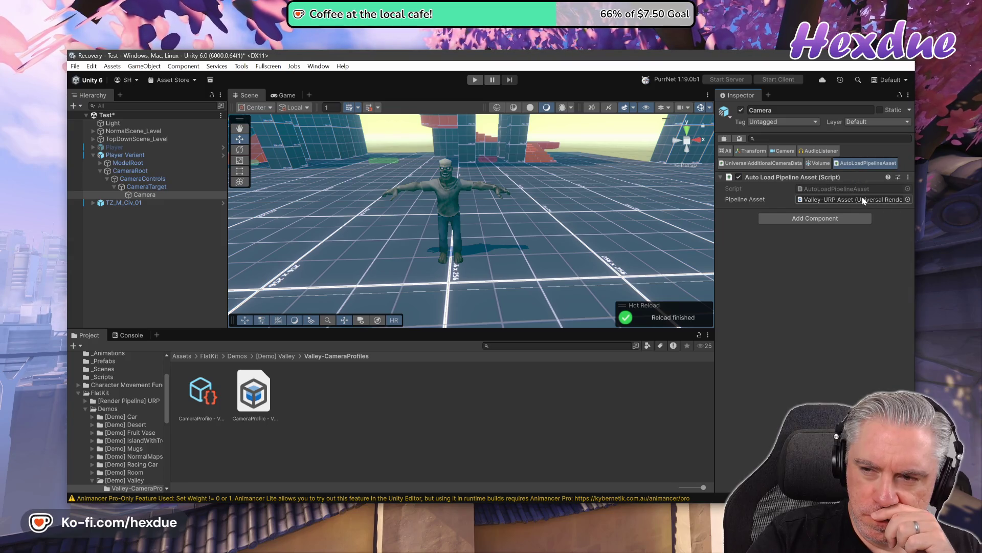
# - Follow the Camera's pipeline asset to Valley-URP Asset and open its Valley-Renderer
pyautogui.click(825, 199)
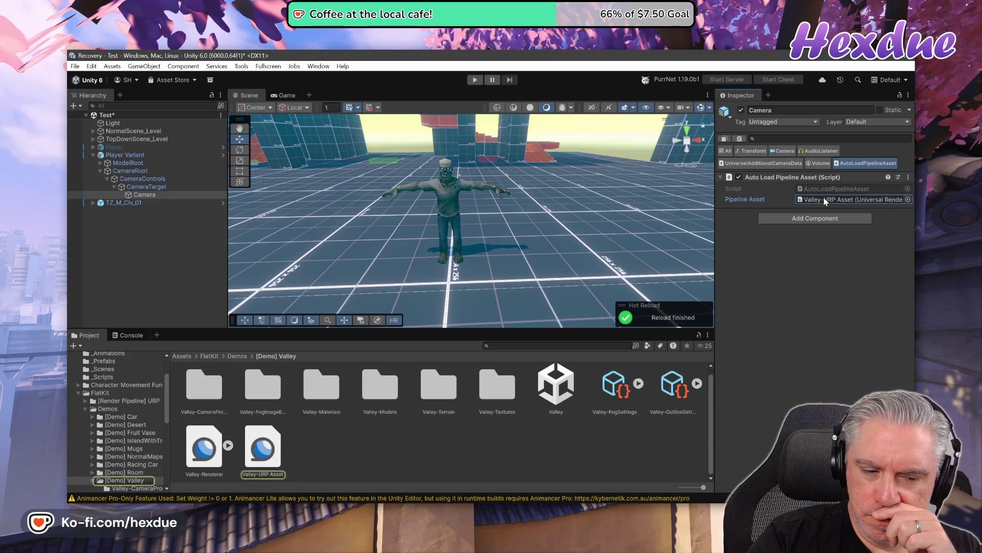
pyautogui.click(272, 450)
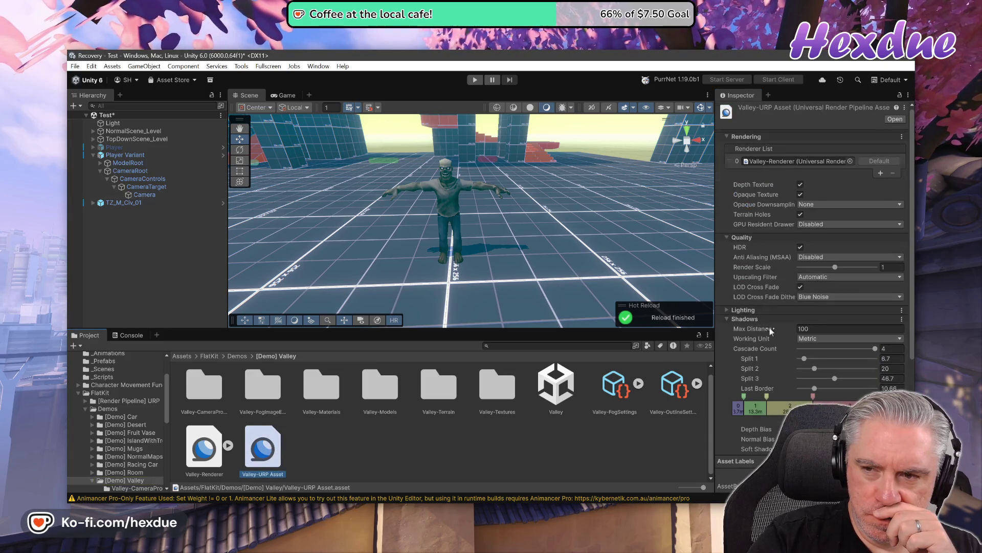
pyautogui.scroll(-5, 772, 330)
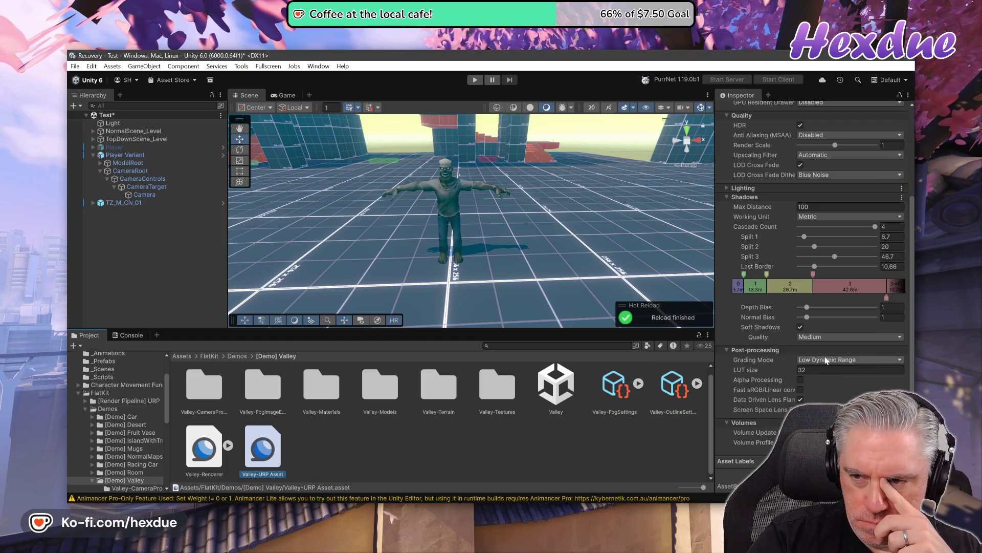
pyautogui.scroll(5, 809, 310)
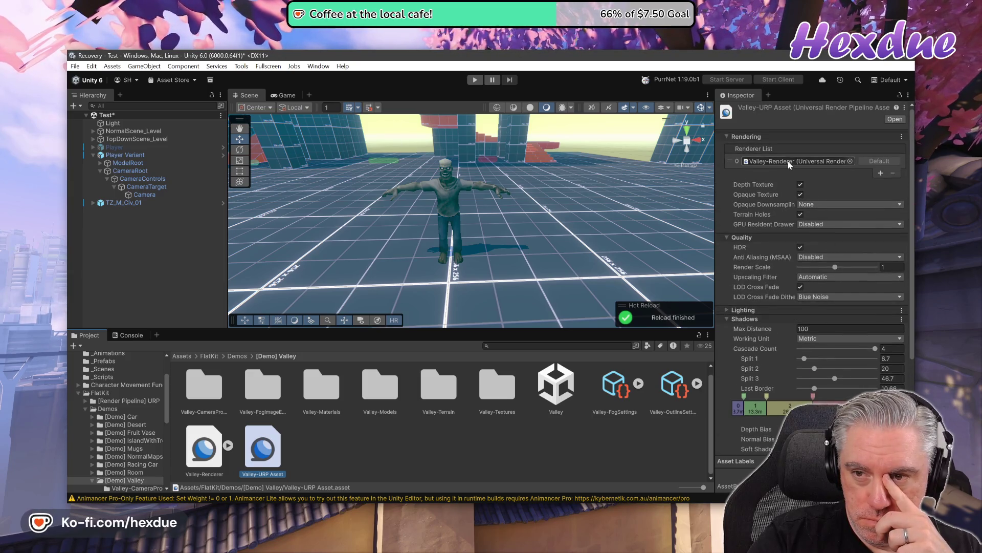
pyautogui.click(788, 161)
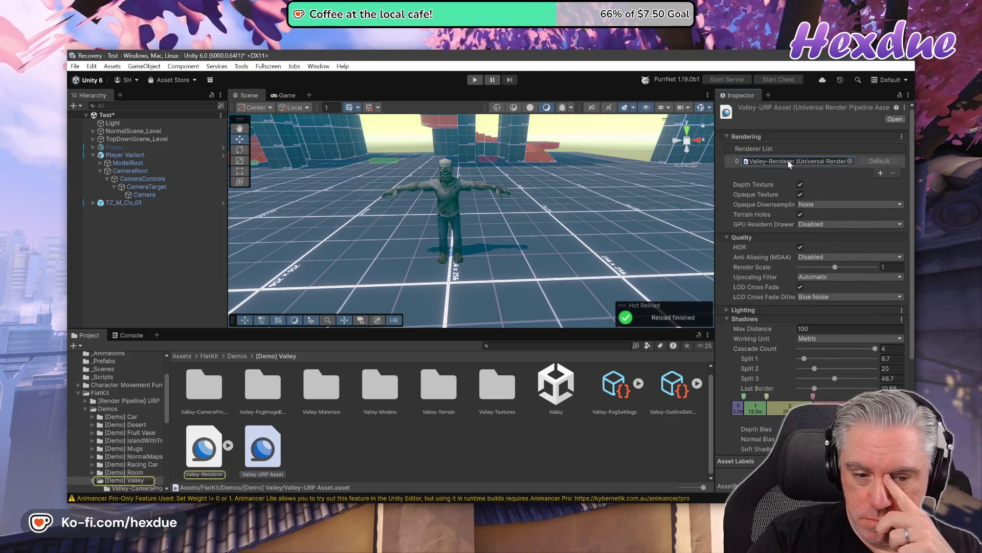
pyautogui.click(229, 445)
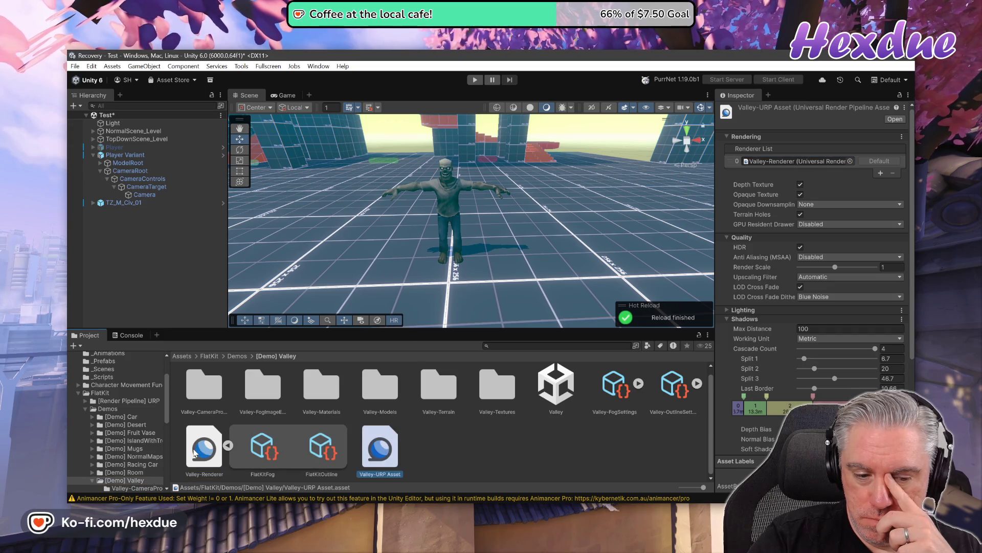
pyautogui.click(210, 449)
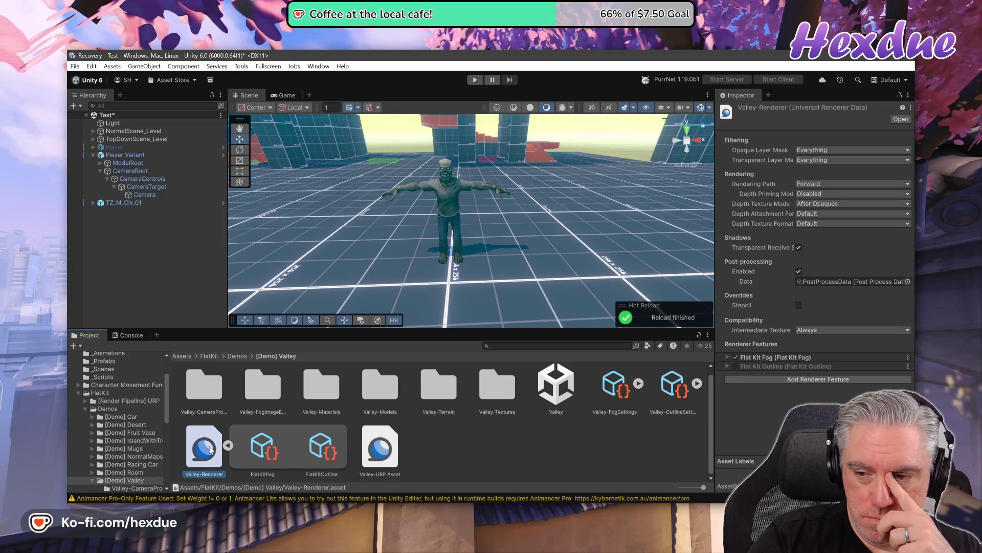
# - Inspect the FlatKitFog and FlatKitOutline features, expanding the distance and height fog settings
pyautogui.click(259, 449)
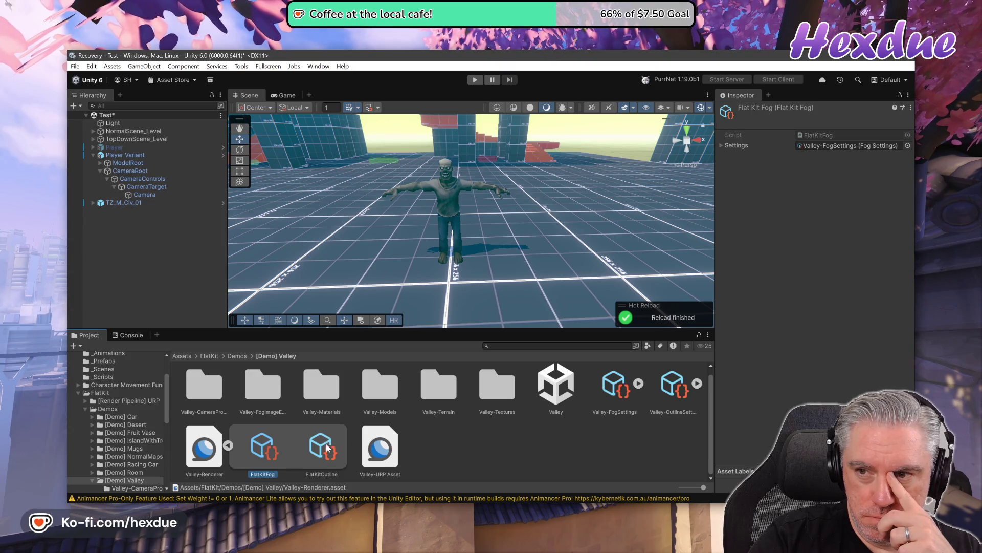
pyautogui.click(329, 449)
pyautogui.click(271, 445)
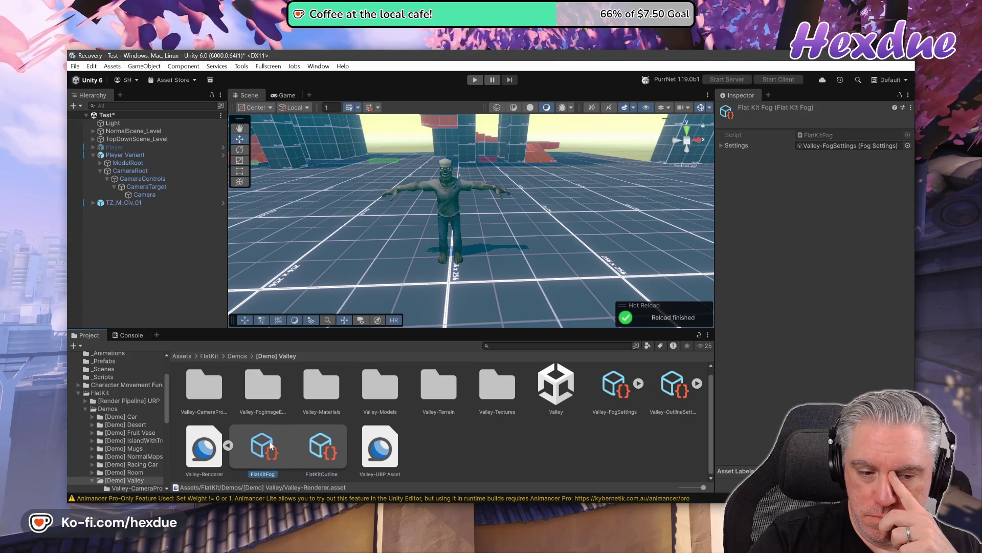
pyautogui.click(730, 146)
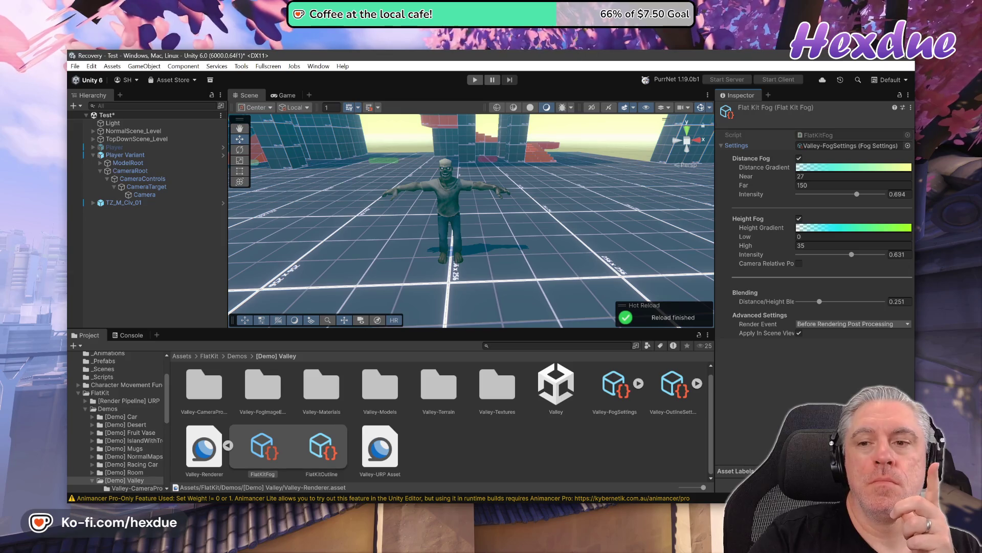
pyautogui.click(206, 456)
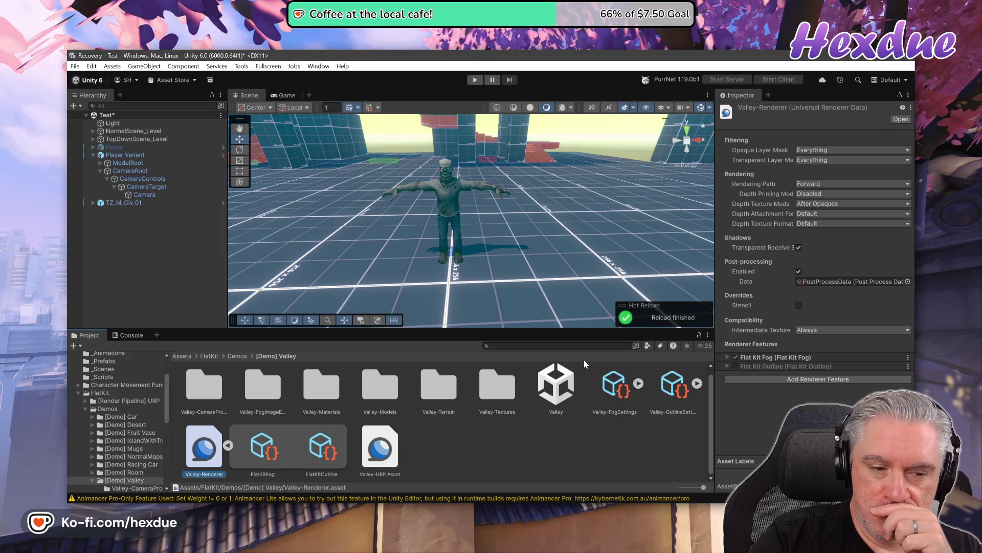
# - Reselect the Camera and trace its pipeline asset back to Valley-Renderer
pyautogui.click(144, 195)
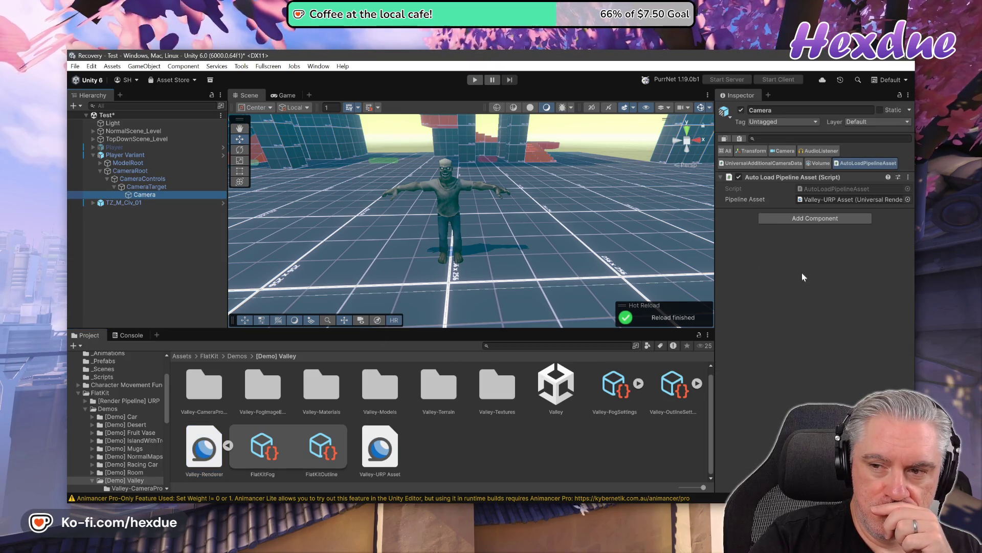
pyautogui.click(812, 199)
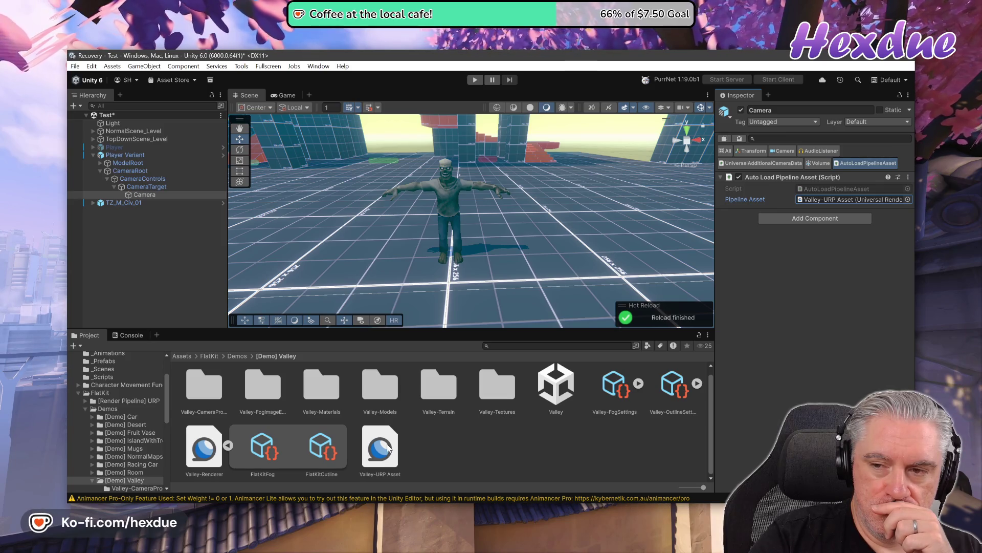
pyautogui.click(387, 448)
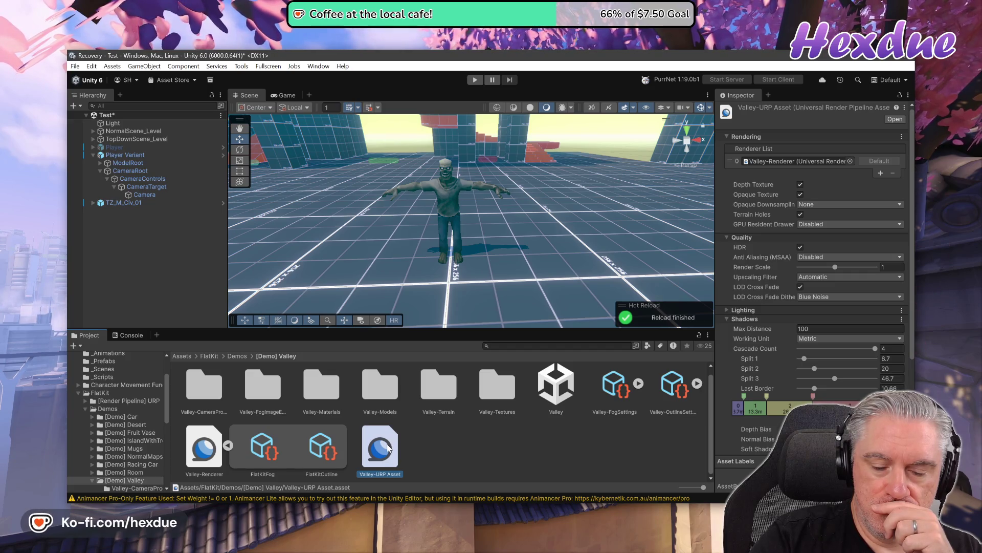
pyautogui.click(209, 455)
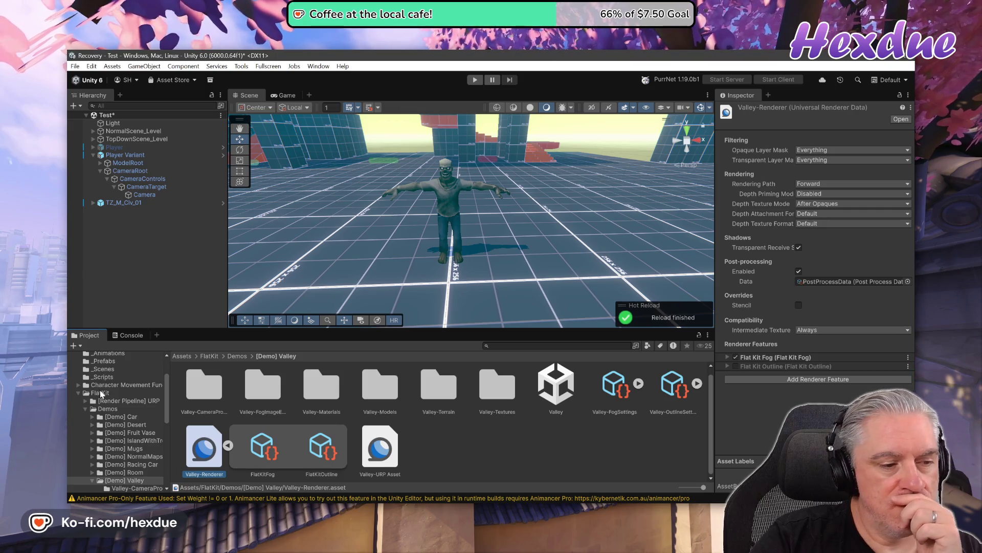
# - Open the _Scenes folder and locate the post-process data asset in the project
pyautogui.scroll(3, 102, 395)
pyautogui.click(104, 418)
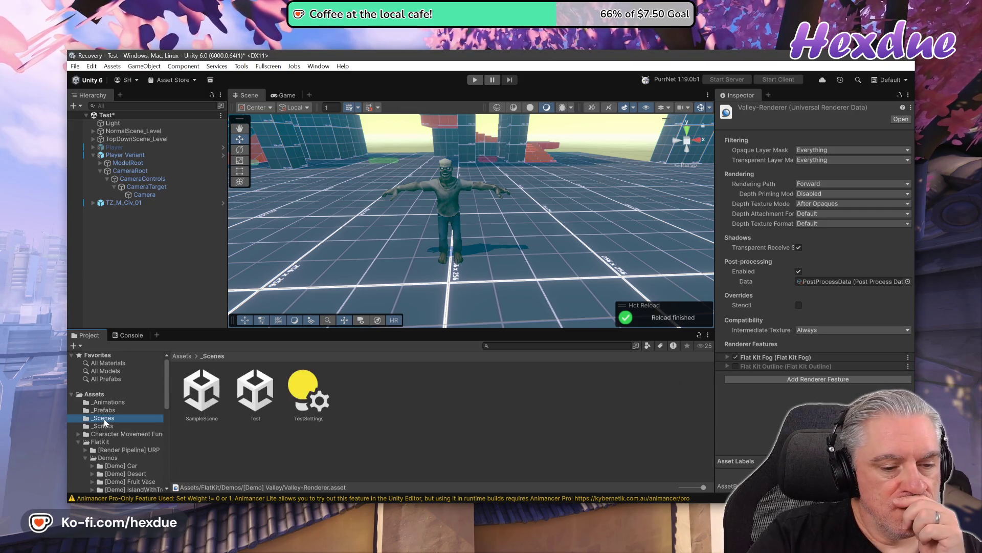
pyautogui.scroll(-2, 127, 452)
pyautogui.scroll(-2, 130, 456)
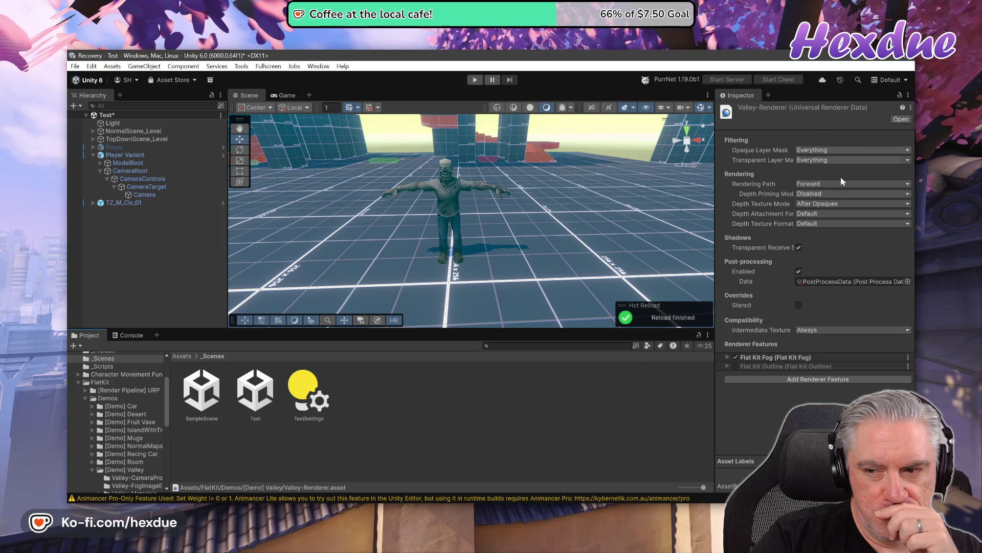
pyautogui.click(854, 282)
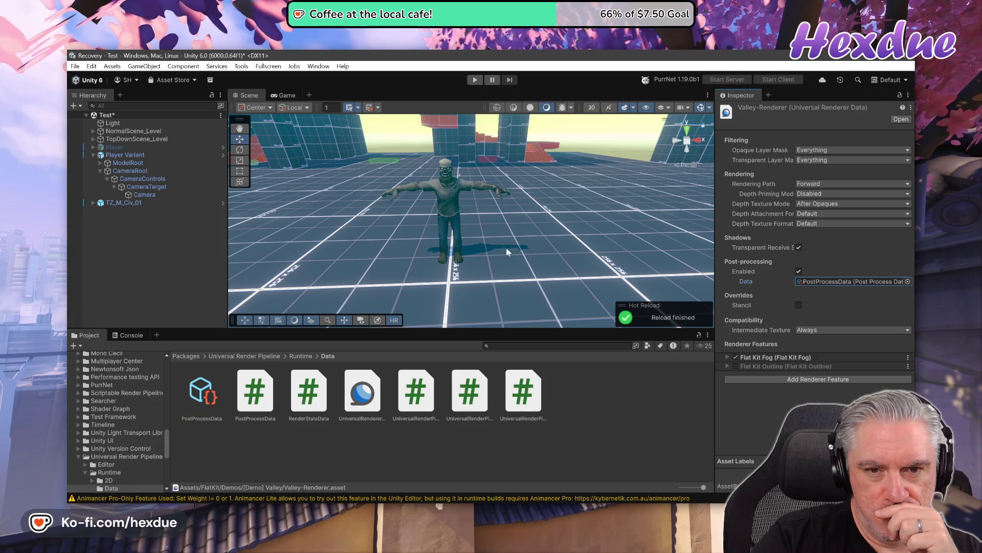
# - Ping the Camera's volume profile and Valley-URP pipeline asset, then collapse Valley-Renderer's sub-assets
pyautogui.click(141, 194)
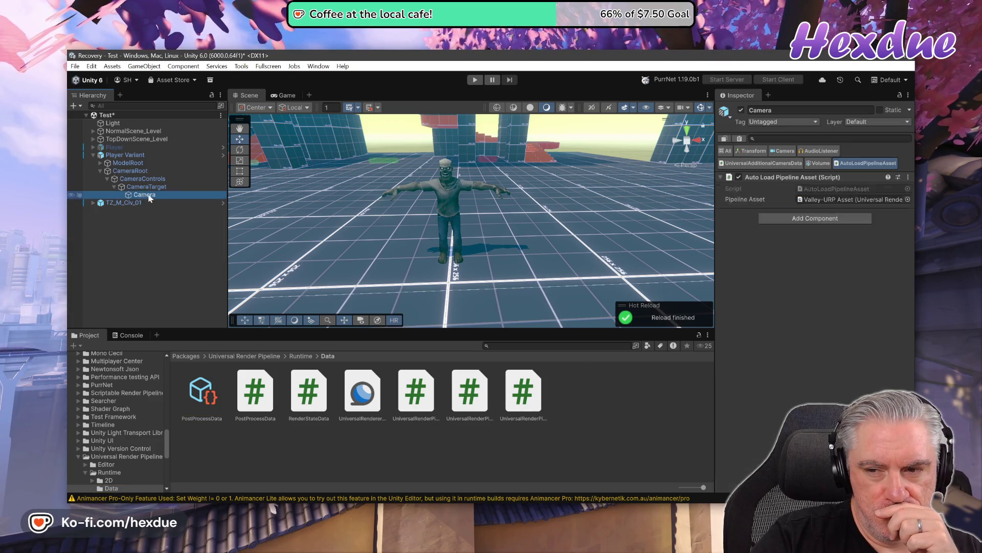
pyautogui.click(816, 199)
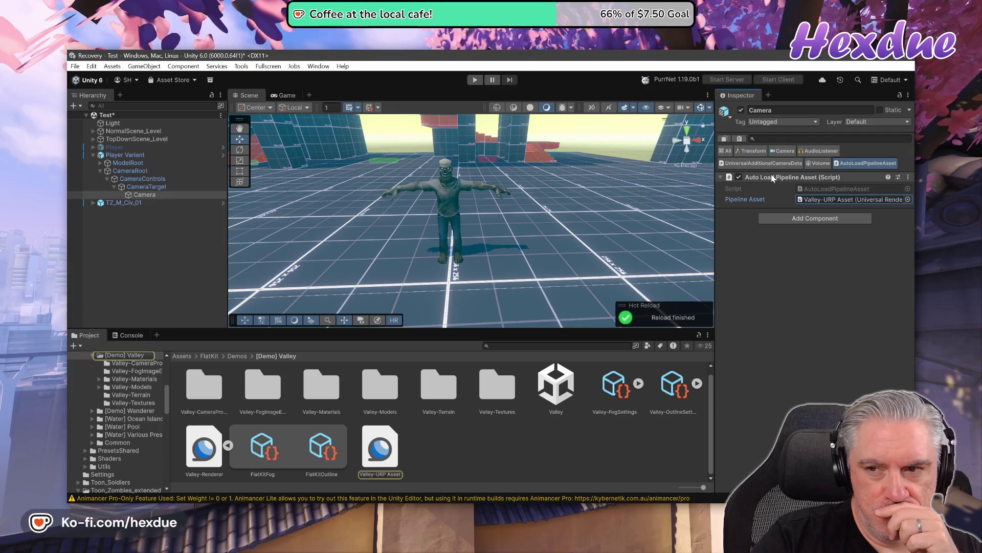
pyautogui.click(820, 164)
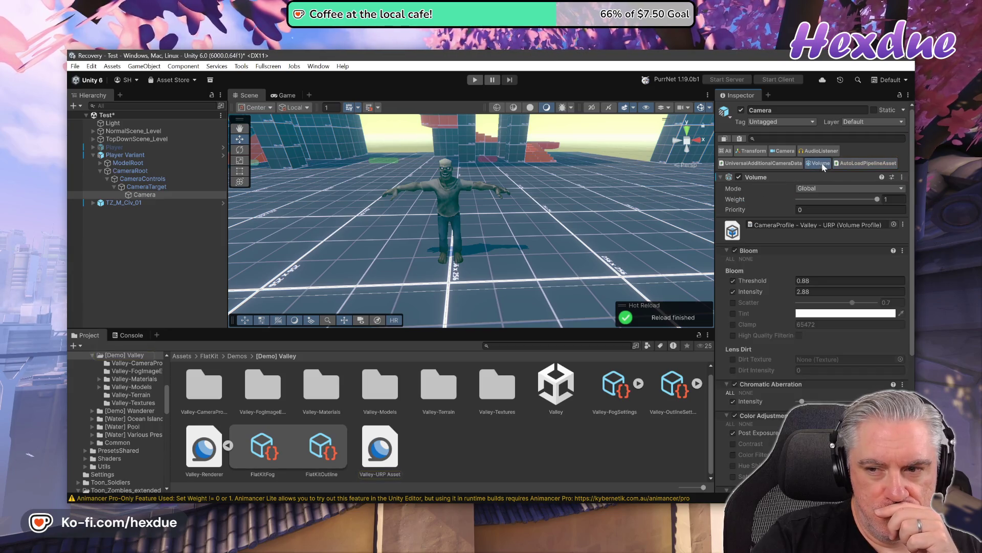
pyautogui.click(814, 226)
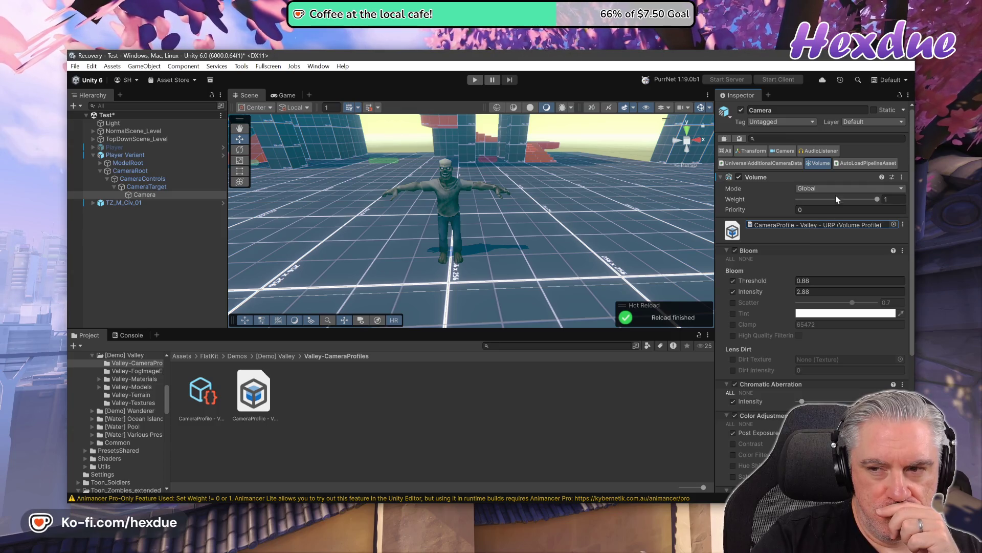
pyautogui.click(868, 163)
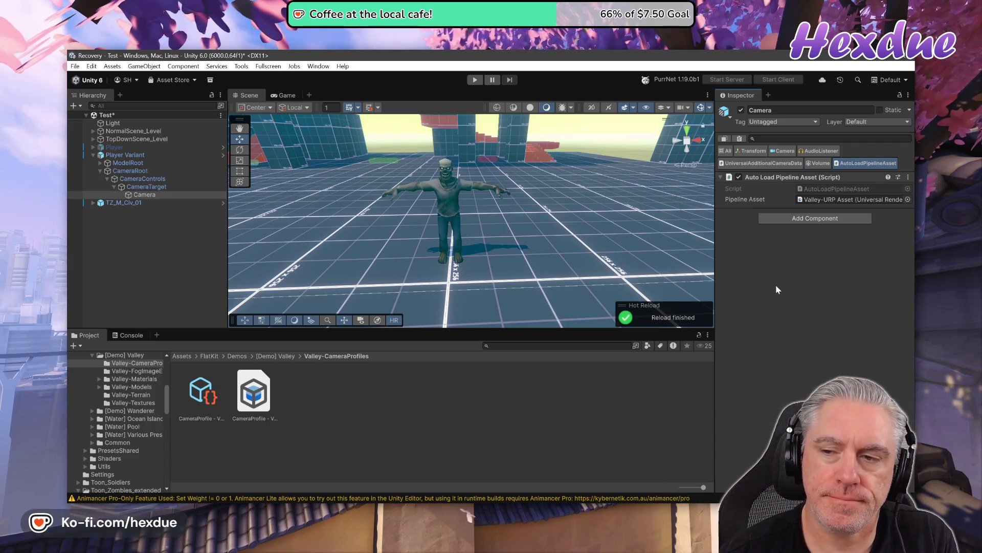
pyautogui.click(840, 200)
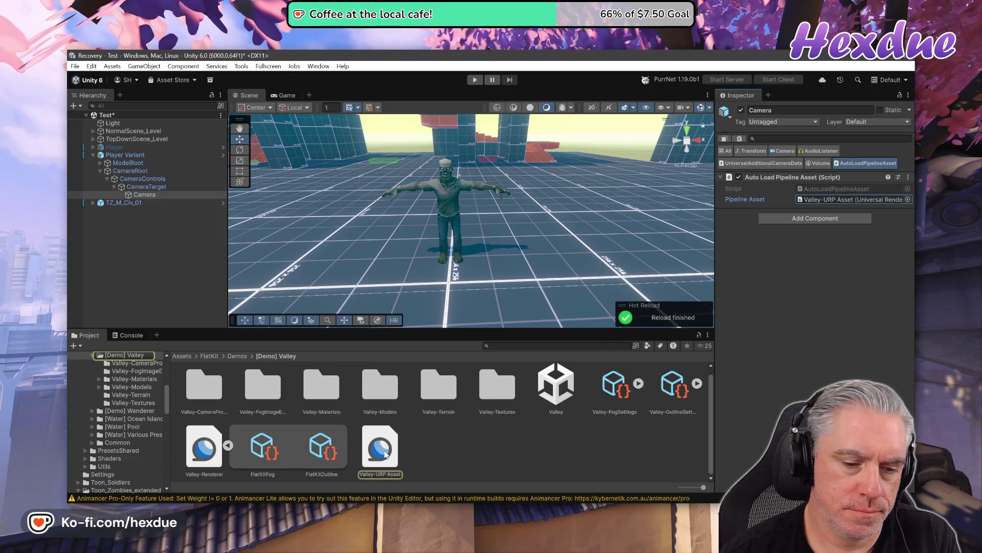
pyautogui.click(228, 445)
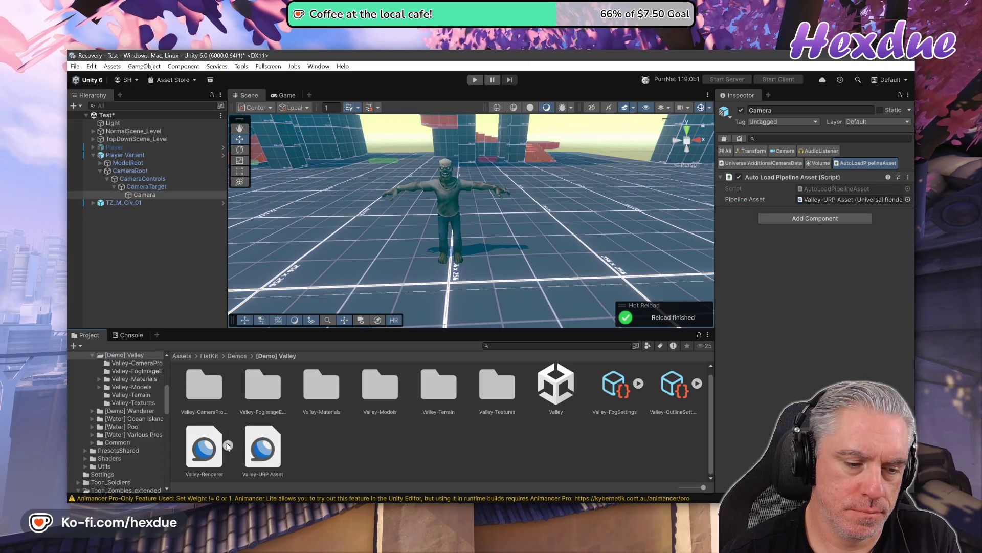
# - Duplicate Valley-Renderer and Valley-URP Asset and move the copies into the _Scenes folder
pyautogui.click(214, 449)
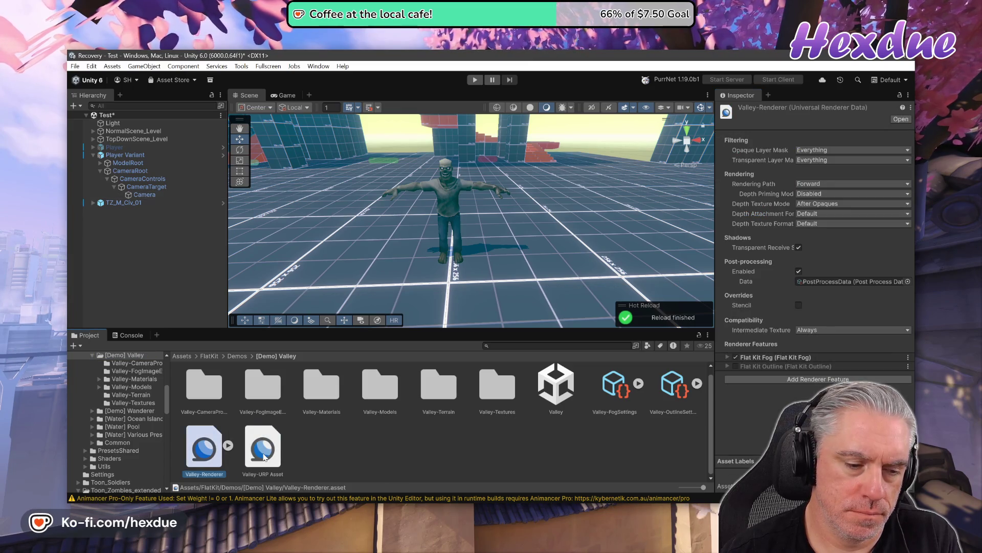
pyautogui.keyDown('ctrl'); pyautogui.click(264, 457); pyautogui.keyUp('ctrl')
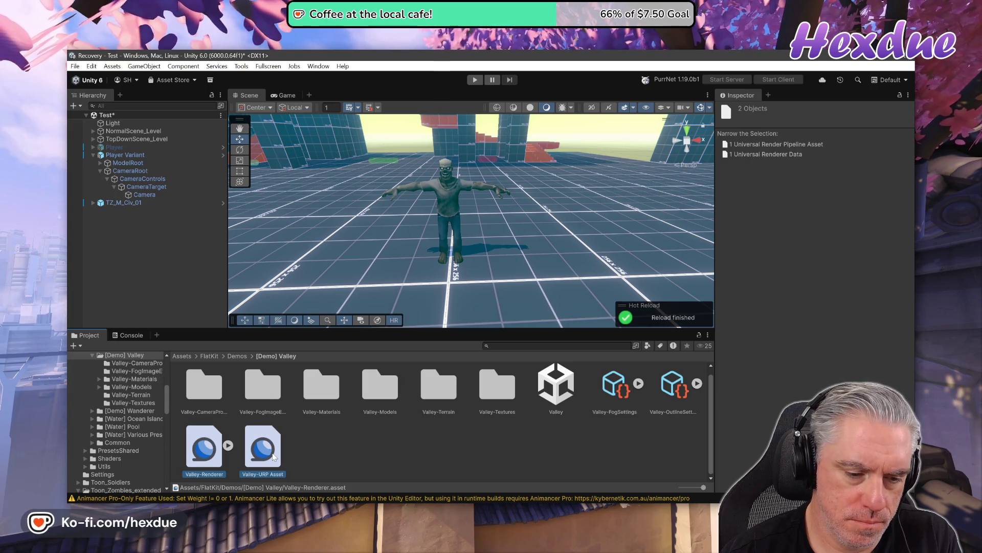
pyautogui.hotkey('ctrl', 'd')
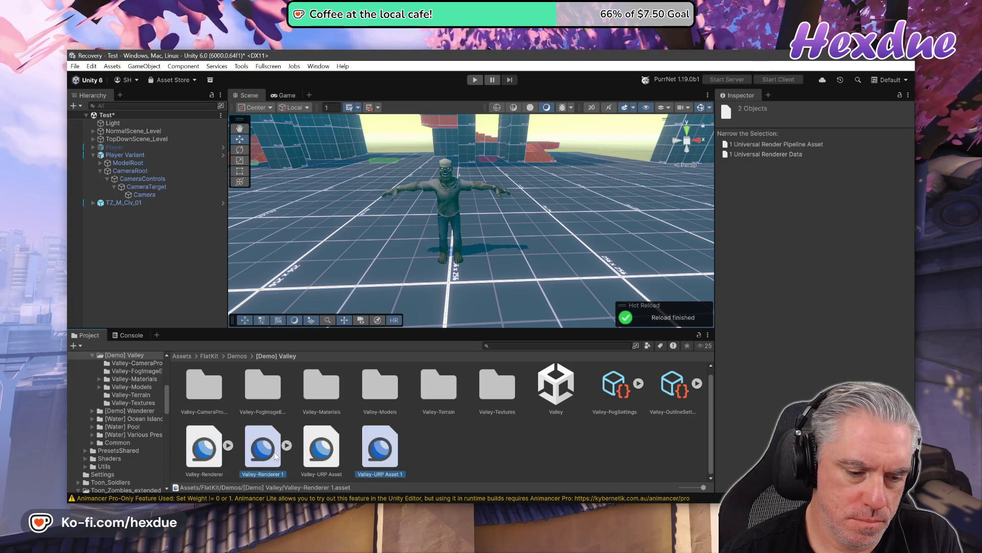
pyautogui.scroll(10, 144, 449)
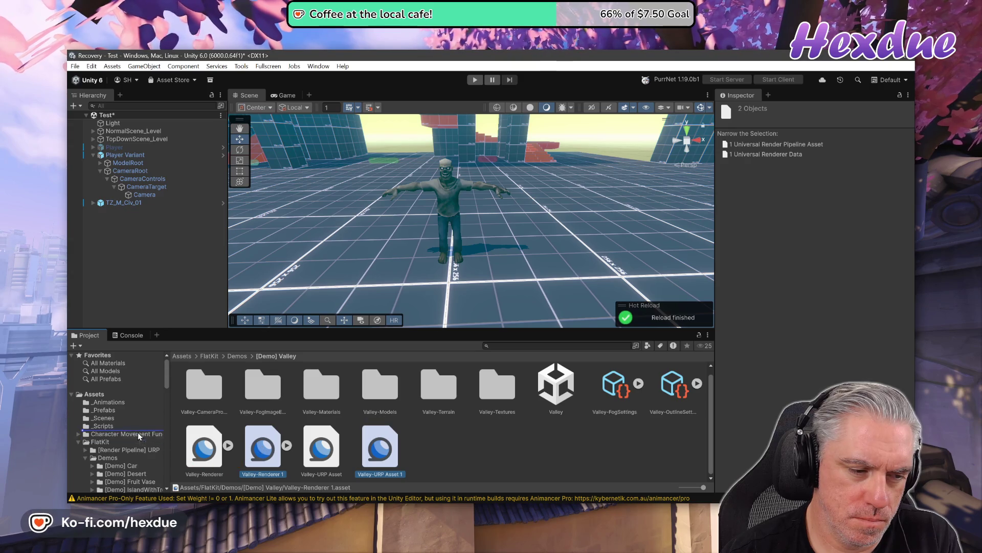
pyautogui.moveTo(96, 418); pyautogui.dragTo(97, 418)
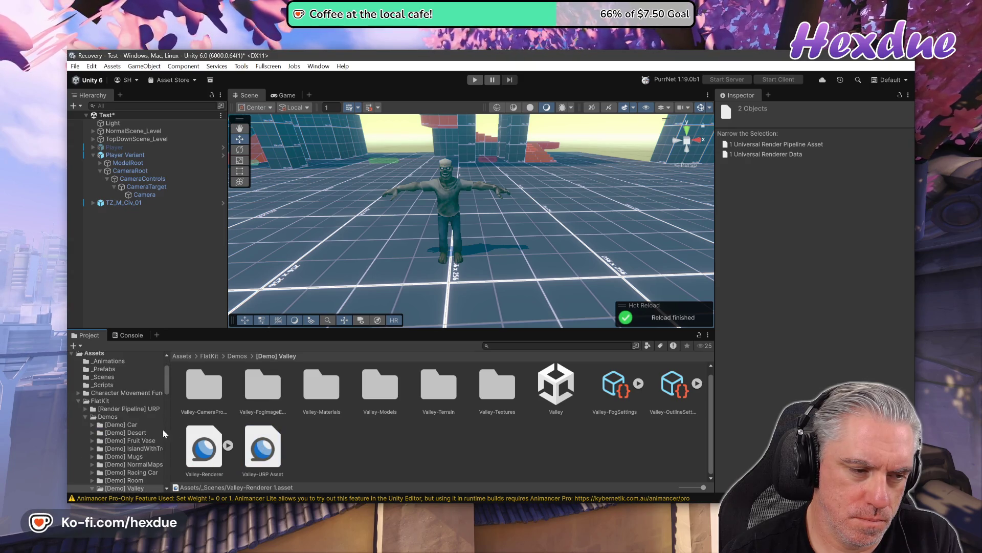
# - Assign Valley-URP Asset 1 from _Scenes to the Camera's Pipeline Asset field
pyautogui.scroll(2, 135, 449)
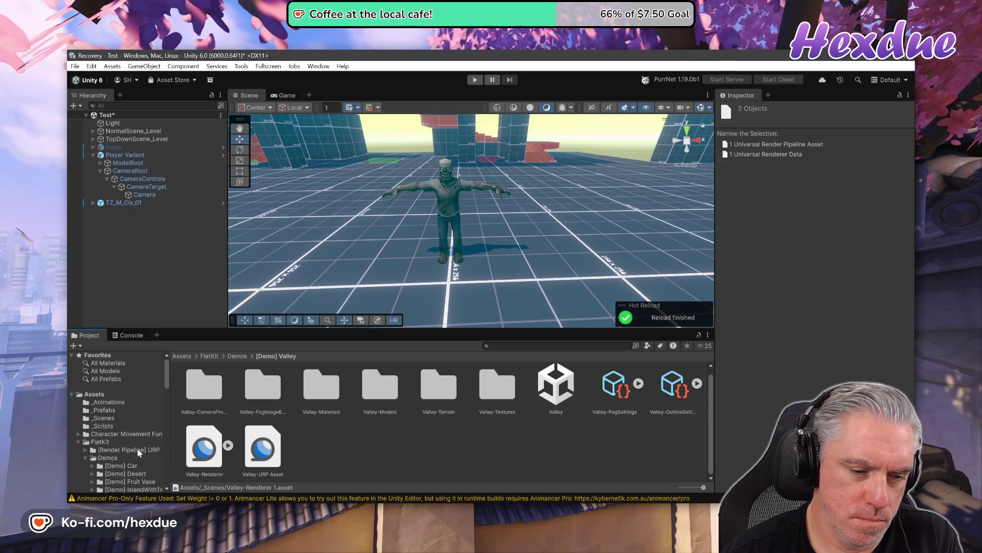
pyautogui.click(108, 418)
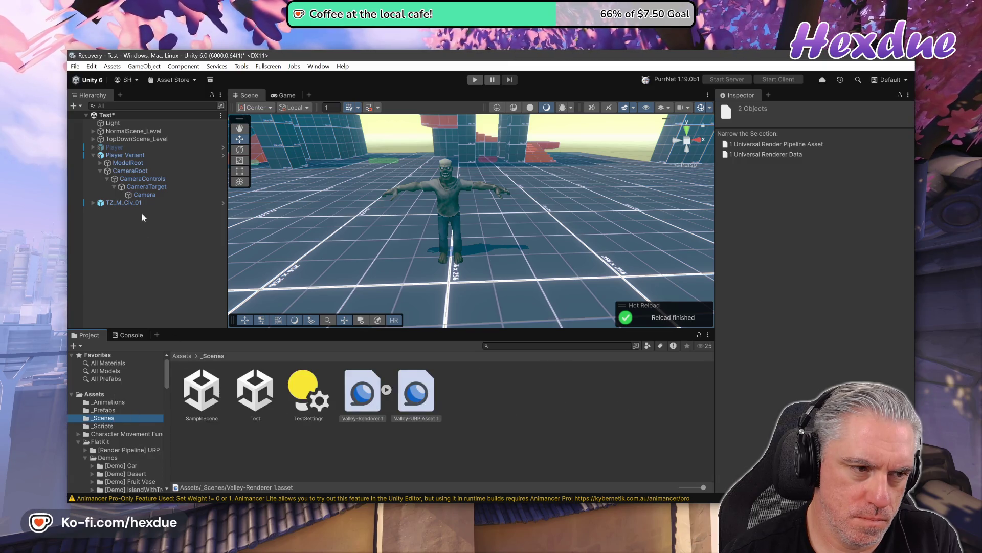
pyautogui.click(144, 195)
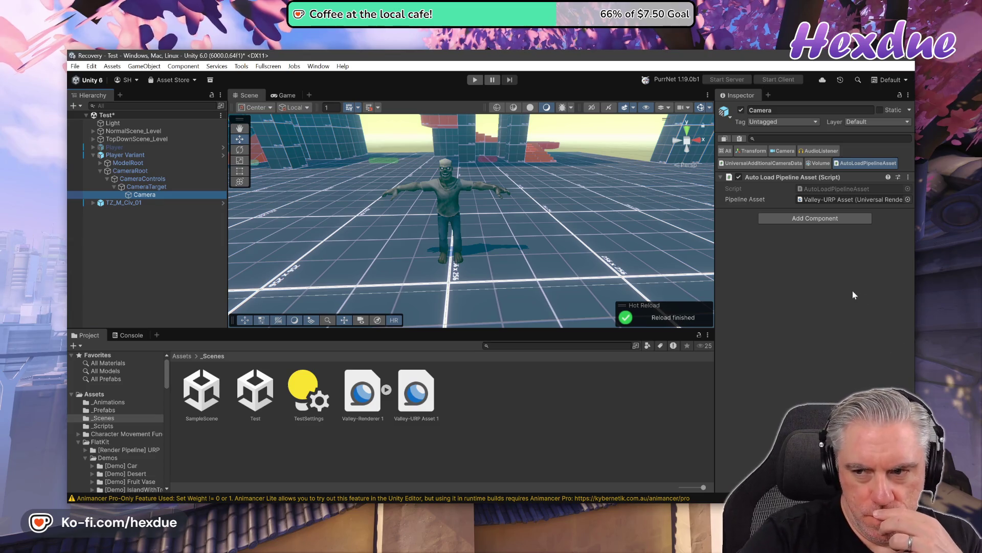
pyautogui.moveTo(416, 399)
pyautogui.mouseDown()
pyautogui.moveTo(888, 255)
pyautogui.moveTo(839, 201)
pyautogui.mouseUp()
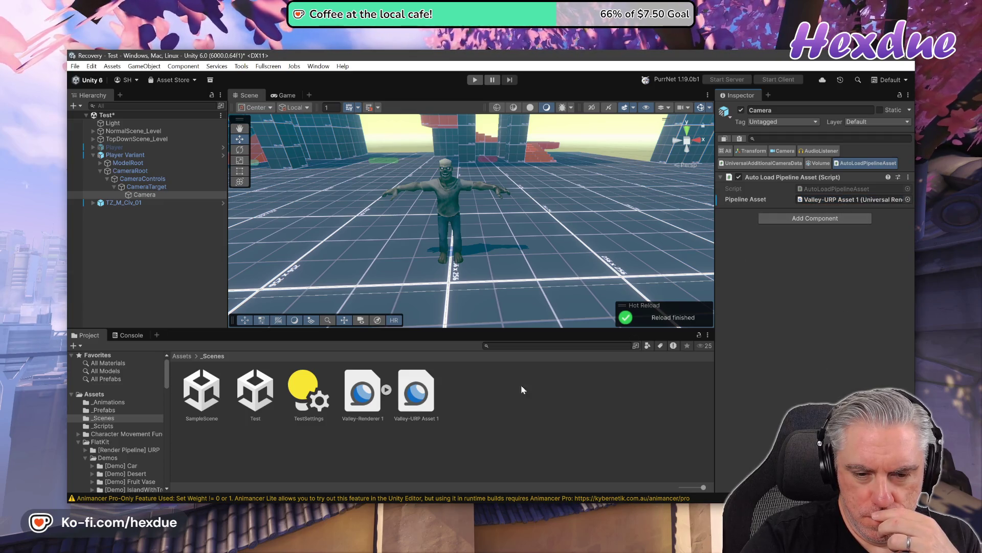
# - Put Valley-Renderer 1 in Valley-URP Asset 1's Renderer List and open its FlatKitFog settings
pyautogui.click(424, 403)
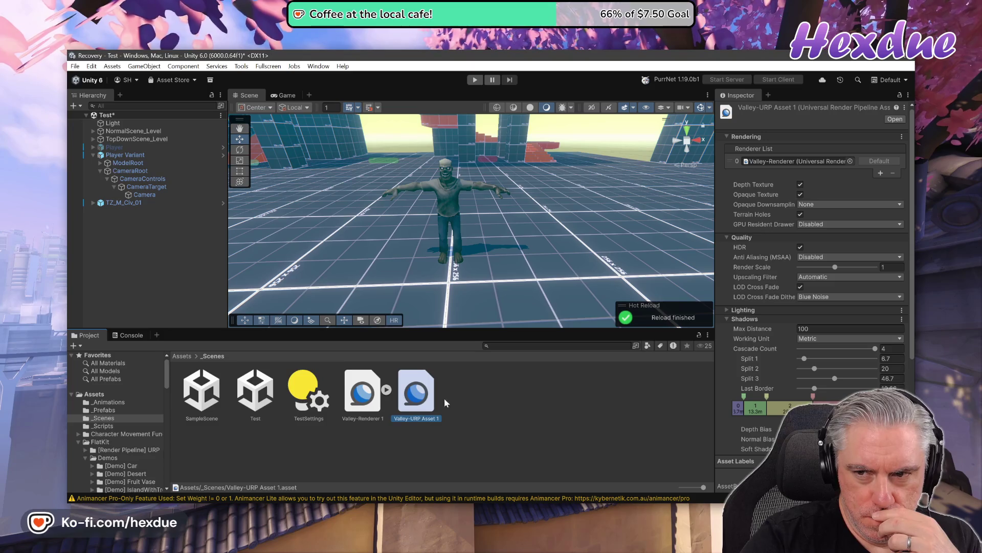
pyautogui.moveTo(370, 394)
pyautogui.mouseDown()
pyautogui.moveTo(532, 399)
pyautogui.moveTo(875, 180)
pyautogui.moveTo(825, 162)
pyautogui.mouseUp()
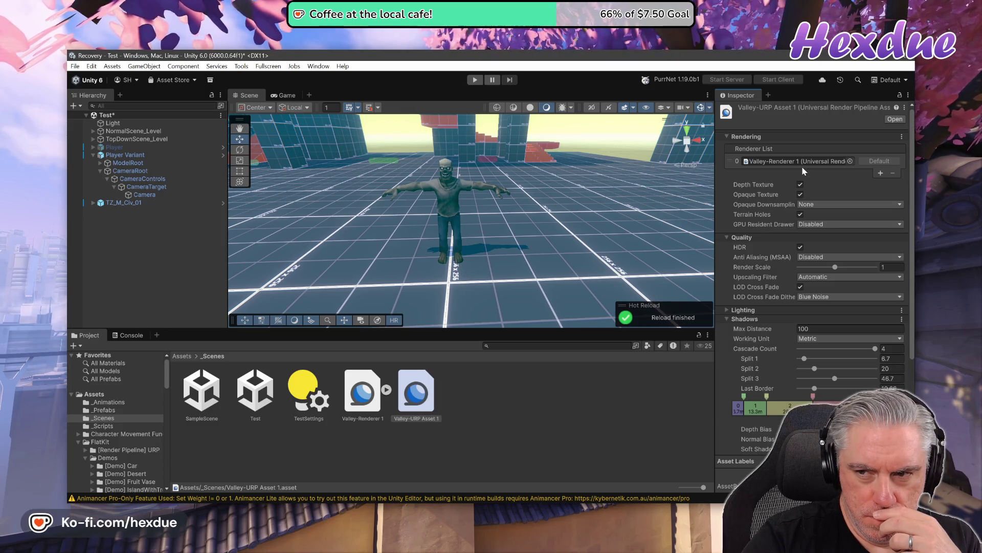
pyautogui.click(366, 399)
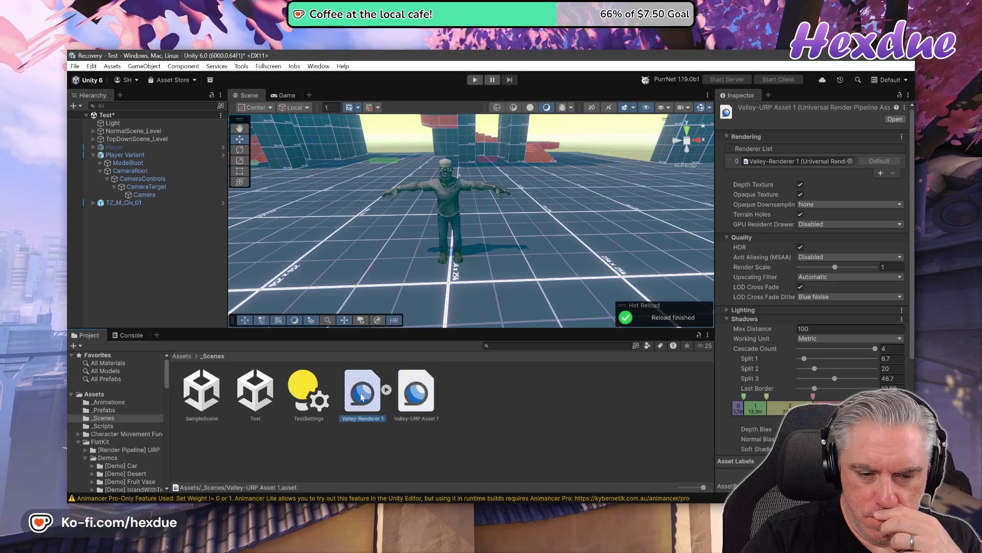
pyautogui.click(387, 390)
pyautogui.click(416, 393)
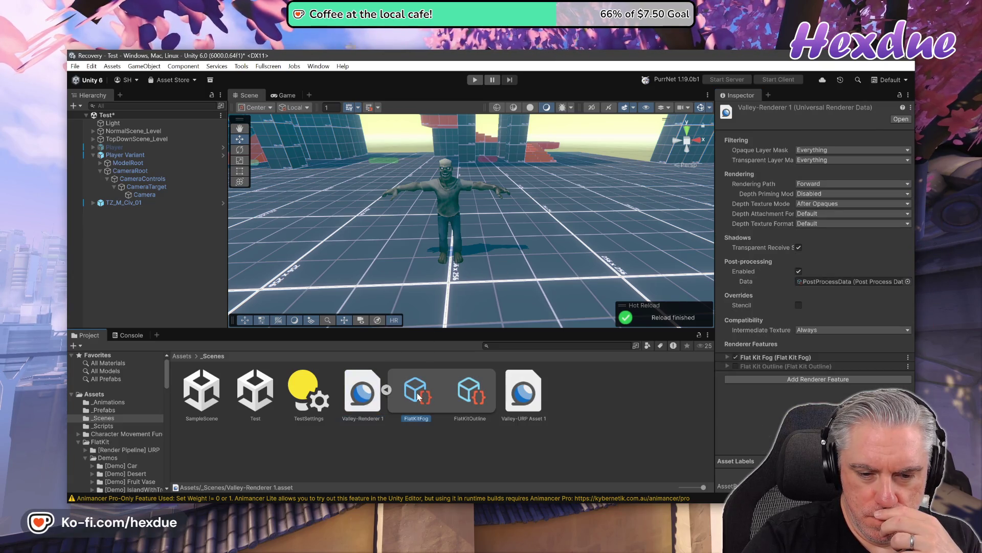
# - Review the Flat Kit Outline settings, then toggle Flat Kit Fog's Height Fog off and back on
pyautogui.click(469, 393)
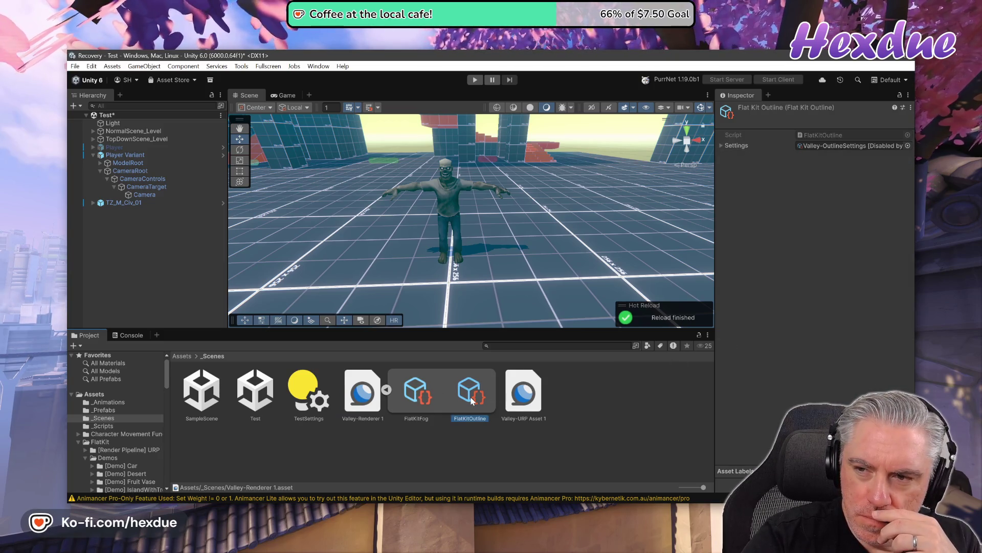
pyautogui.click(720, 147)
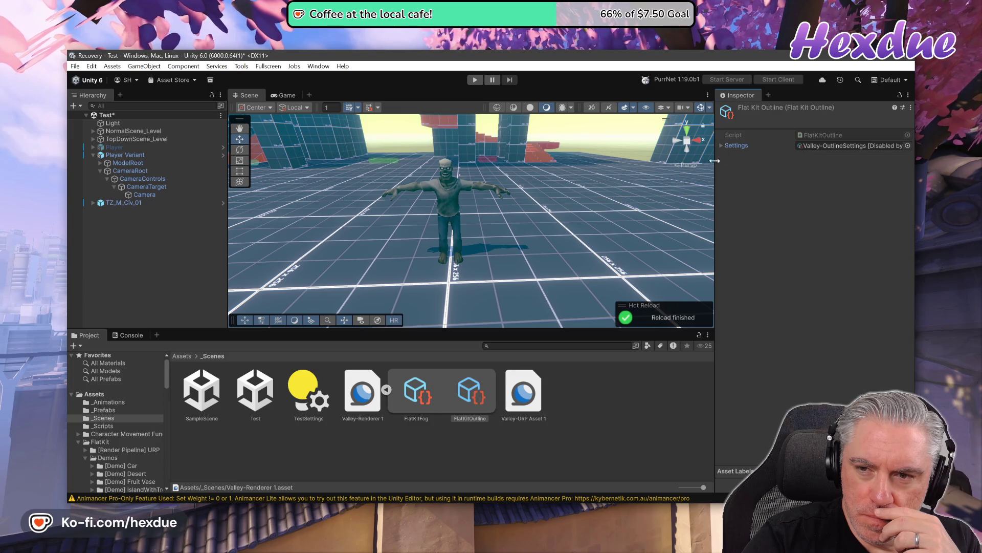
pyautogui.click(418, 391)
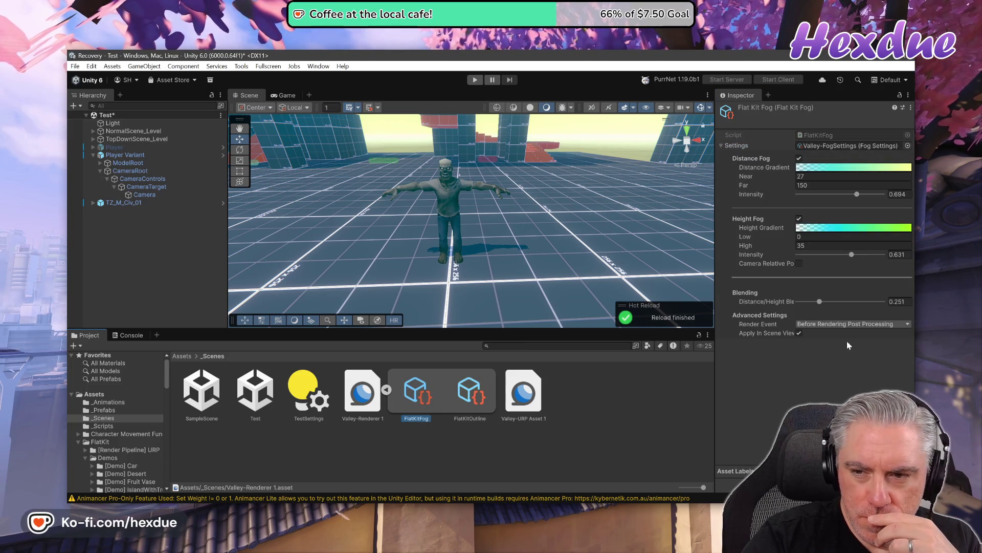
pyautogui.click(799, 218)
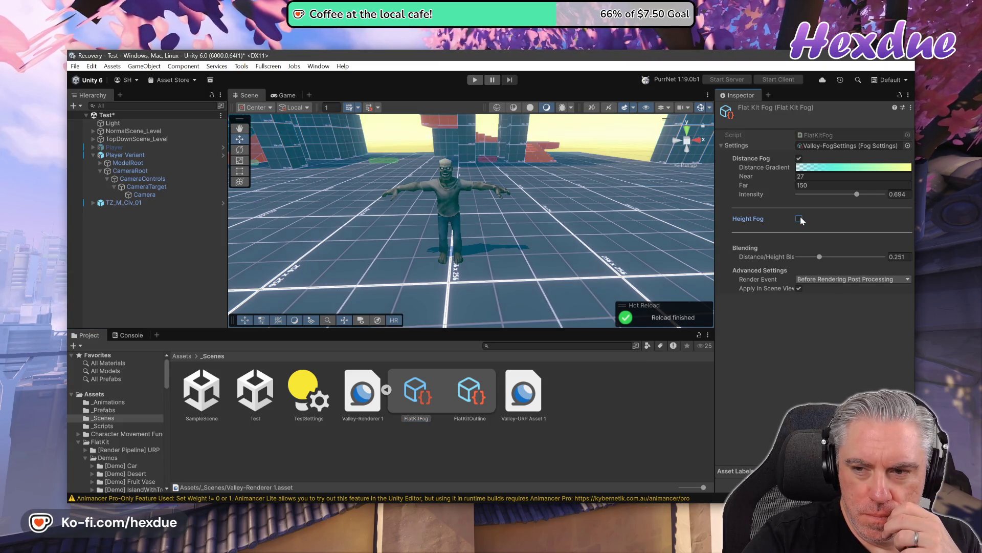
pyautogui.click(800, 219)
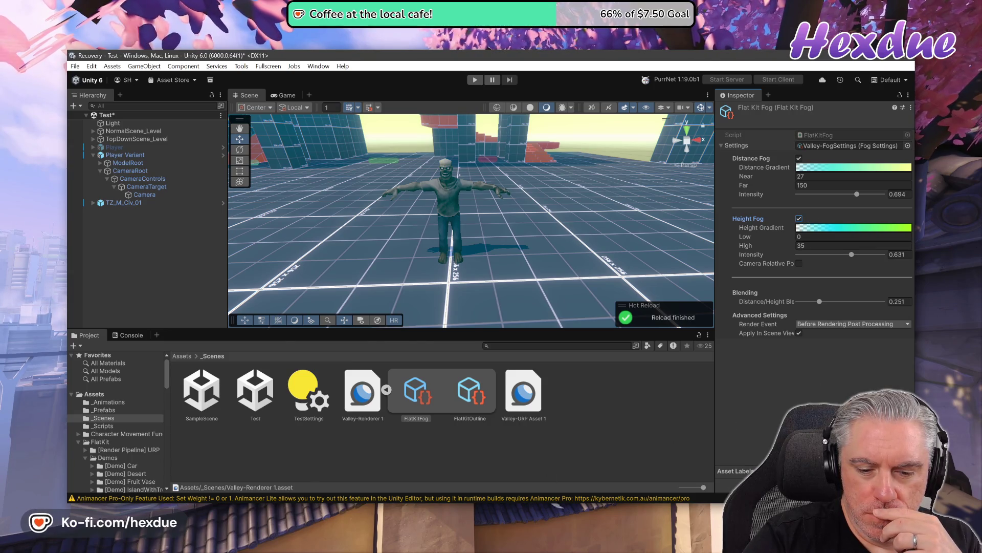
pyautogui.hotkey('alt', 'Tab')
# - Check git status in the terminal, then save the Test scene in Unity with File > Save
pyautogui.write('git st')
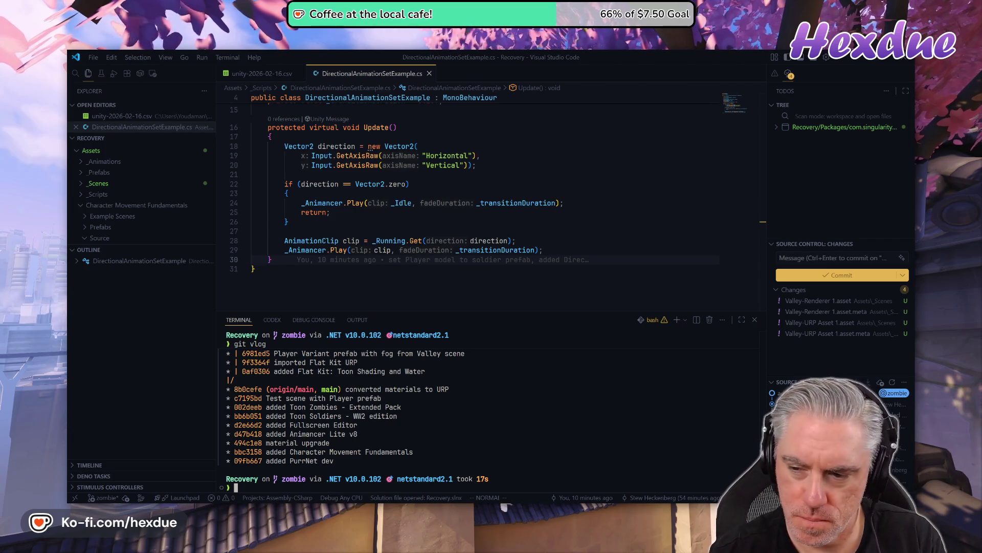
pyautogui.press('Return')
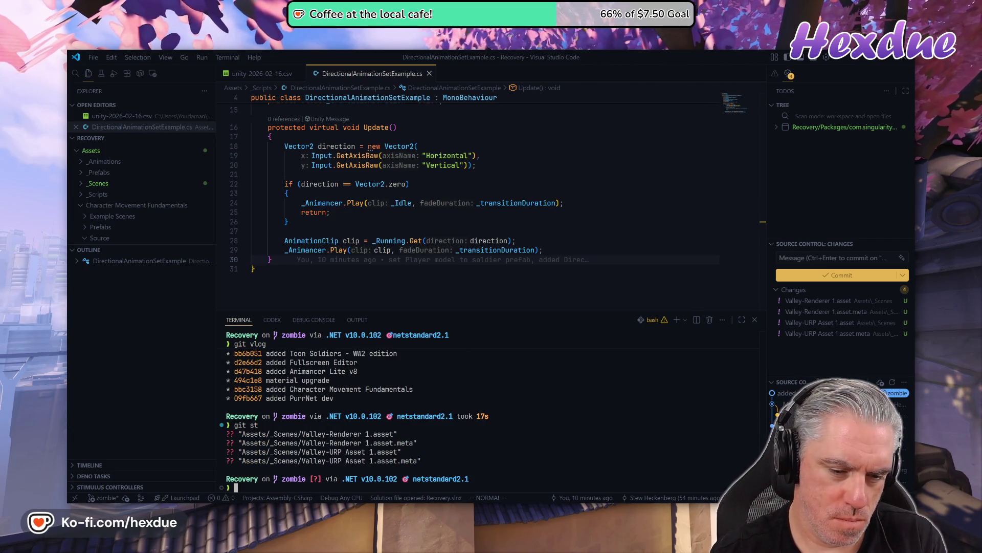
pyautogui.hotkey('alt', 'Tab')
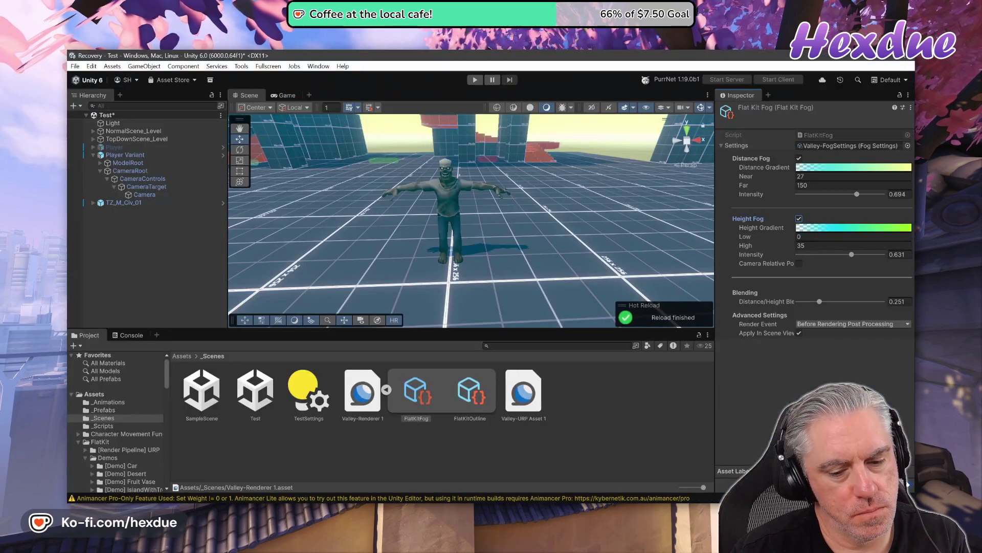
pyautogui.click(74, 66)
pyautogui.click(92, 126)
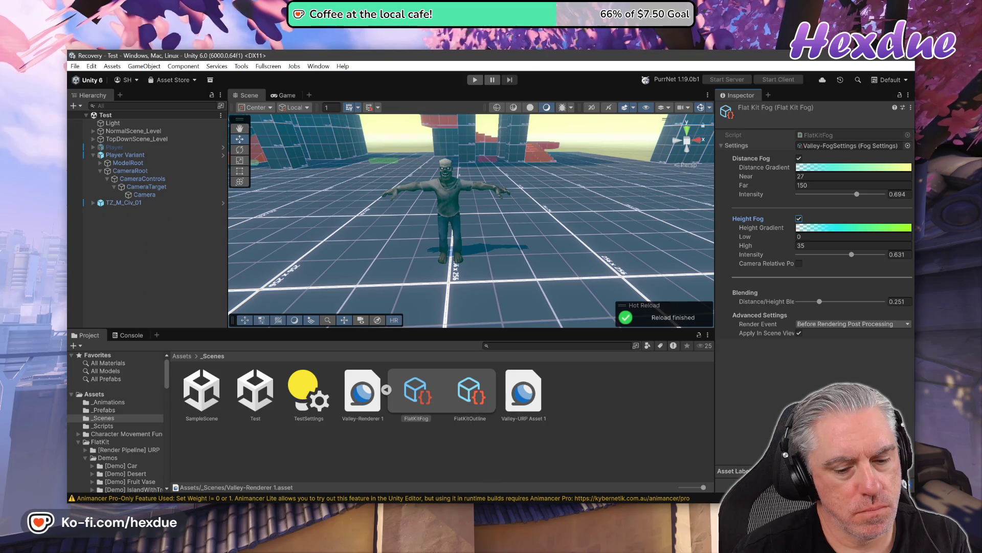
pyautogui.hotkey('alt', 'Tab')
# - Rerun git status and git diff ProjectSettings/ to confirm QualitySettings' new render pipeline
pyautogui.write('git st')
pyautogui.press('Return')
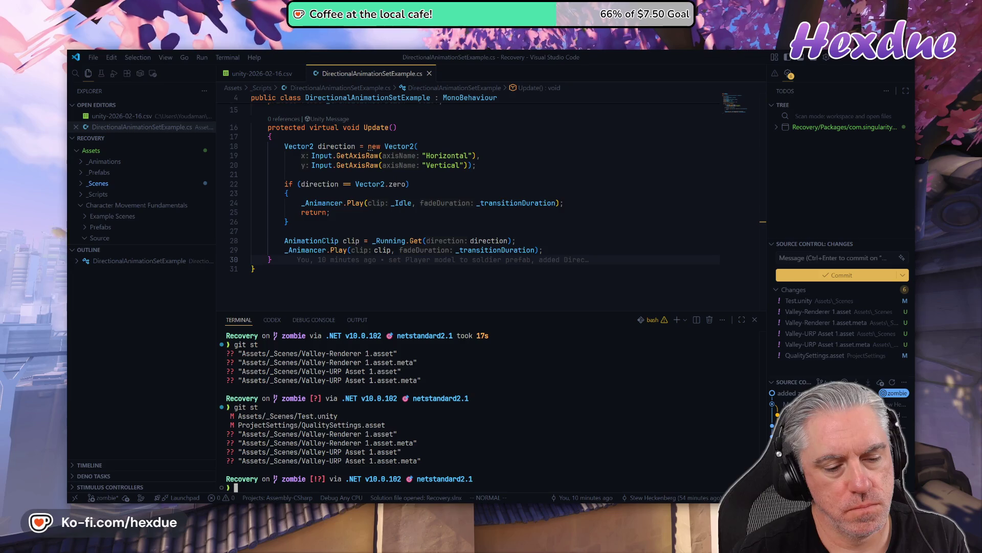
pyautogui.write('git diff ProjectSettings/')
pyautogui.press('Return')
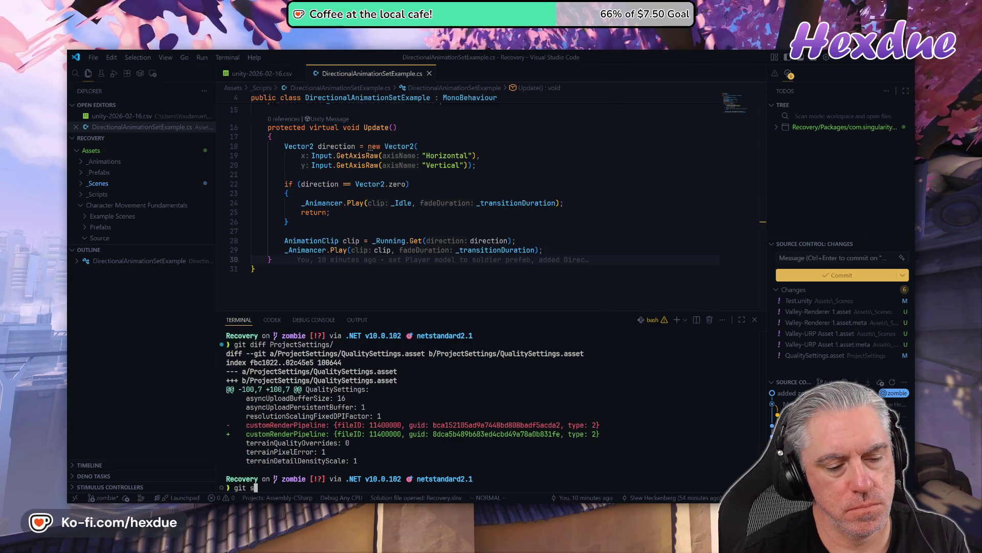
pyautogui.write('git st')
pyautogui.press('Return')
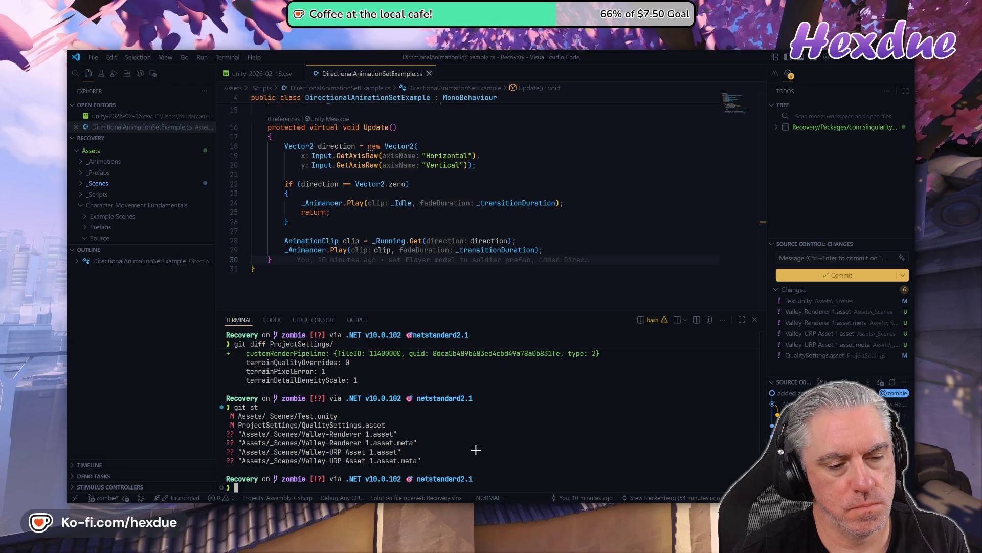
pyautogui.hotkey('alt', 'Tab')
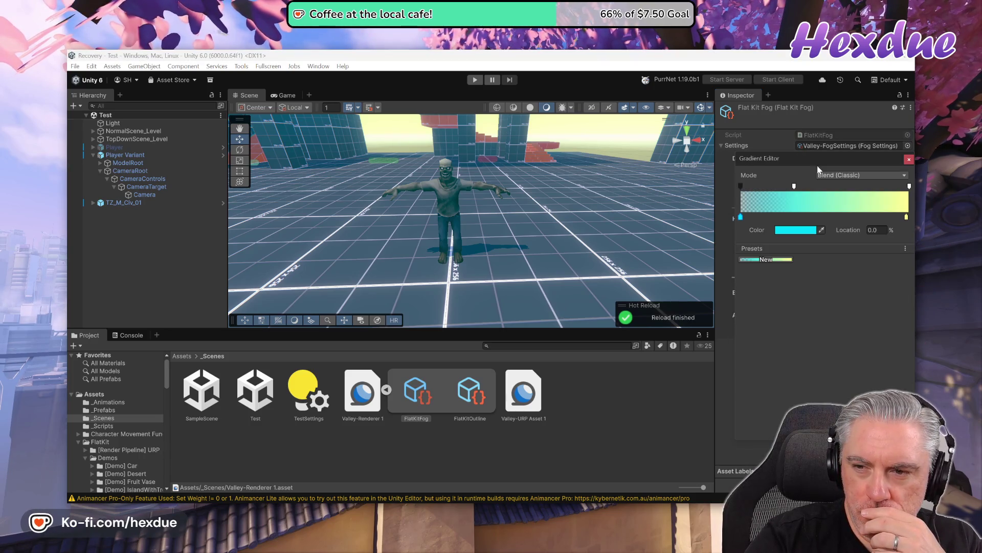
# - Recolour the Distance Gradient's first colour key to magenta so it fades to yellow
pyautogui.click(793, 230)
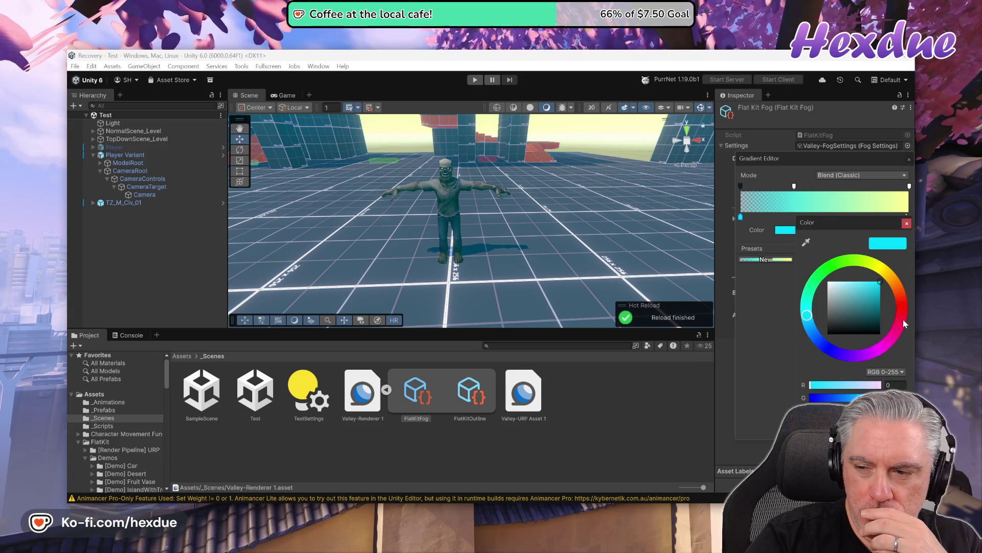
pyautogui.click(902, 318)
pyautogui.moveTo(903, 320)
pyautogui.mouseDown()
pyautogui.moveTo(907, 294)
pyautogui.moveTo(915, 317)
pyautogui.mouseUp()
pyautogui.click(838, 330)
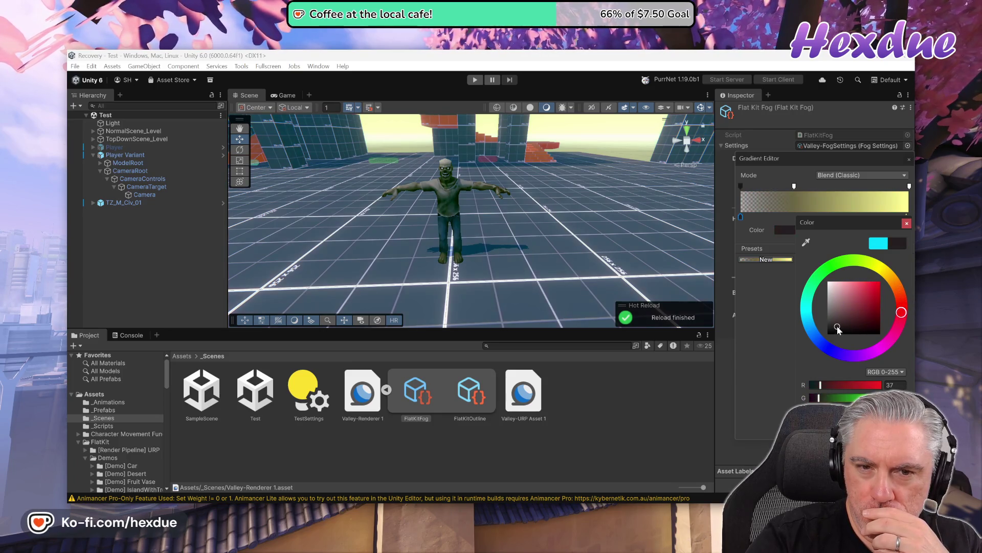
pyautogui.click(861, 311)
pyautogui.moveTo(863, 309)
pyautogui.mouseDown()
pyautogui.moveTo(887, 287)
pyautogui.moveTo(824, 346)
pyautogui.moveTo(852, 315)
pyautogui.moveTo(840, 335)
pyautogui.moveTo(874, 318)
pyautogui.moveTo(886, 331)
pyautogui.moveTo(885, 293)
pyautogui.mouseUp()
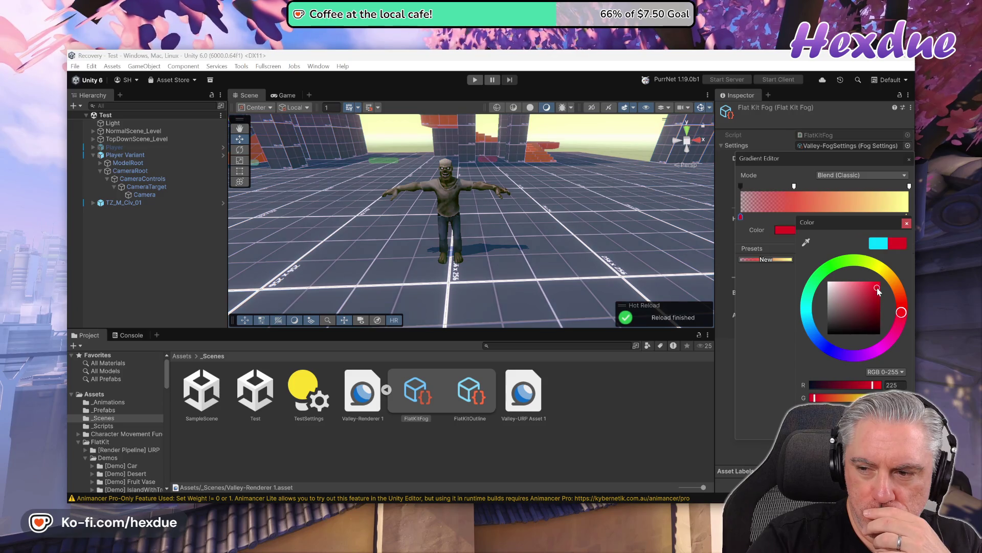
pyautogui.moveTo(897, 338); pyautogui.dragTo(886, 347)
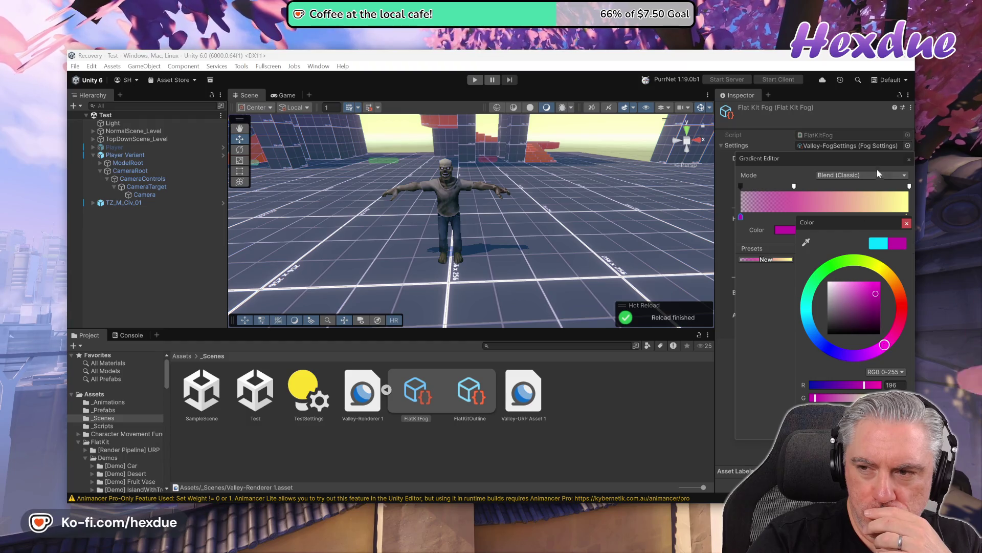
pyautogui.click(909, 159)
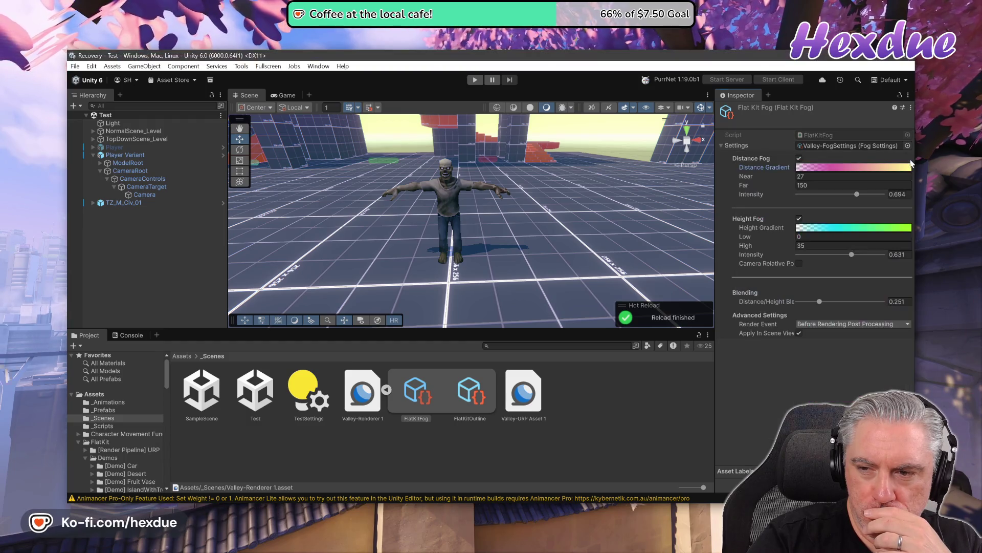
# - Set the Height Gradient's first colour key to cyan
pyautogui.click(856, 227)
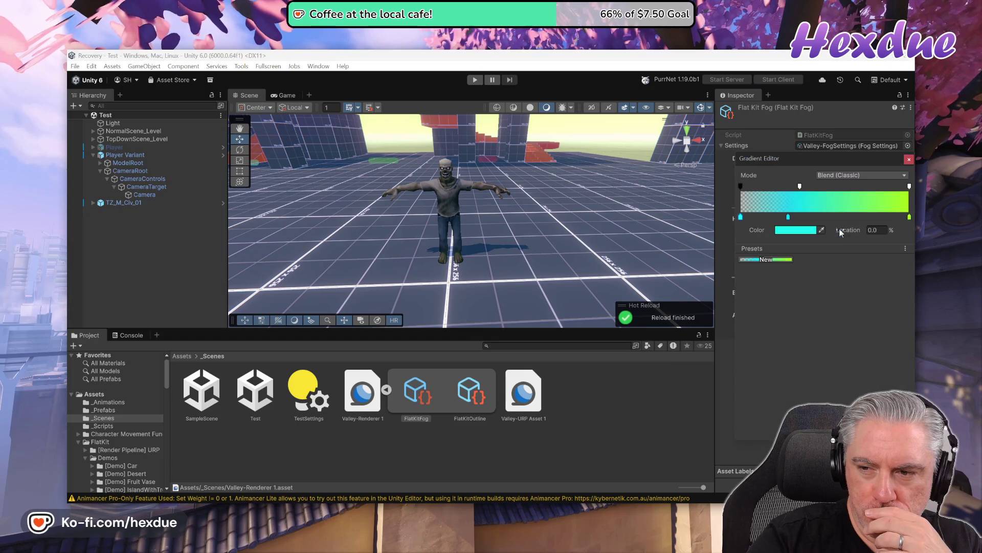
pyautogui.click(803, 231)
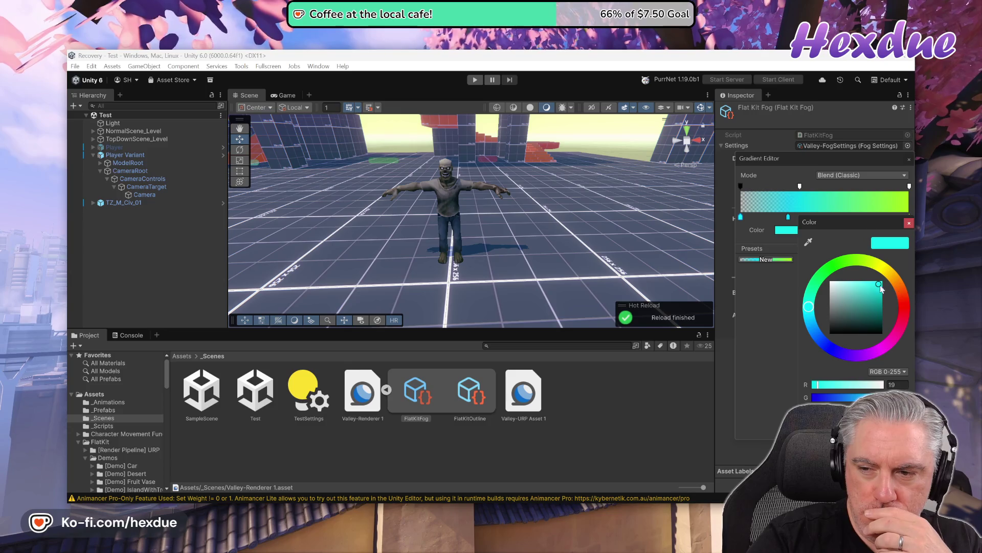
pyautogui.click(828, 346)
pyautogui.click(904, 301)
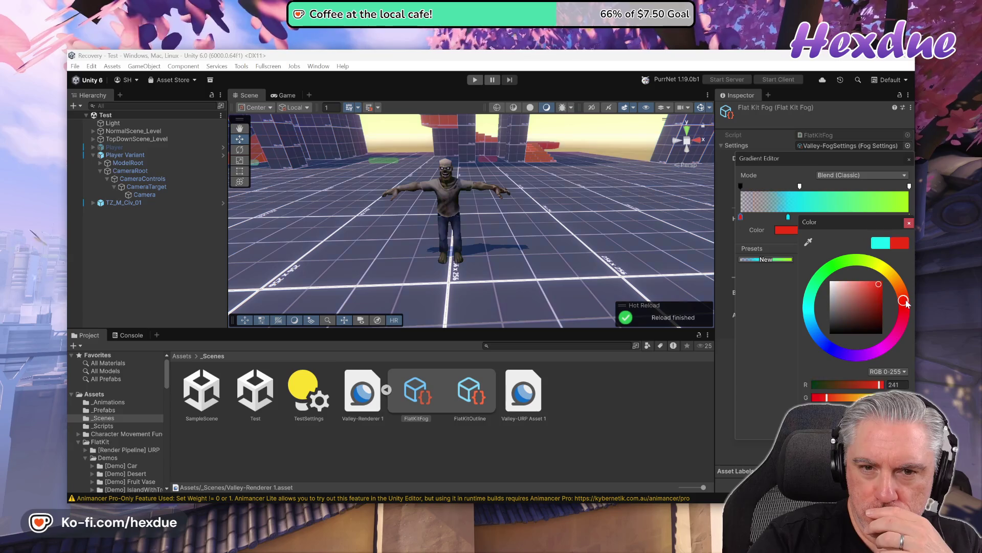
pyautogui.moveTo(907, 303)
pyautogui.mouseDown()
pyautogui.moveTo(908, 334)
pyautogui.moveTo(882, 358)
pyautogui.mouseUp()
pyautogui.click(830, 266)
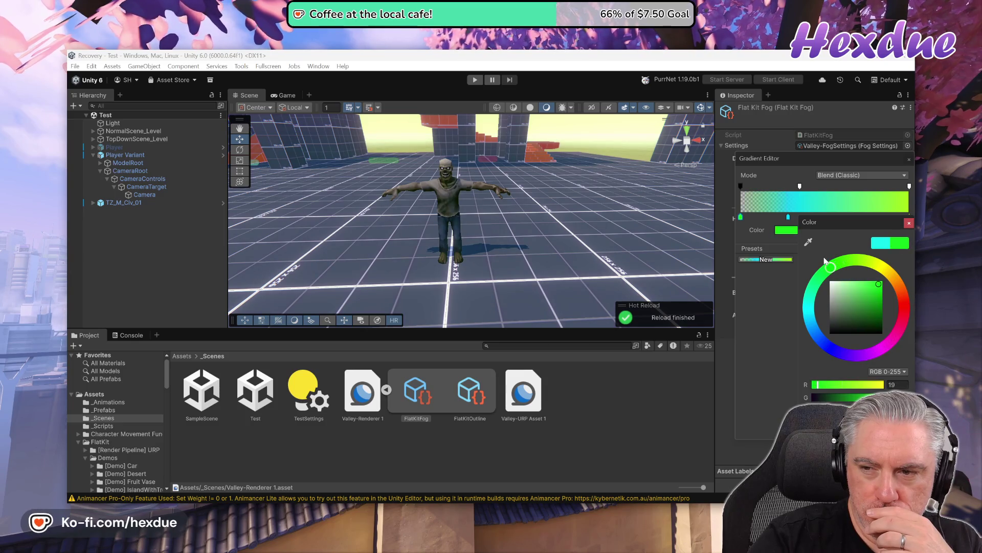
pyautogui.click(841, 224)
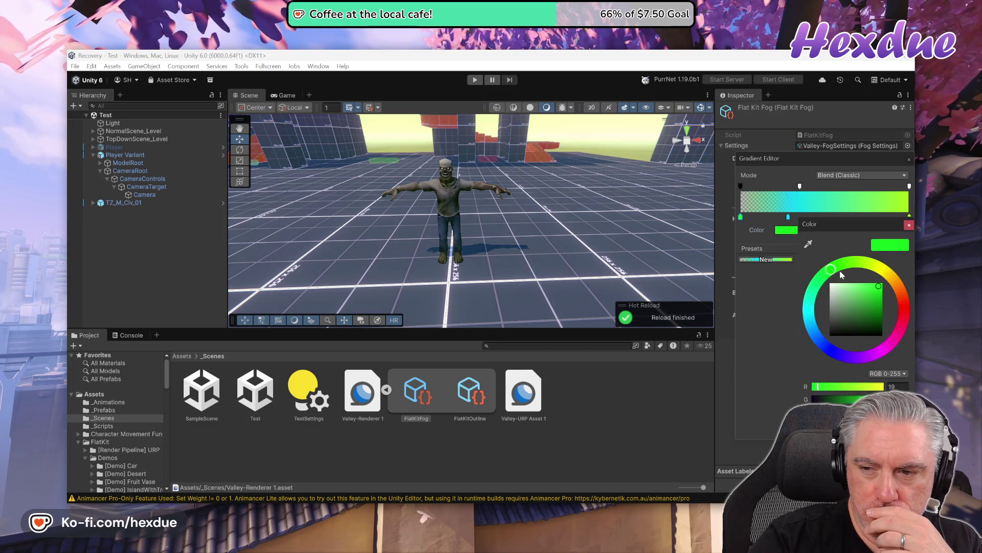
pyautogui.click(899, 304)
pyautogui.click(880, 245)
pyautogui.click(809, 316)
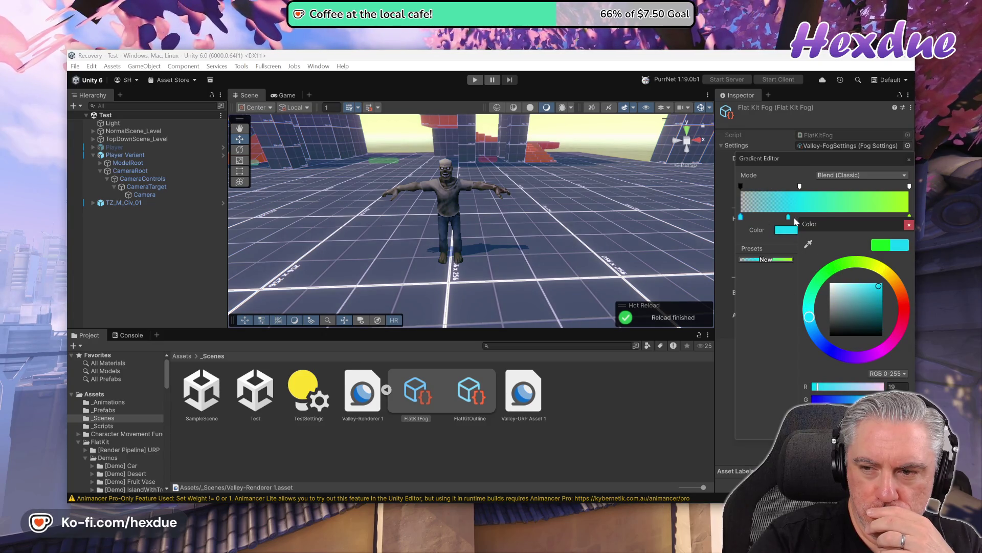
pyautogui.click(865, 202)
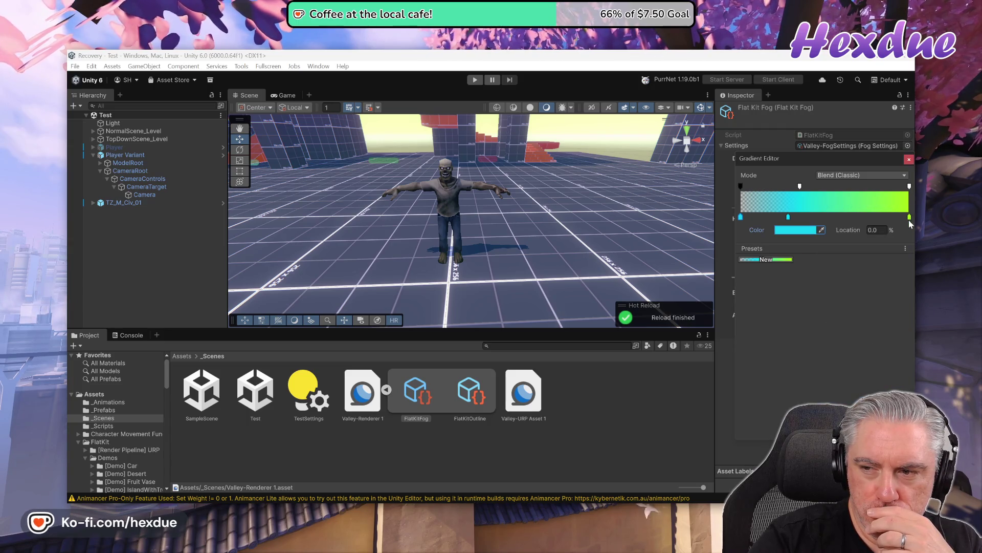
# - Remove the green right-end key and set the gradient Mode to Fixed
pyautogui.moveTo(909, 217); pyautogui.dragTo(907, 233)
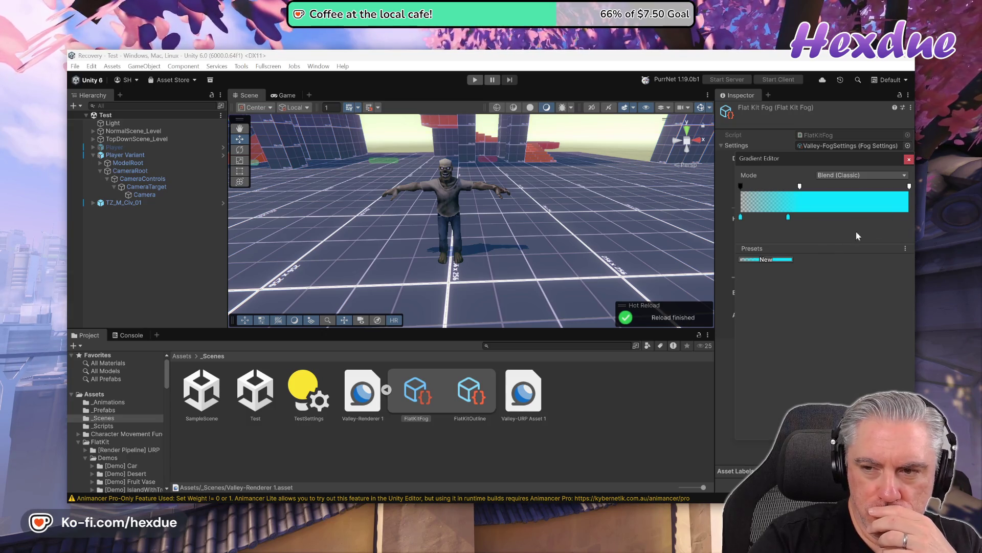
pyautogui.click(841, 176)
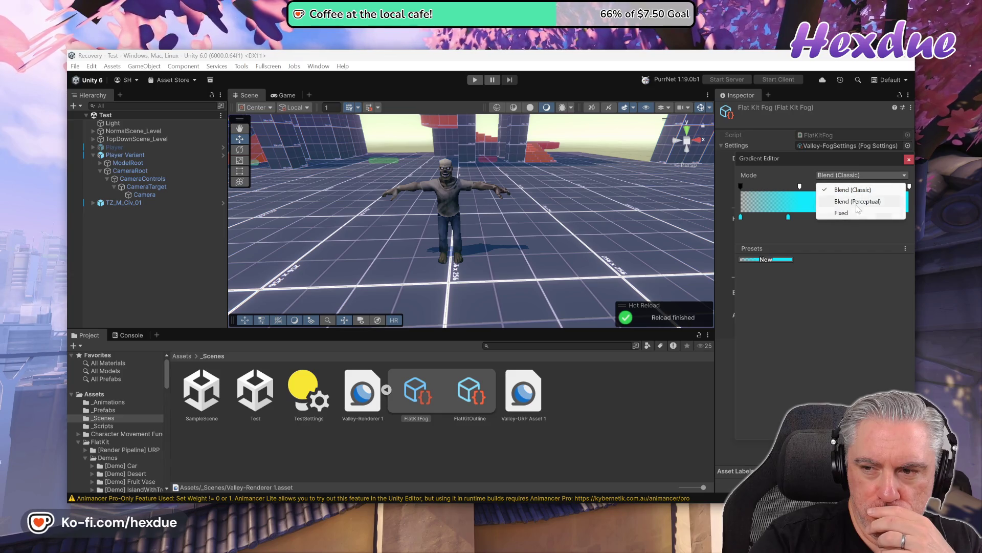
pyautogui.click(857, 202)
pyautogui.click(844, 176)
pyautogui.click(847, 212)
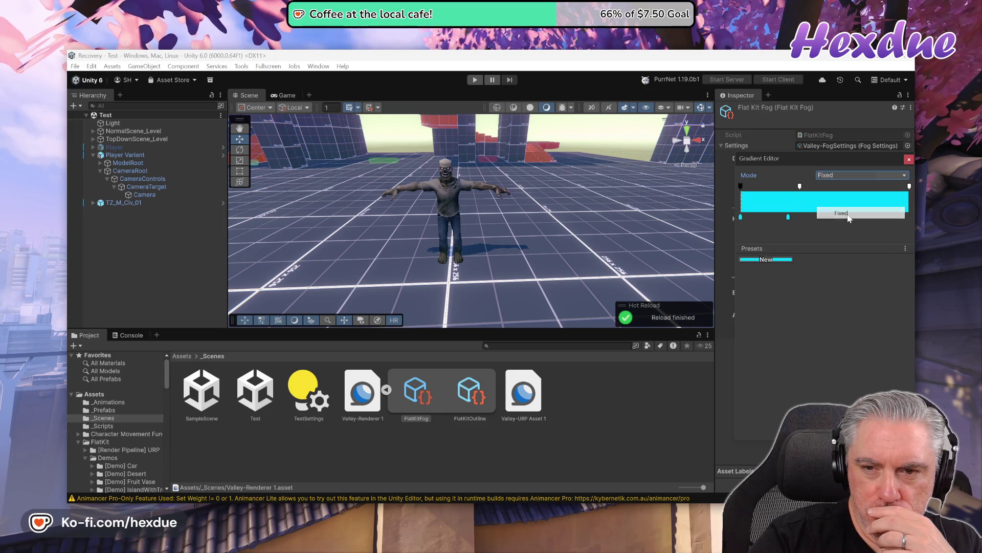
# - Set the height gradient to Blend (Classic), add colour keys, and make the 81.6% key green
pyautogui.click(846, 177)
pyautogui.click(850, 191)
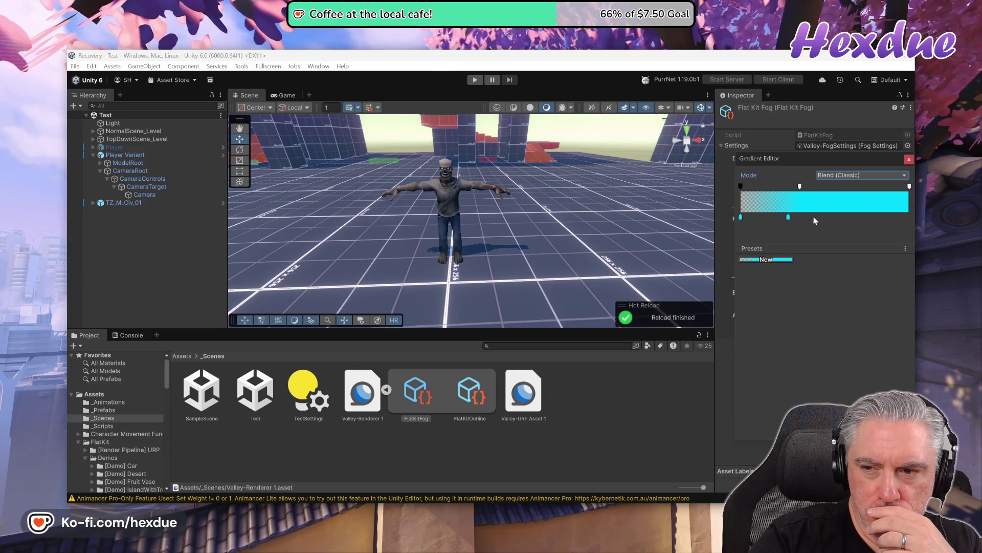
pyautogui.click(838, 217)
pyautogui.click(878, 217)
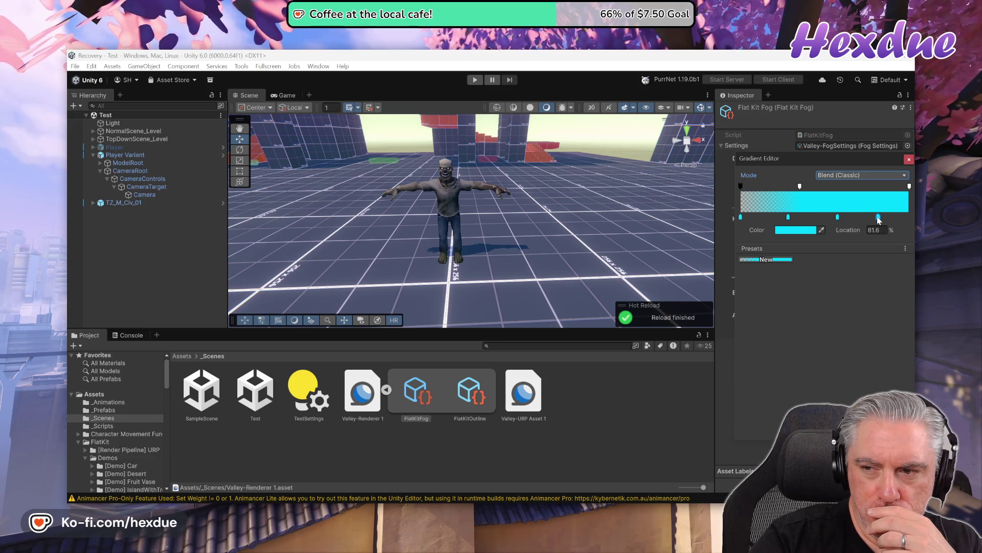
pyautogui.click(808, 230)
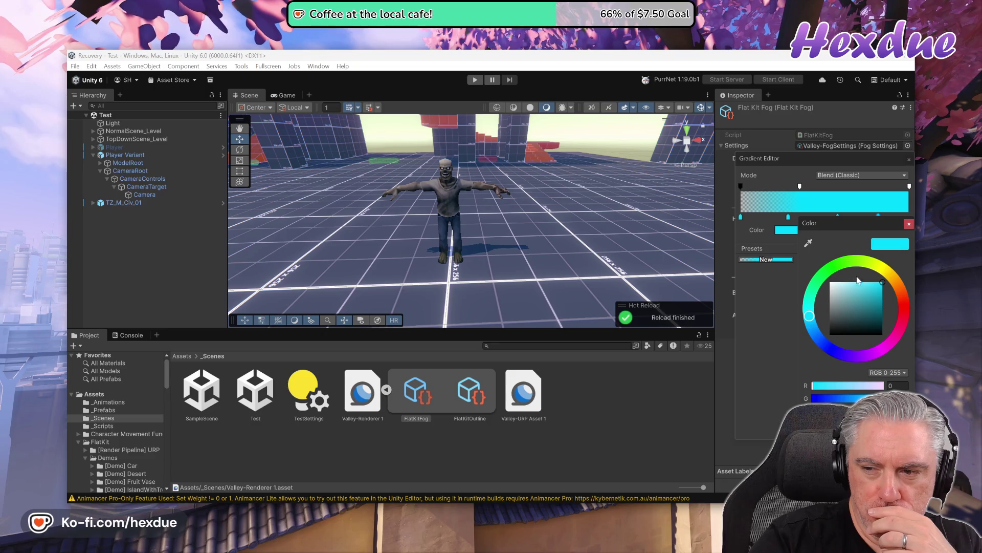
pyautogui.click(900, 308)
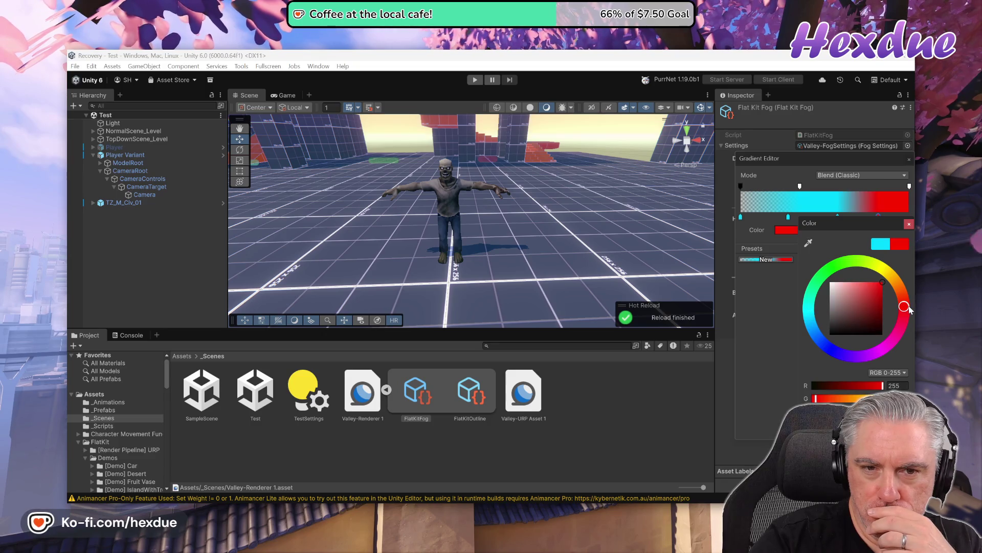
pyautogui.click(820, 287)
pyautogui.click(795, 311)
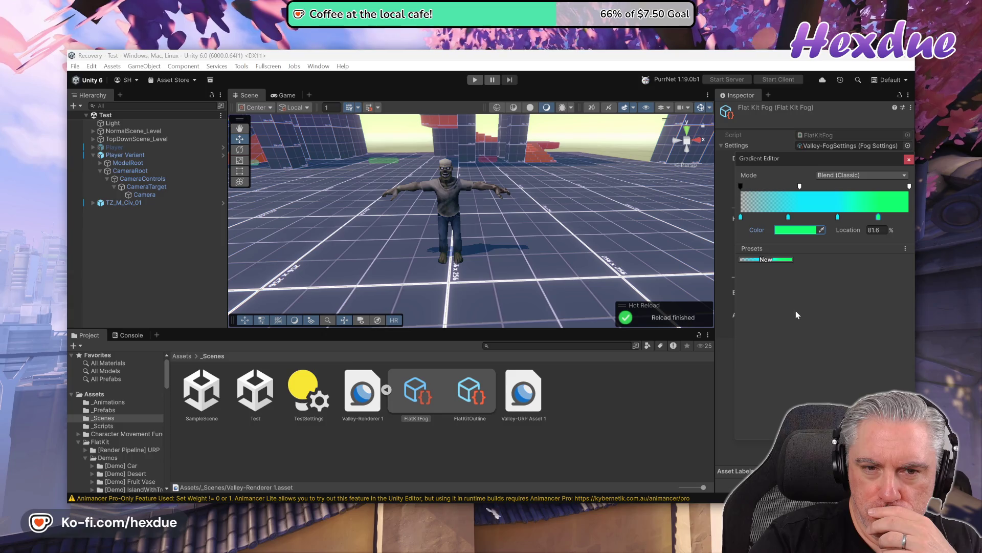
# - Slide the height gradient's alpha key to about 13.5% and a colour key to about 19%
pyautogui.click(909, 160)
pyautogui.click(808, 228)
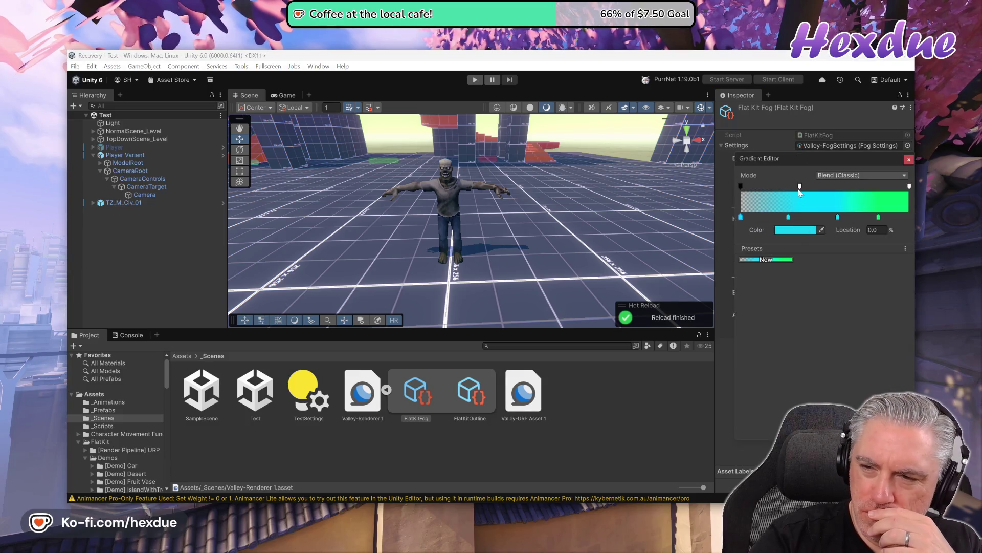
pyautogui.click(799, 187)
pyautogui.moveTo(800, 187); pyautogui.dragTo(751, 190)
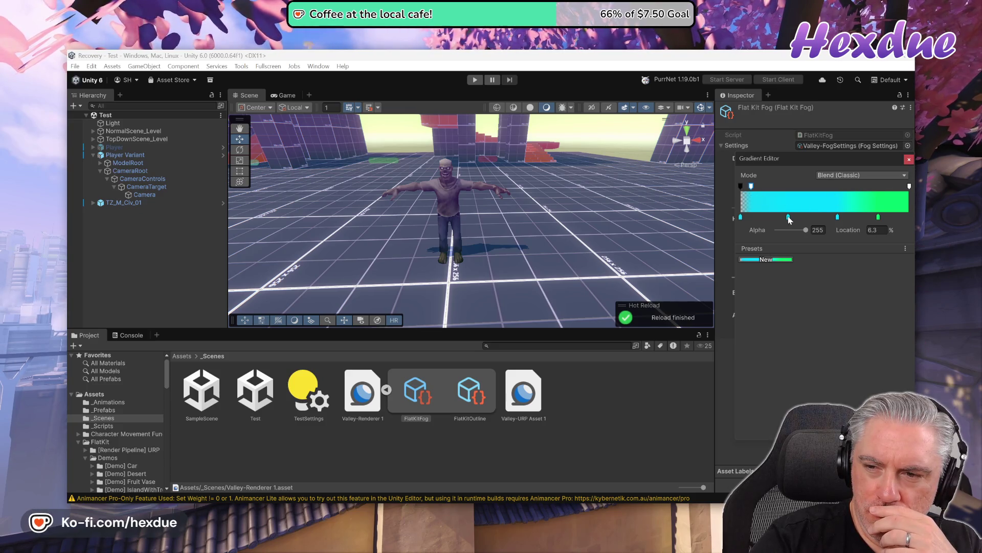
pyautogui.moveTo(789, 218); pyautogui.dragTo(772, 217)
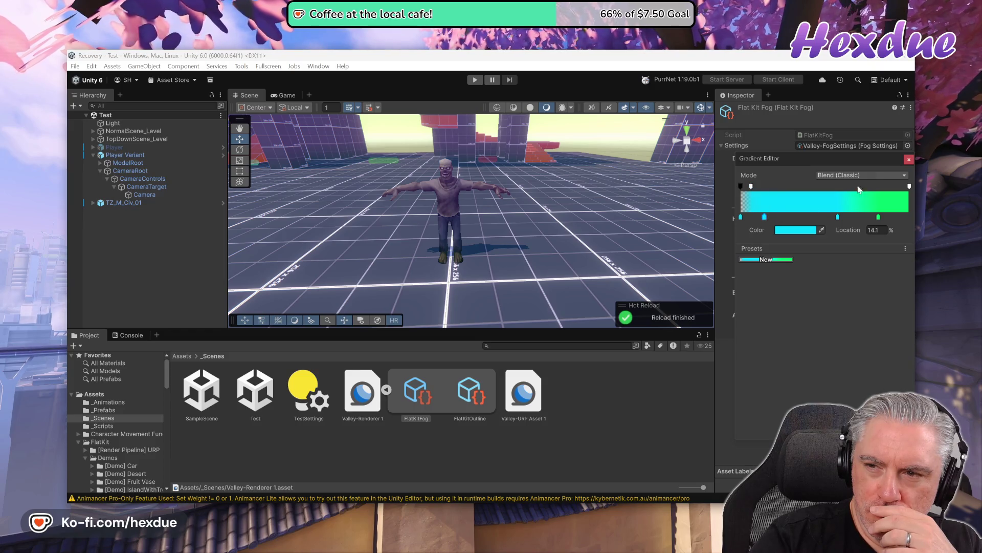
pyautogui.click(909, 159)
pyautogui.click(832, 167)
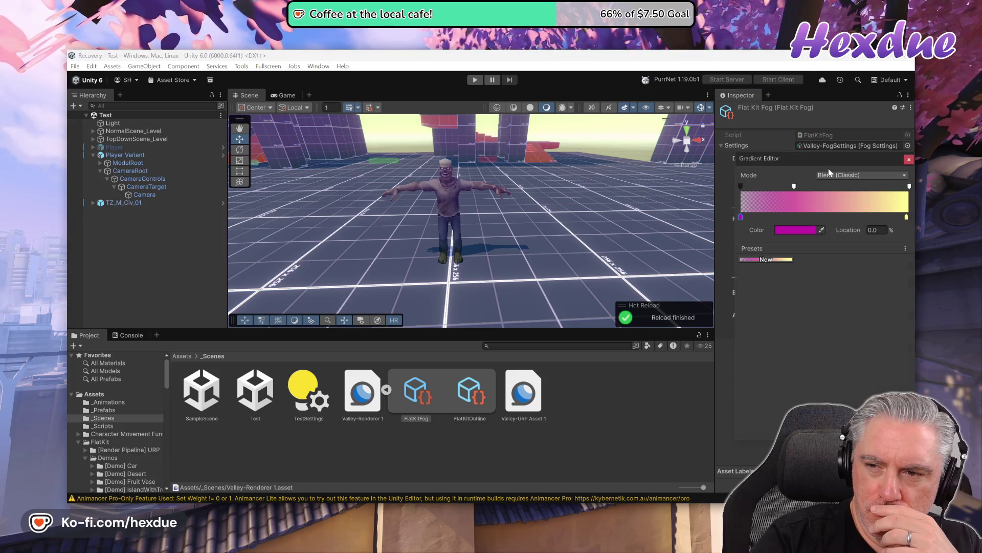
# - Drag the distance gradient's top alpha key left to Location 1.2%
pyautogui.moveTo(794, 187); pyautogui.dragTo(745, 191)
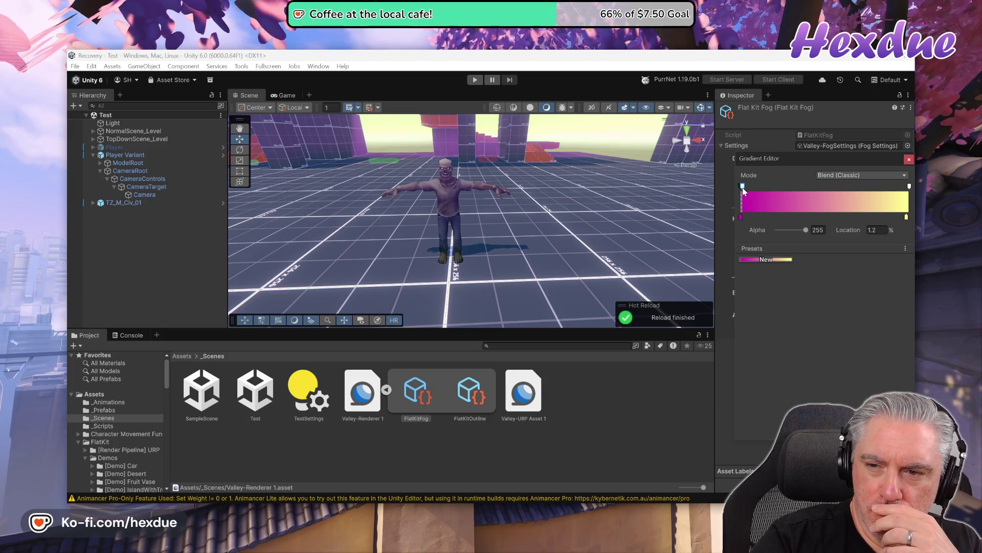
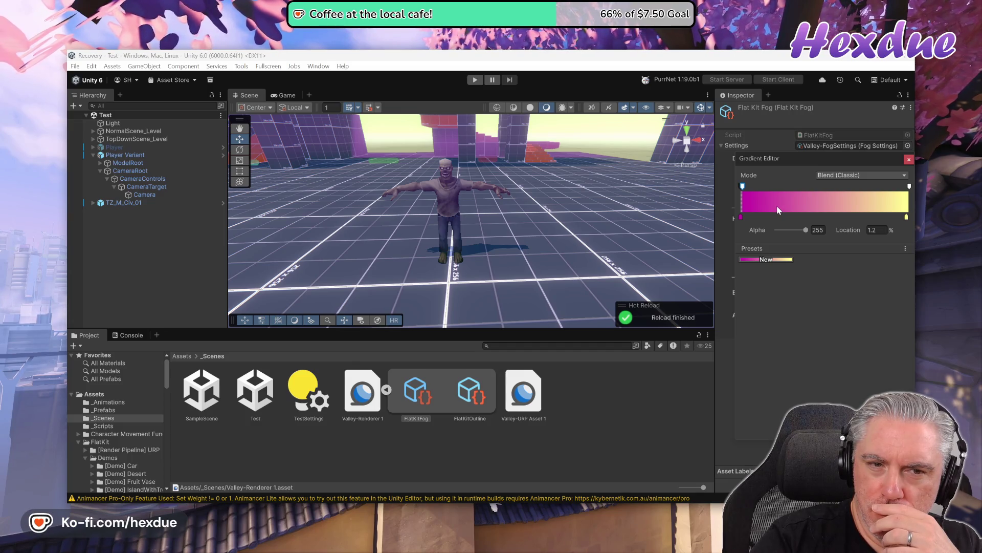
# - Set the distance gradient's left colour keys to black at full opacity
pyautogui.click(878, 230)
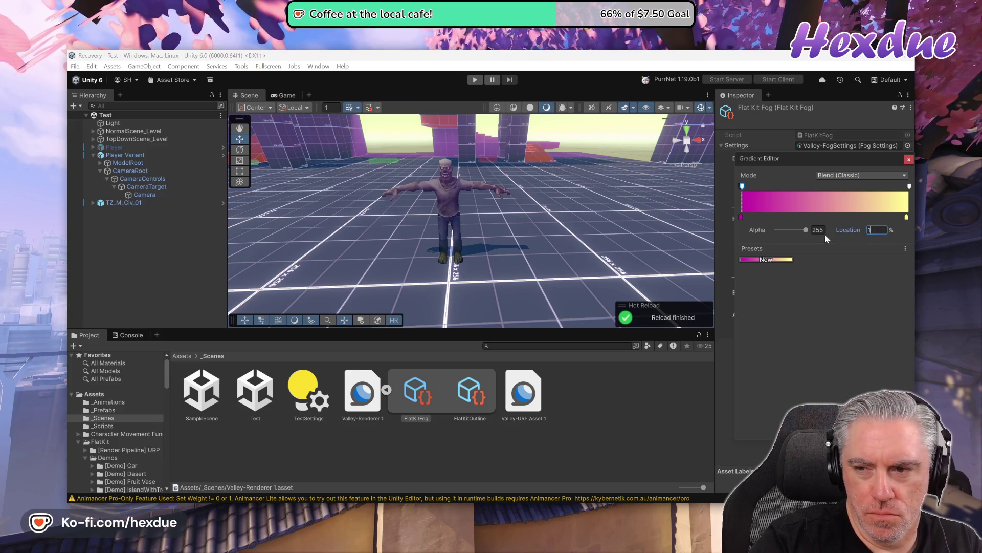
pyautogui.moveTo(800, 230)
pyautogui.mouseDown()
pyautogui.moveTo(783, 231)
pyautogui.moveTo(837, 233)
pyautogui.mouseUp()
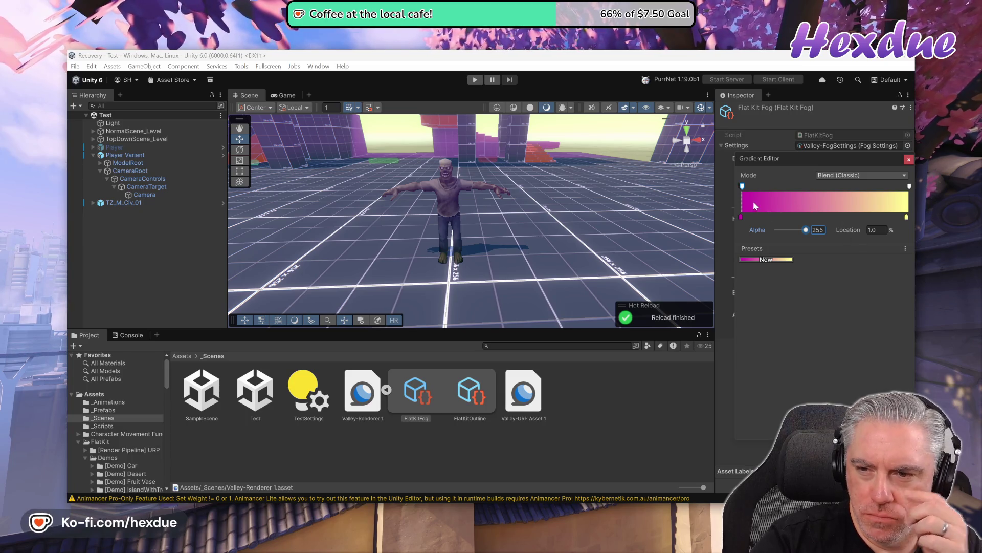
pyautogui.click(742, 218)
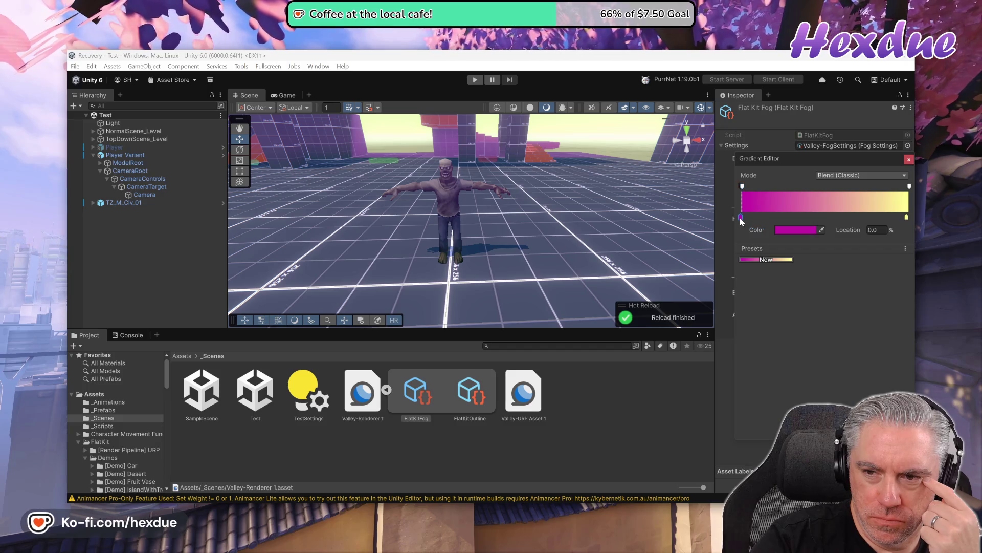
pyautogui.click(766, 218)
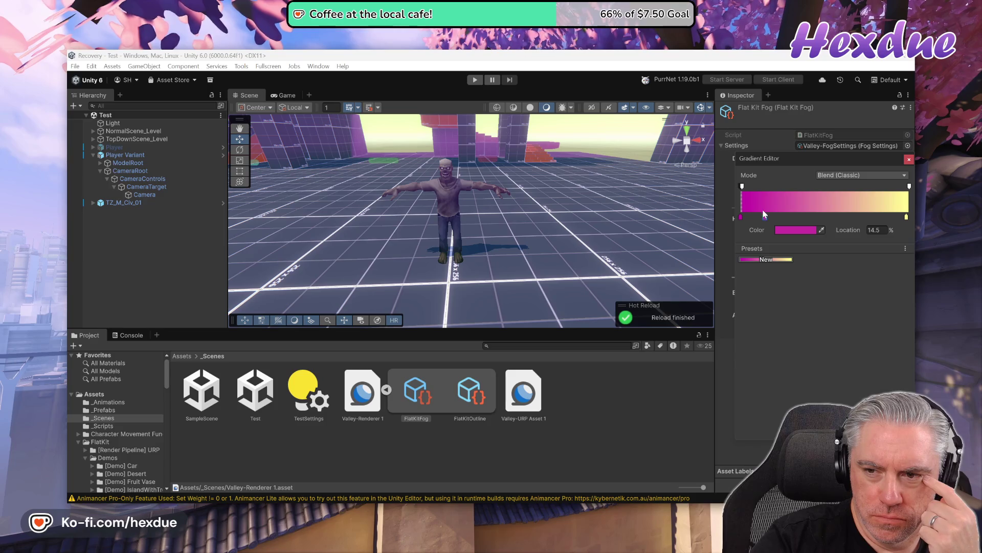
pyautogui.click(786, 230)
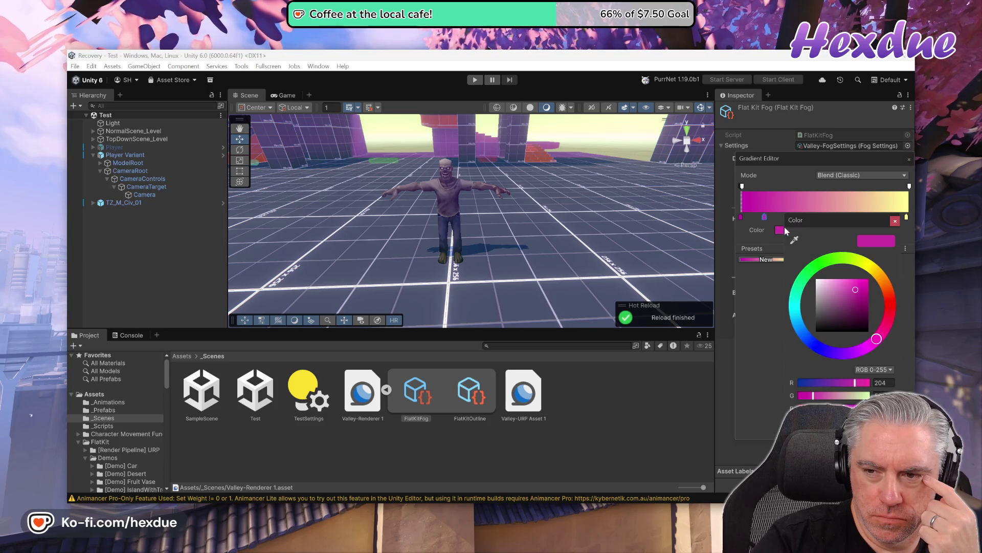
pyautogui.moveTo(848, 311); pyautogui.dragTo(809, 348)
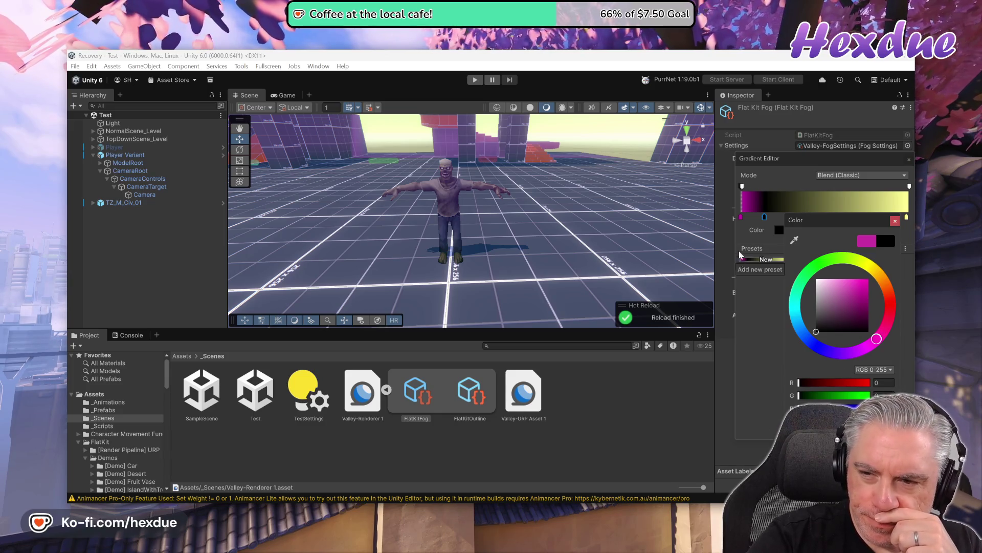
pyautogui.click(741, 219)
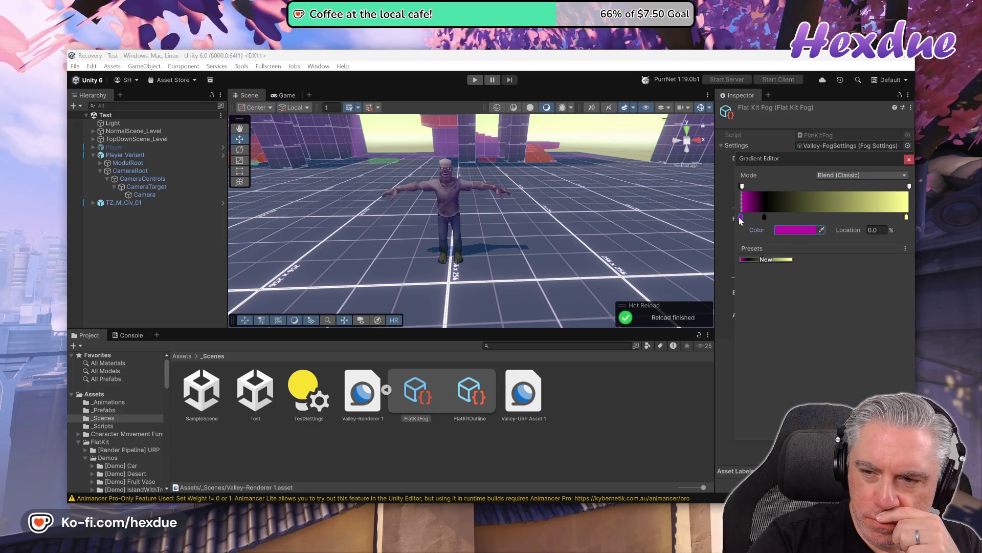
pyautogui.click(796, 231)
pyautogui.moveTo(825, 335); pyautogui.dragTo(819, 348)
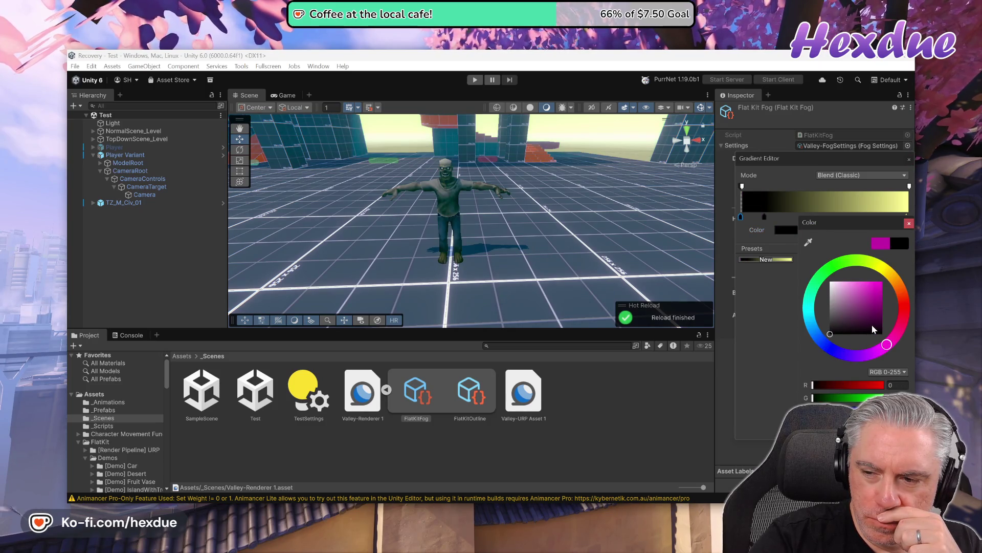
pyautogui.moveTo(809, 295); pyautogui.dragTo(820, 276)
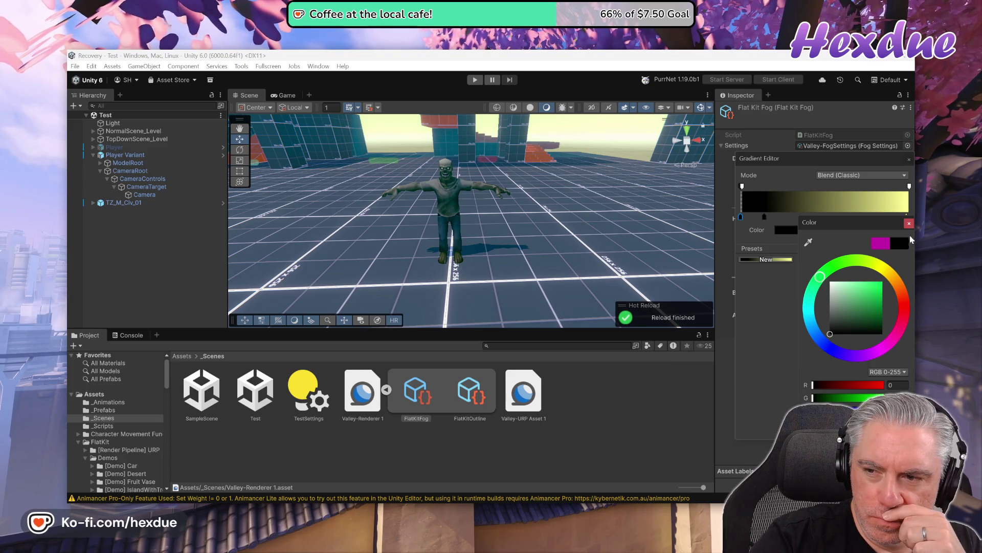
pyautogui.click(905, 223)
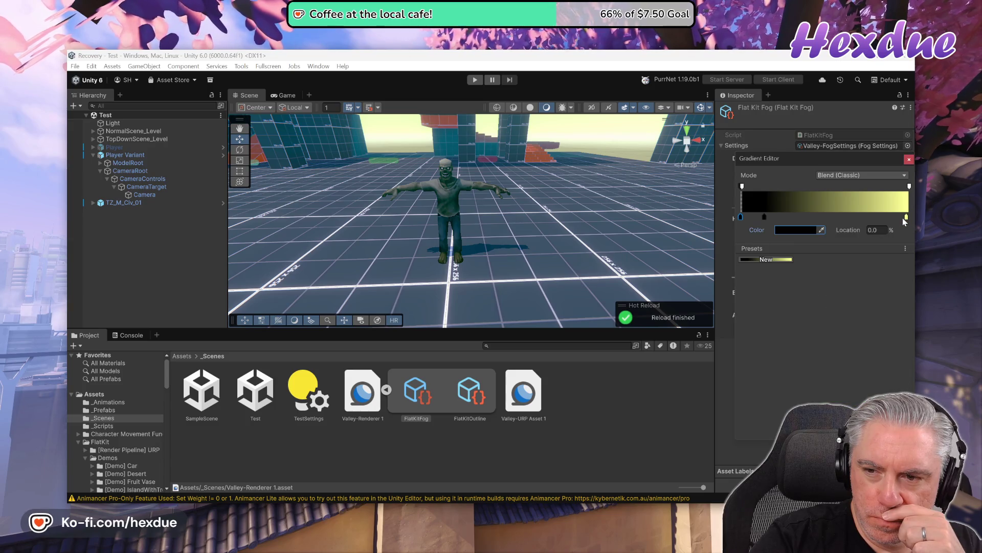
# - Turn the right yellow colour key black and close the distance gradient editor
pyautogui.click(907, 218)
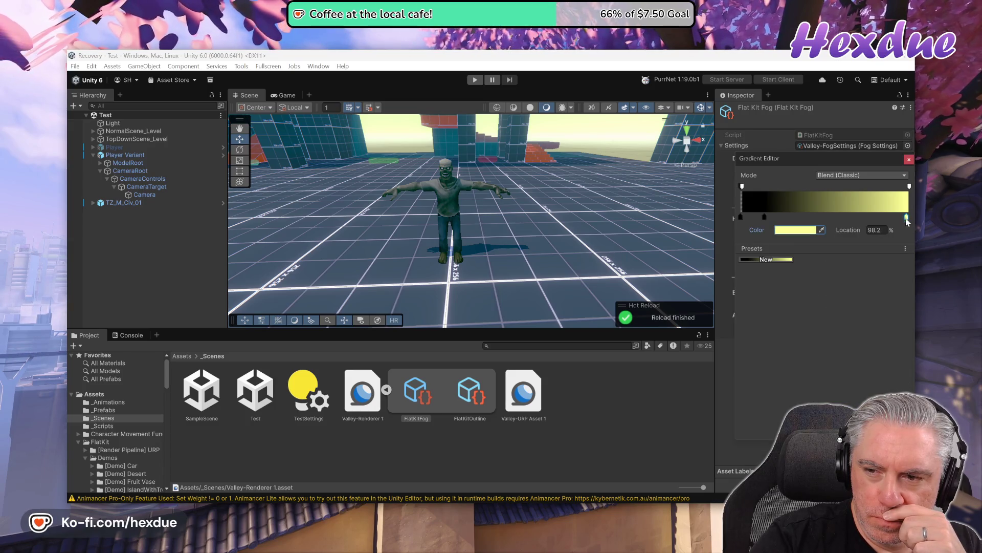
pyautogui.click(809, 235)
pyautogui.moveTo(864, 292); pyautogui.dragTo(748, 450)
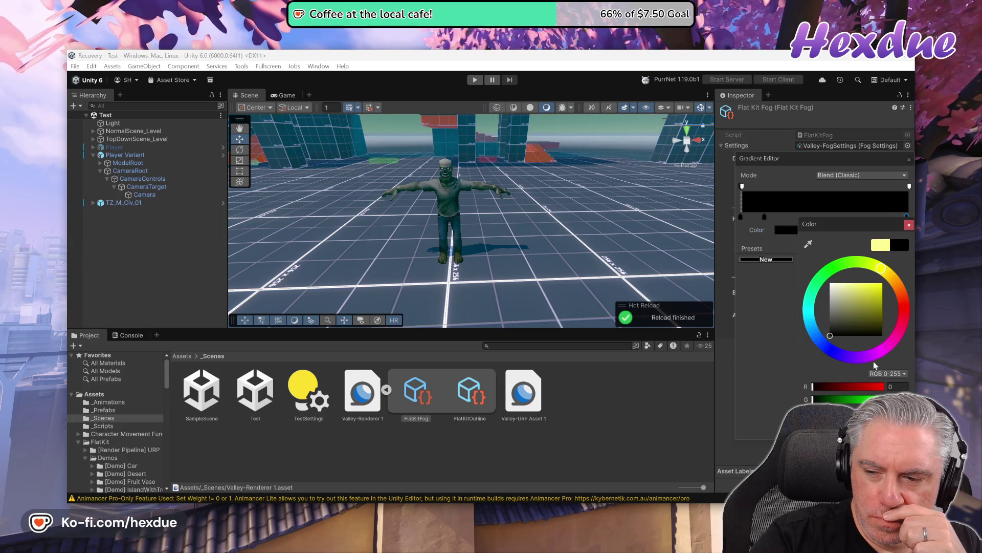
pyautogui.click(880, 245)
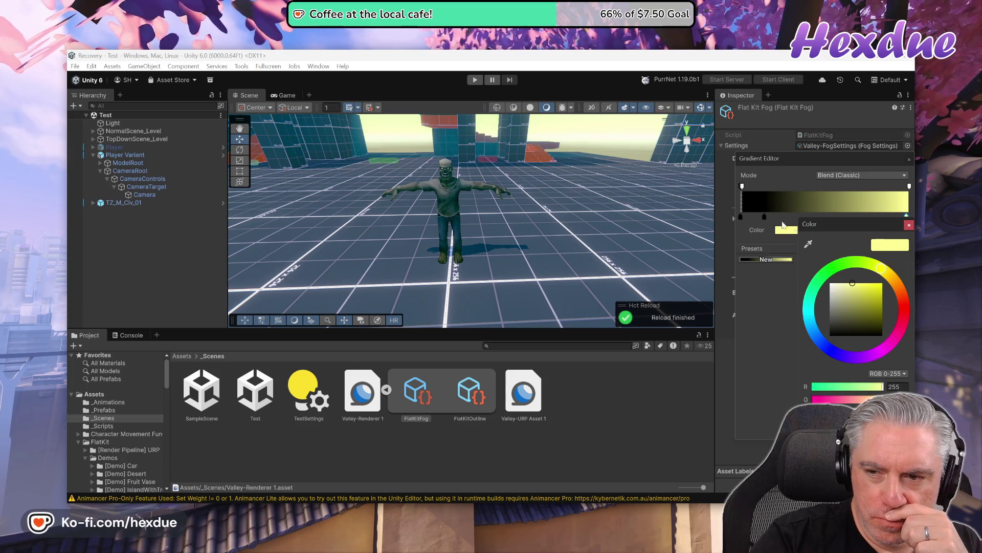
pyautogui.click(786, 233)
pyautogui.moveTo(829, 323); pyautogui.dragTo(776, 377)
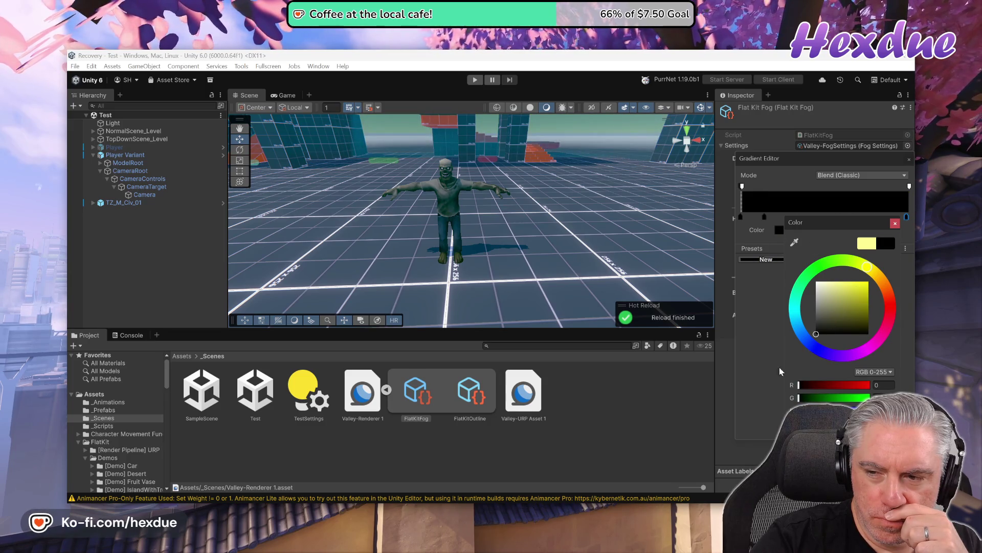
pyautogui.click(895, 223)
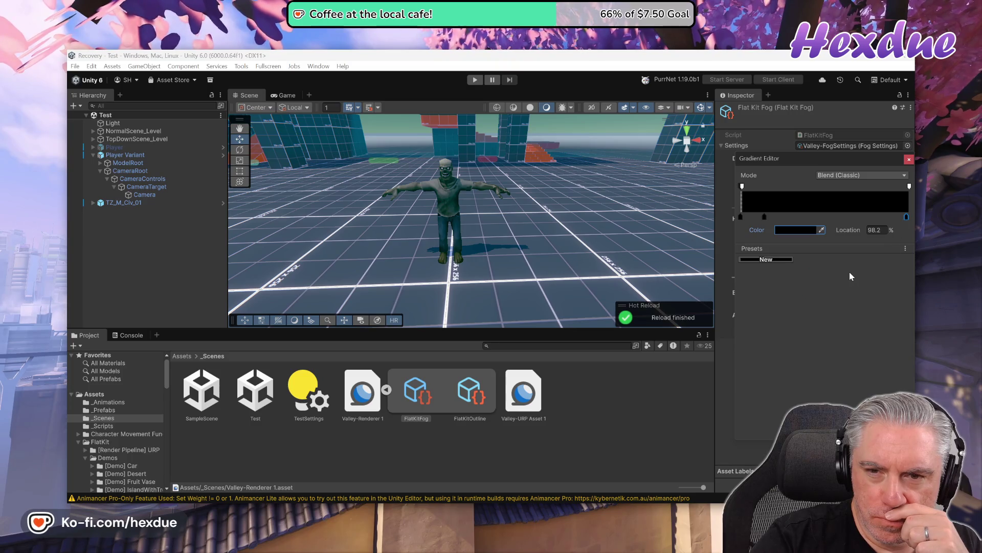
pyautogui.hotkey('ctrl', 'z')
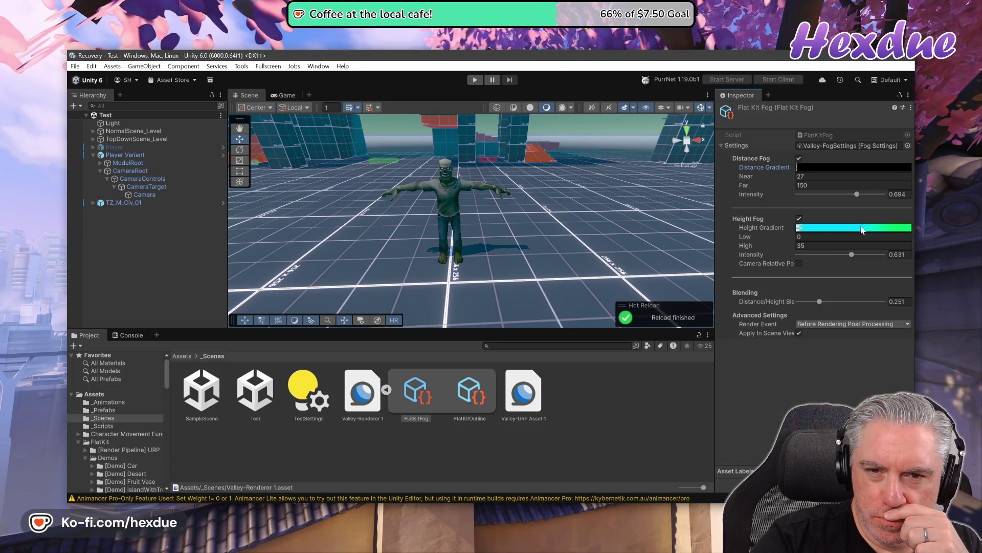
# - Make the height gradient's cyan and green colour keys black
pyautogui.click(863, 231)
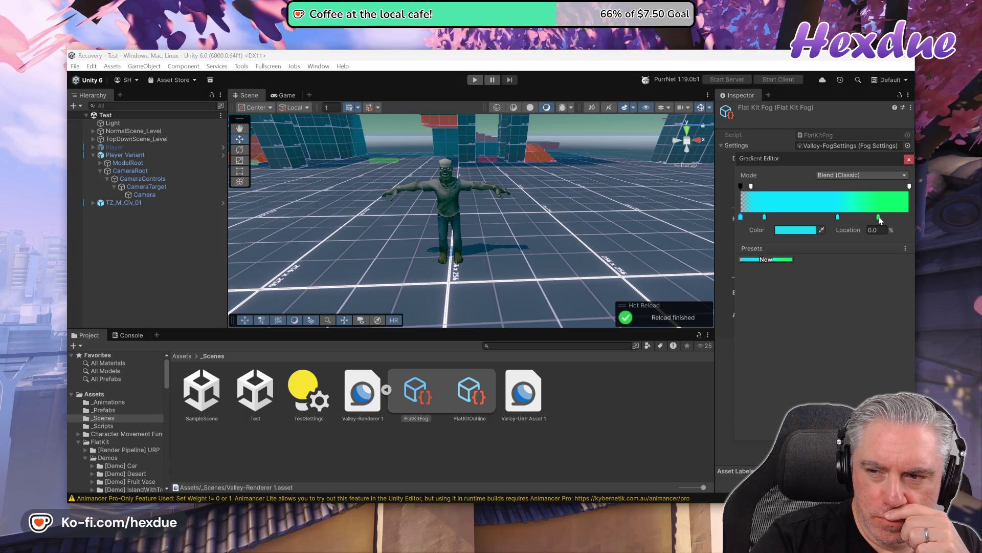
pyautogui.click(878, 217)
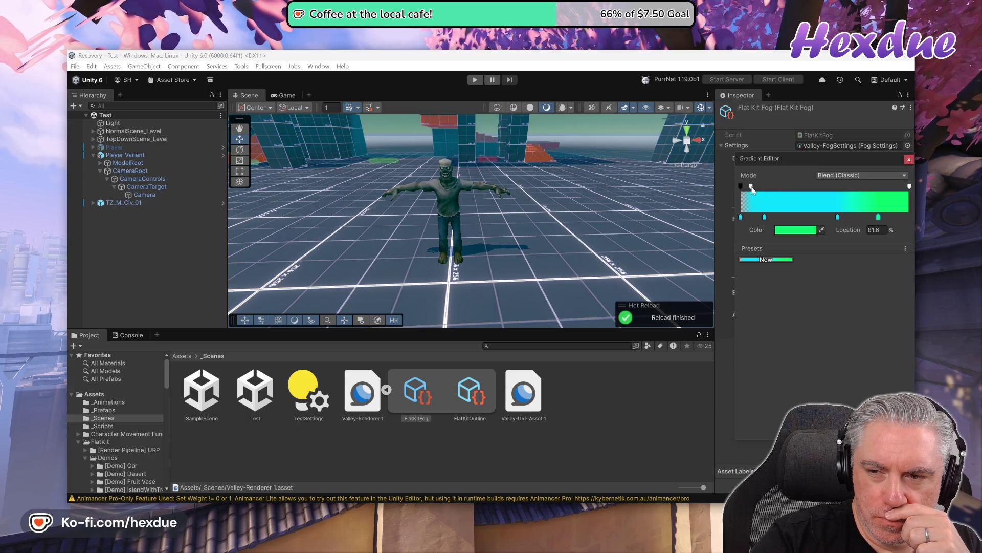
pyautogui.click(765, 217)
pyautogui.click(795, 230)
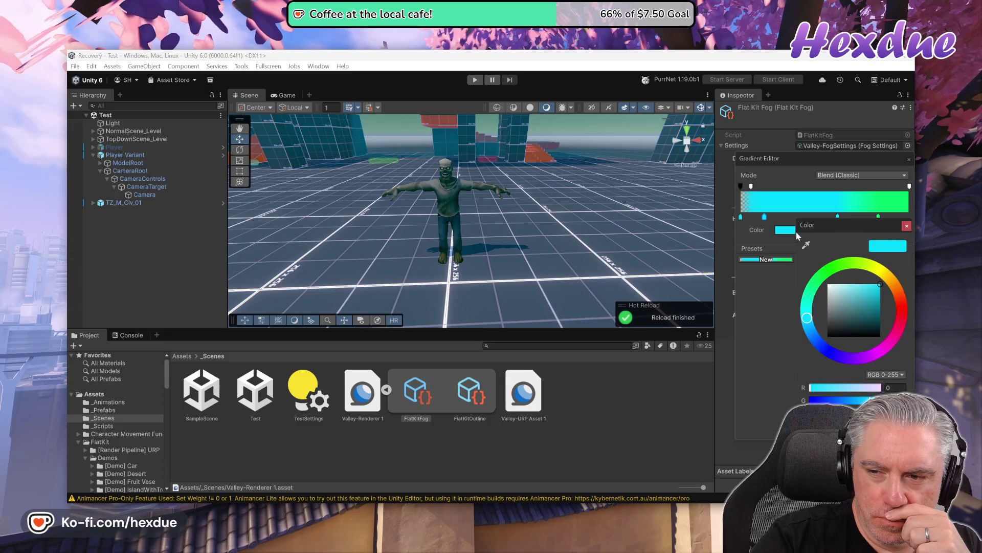
pyautogui.moveTo(864, 290); pyautogui.dragTo(770, 392)
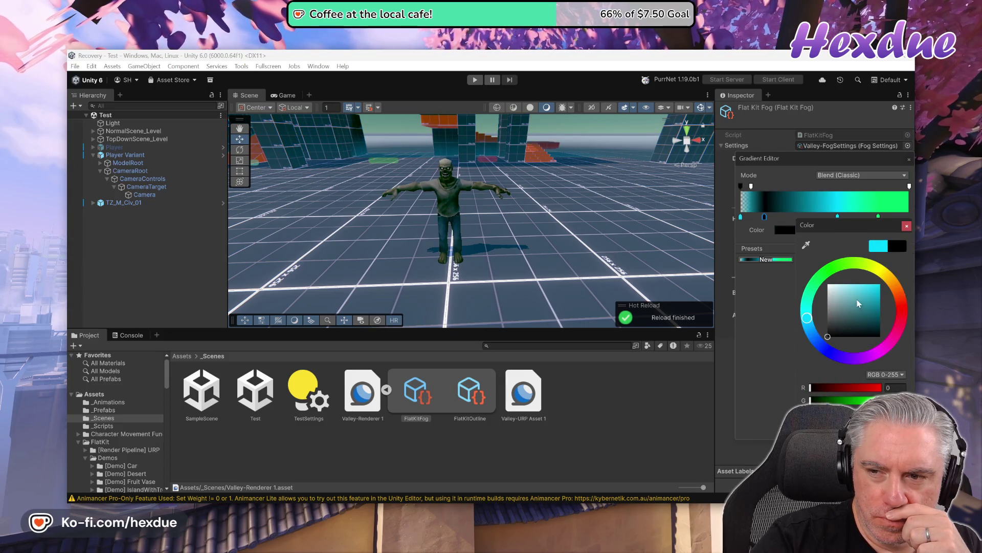
pyautogui.click(907, 226)
pyautogui.click(741, 217)
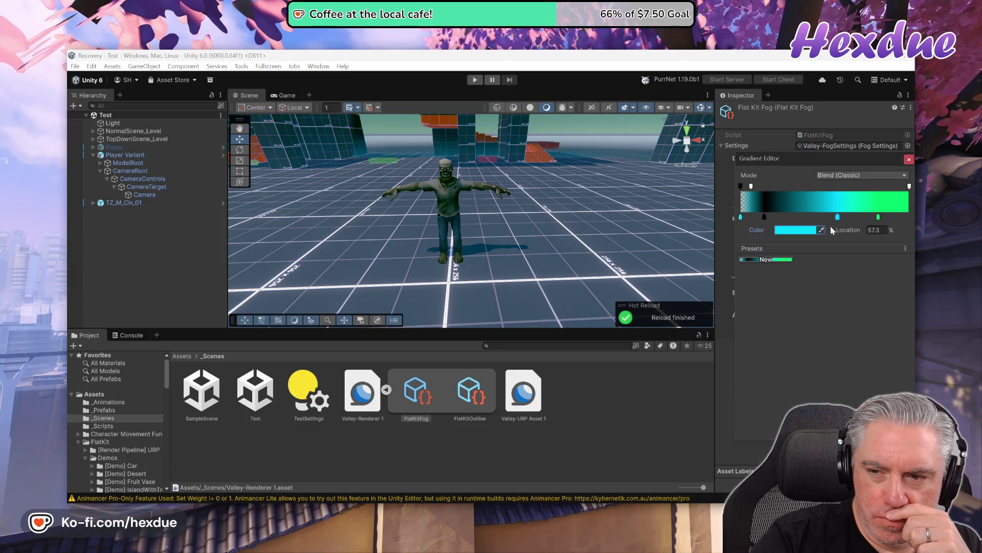
pyautogui.click(788, 230)
pyautogui.moveTo(865, 275); pyautogui.dragTo(810, 363)
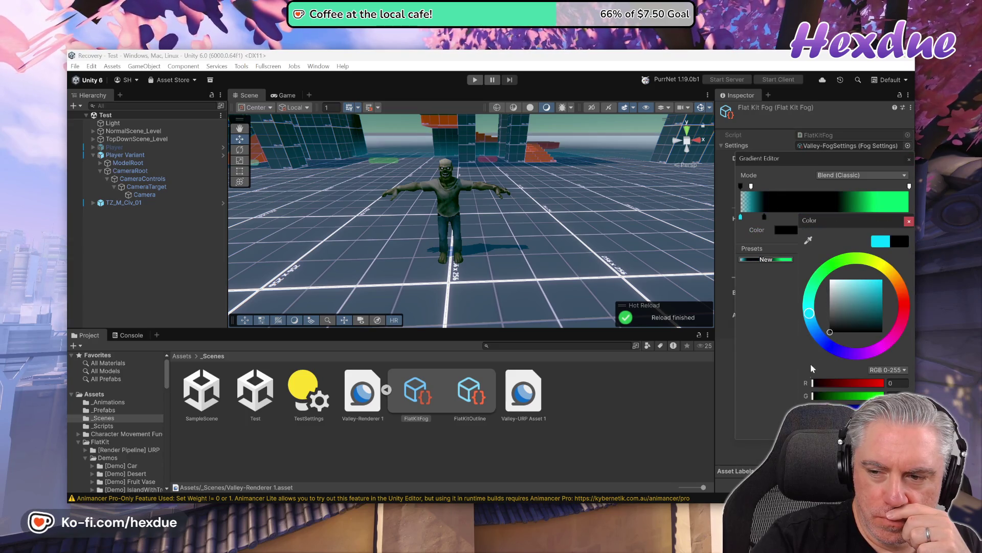
pyautogui.click(909, 228)
pyautogui.click(879, 218)
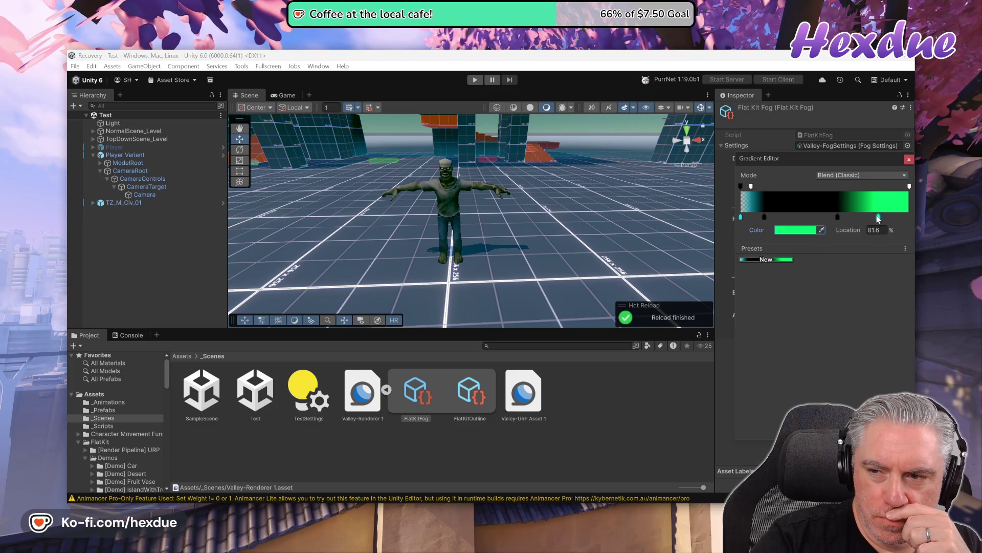
pyautogui.click(806, 235)
pyautogui.moveTo(853, 324); pyautogui.dragTo(789, 383)
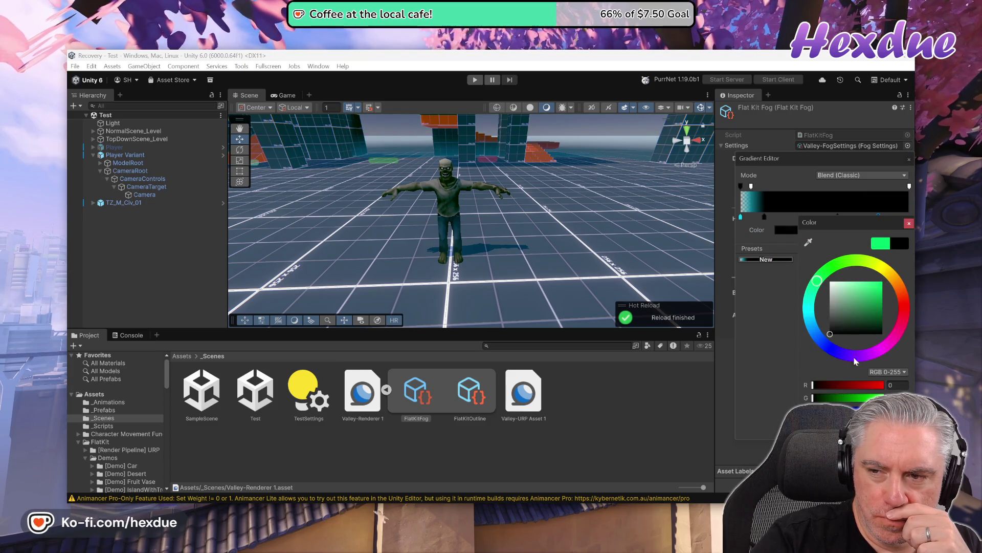
pyautogui.click(910, 223)
# - Reposition the height gradient's alpha keys and adjust their opacity
pyautogui.moveTo(751, 186); pyautogui.dragTo(833, 199)
pyautogui.moveTo(762, 199); pyautogui.dragTo(745, 190)
pyautogui.click(872, 230)
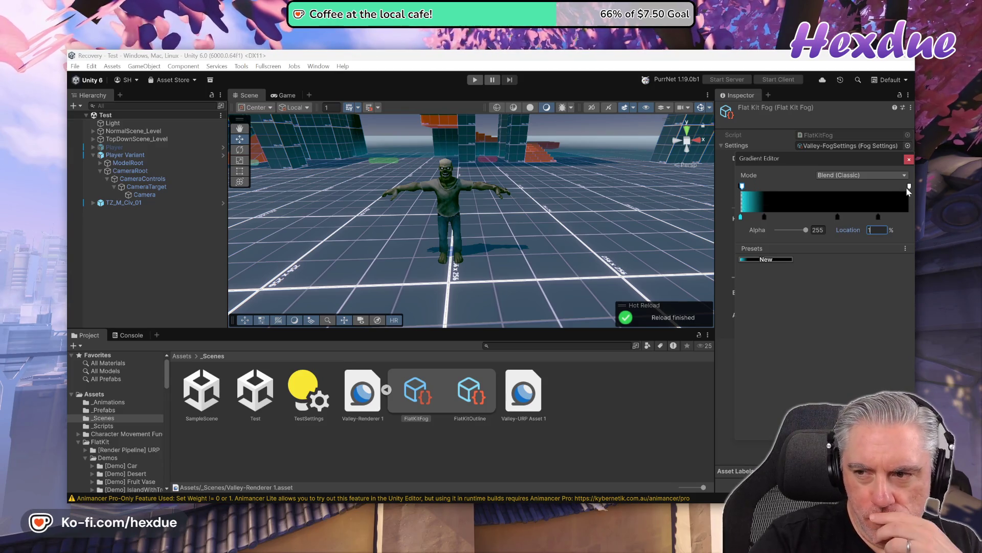
pyautogui.moveTo(906, 187); pyautogui.dragTo(780, 196)
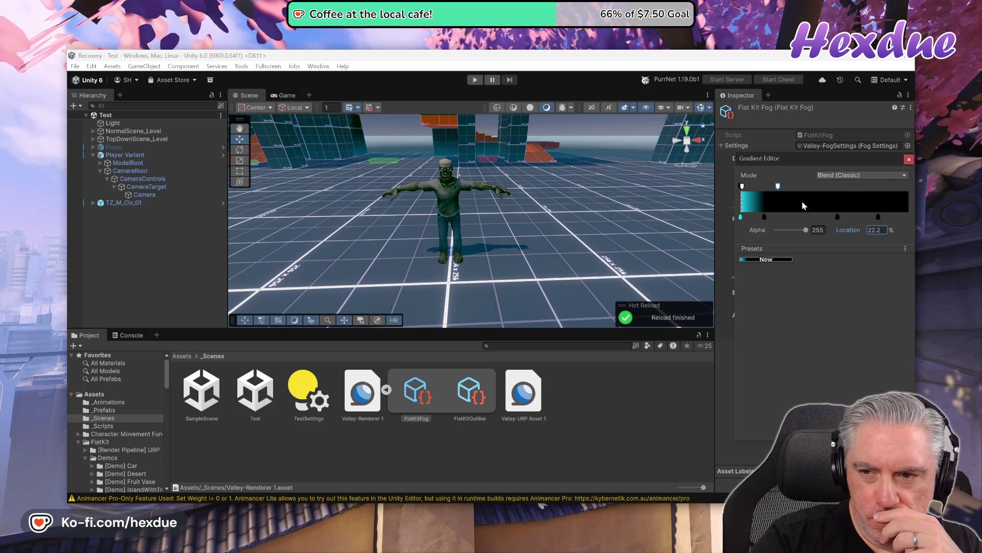
pyautogui.moveTo(805, 232)
pyautogui.mouseDown()
pyautogui.moveTo(781, 229)
pyautogui.moveTo(867, 233)
pyautogui.mouseUp()
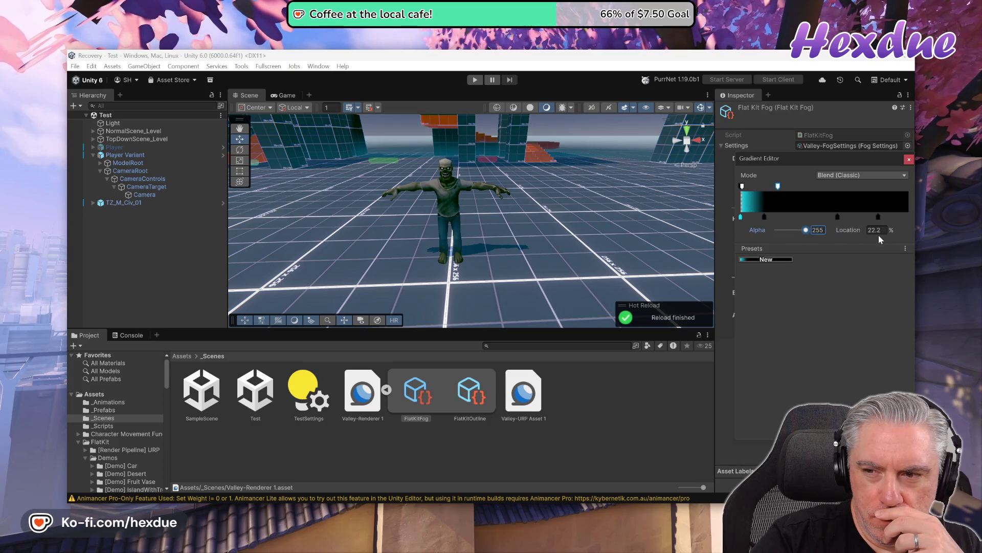
# - Tint the left colour key dark teal and close the height gradient editor
pyautogui.click(740, 217)
pyautogui.click(796, 230)
pyautogui.moveTo(829, 322); pyautogui.dragTo(791, 375)
pyautogui.moveTo(830, 332); pyautogui.dragTo(839, 320)
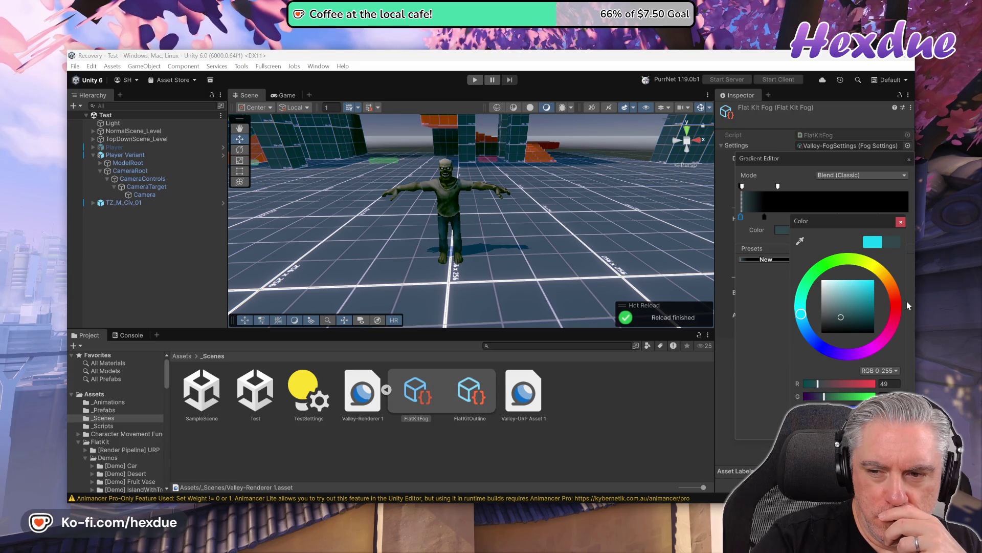
pyautogui.click(901, 223)
pyautogui.click(910, 159)
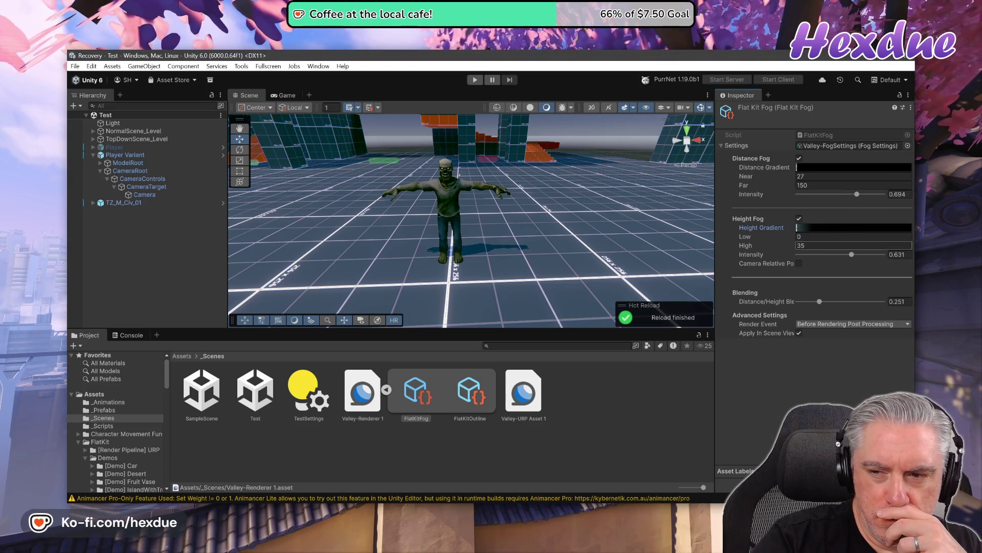
# - Raise both fog intensities to 1 and set the distance fog Near to 10.7 and reduce Far
pyautogui.moveTo(852, 254); pyautogui.dragTo(902, 261)
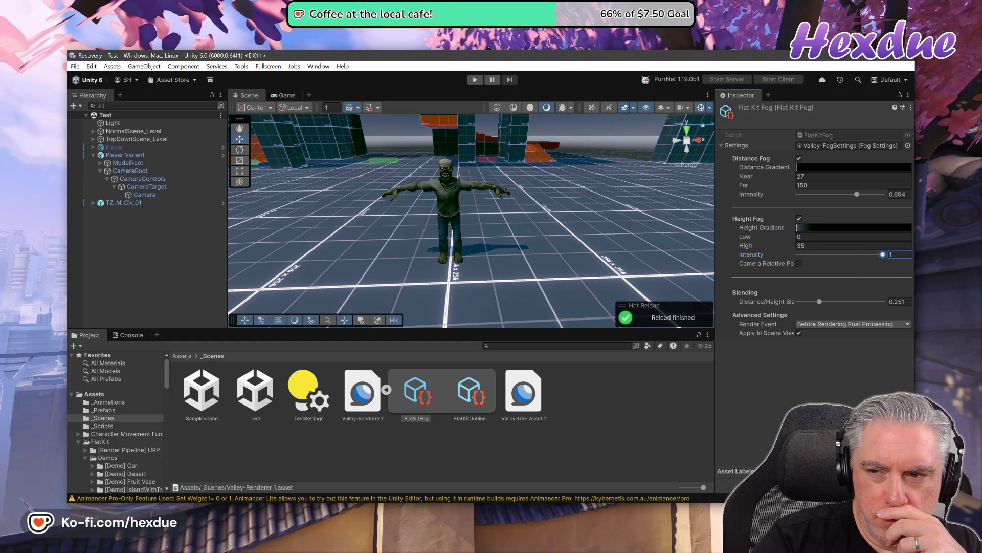
pyautogui.moveTo(850, 195); pyautogui.dragTo(901, 195)
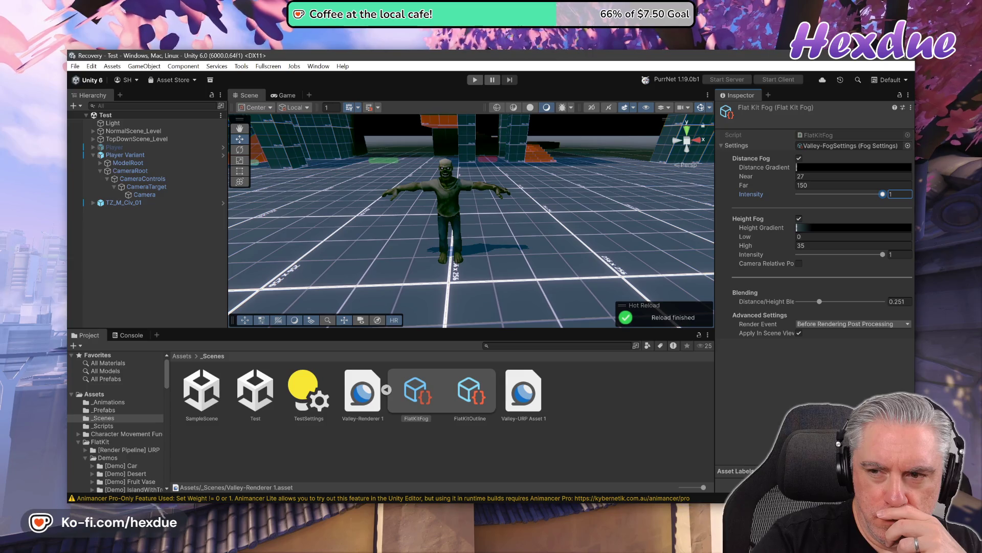
pyautogui.click(809, 186)
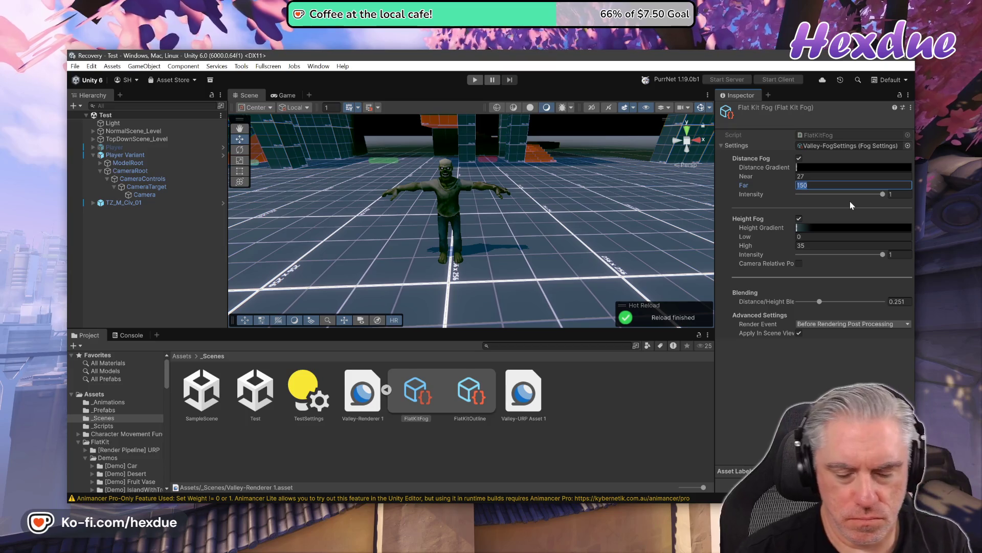
pyautogui.press('End')
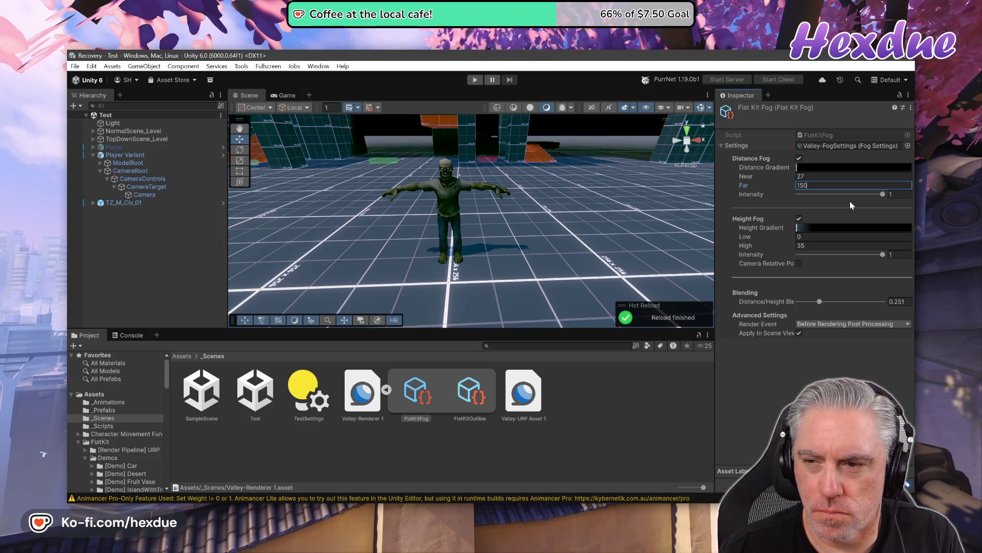
pyautogui.moveTo(745, 186); pyautogui.dragTo(536, 188)
pyautogui.moveTo(318, 184)
pyautogui.mouseDown()
pyautogui.moveTo(164, 180)
pyautogui.moveTo(763, 185)
pyautogui.mouseUp()
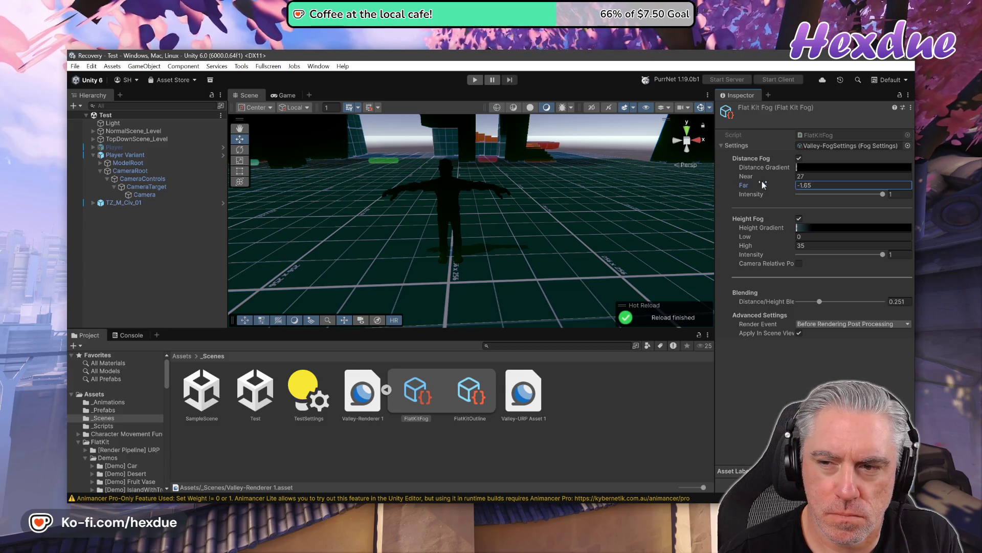
pyautogui.moveTo(825, 183)
pyautogui.mouseDown()
pyautogui.moveTo(871, 182)
pyautogui.moveTo(6, 187)
pyautogui.moveTo(522, 193)
pyautogui.moveTo(379, 189)
pyautogui.moveTo(404, 192)
pyautogui.mouseUp()
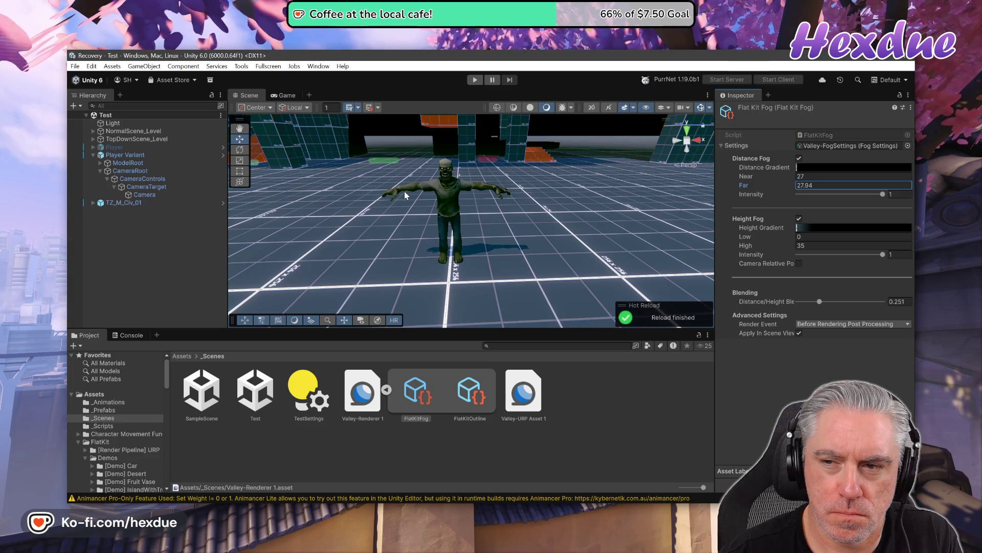
pyautogui.moveTo(771, 174)
pyautogui.mouseDown()
pyautogui.moveTo(733, 176)
pyautogui.moveTo(980, 187)
pyautogui.moveTo(97, 209)
pyautogui.moveTo(138, 263)
pyautogui.moveTo(873, 258)
pyautogui.mouseUp()
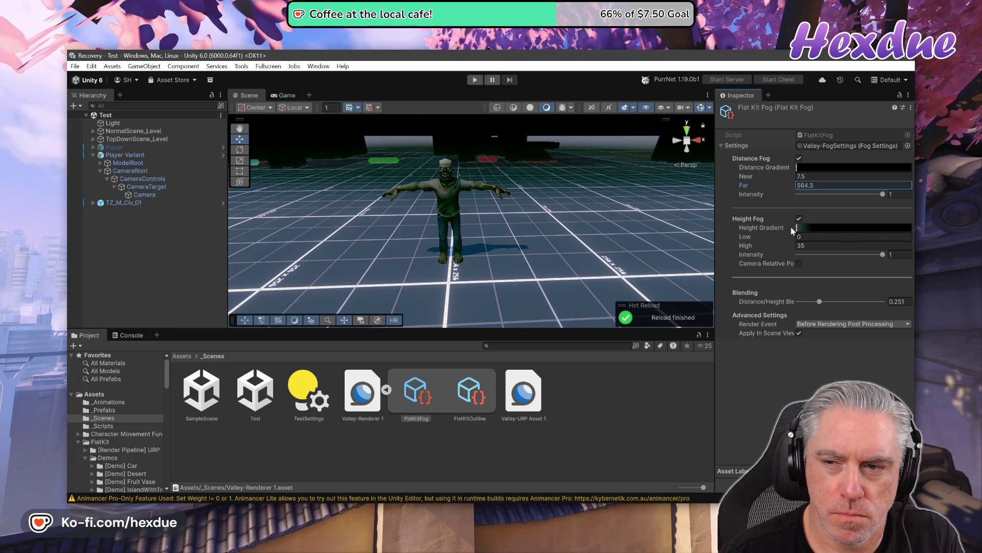
pyautogui.moveTo(792, 231); pyautogui.dragTo(210, 217)
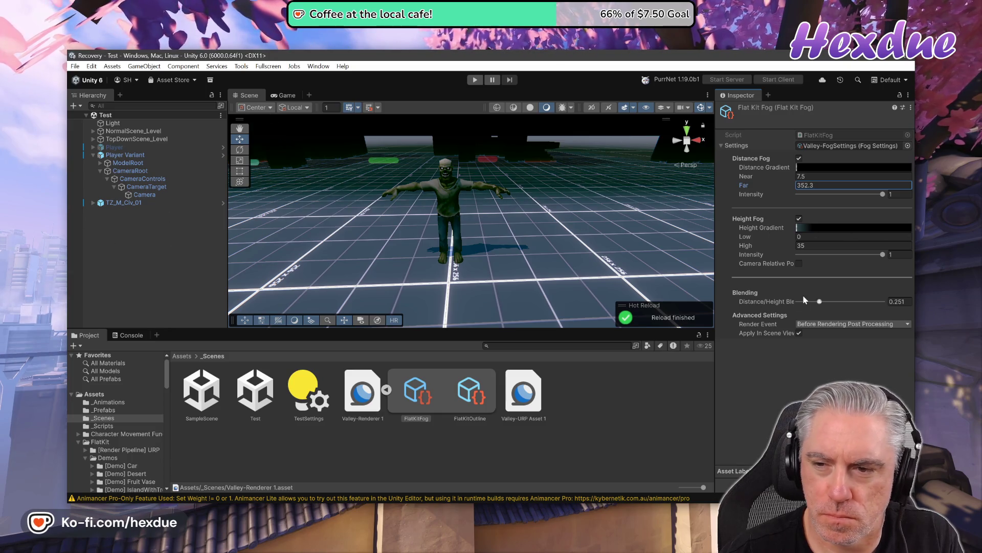
# - Set height fog Low to 17.1, lower High, then turn height fog off
pyautogui.moveTo(760, 237)
pyautogui.mouseDown()
pyautogui.moveTo(840, 237)
pyautogui.moveTo(283, 270)
pyautogui.mouseUp()
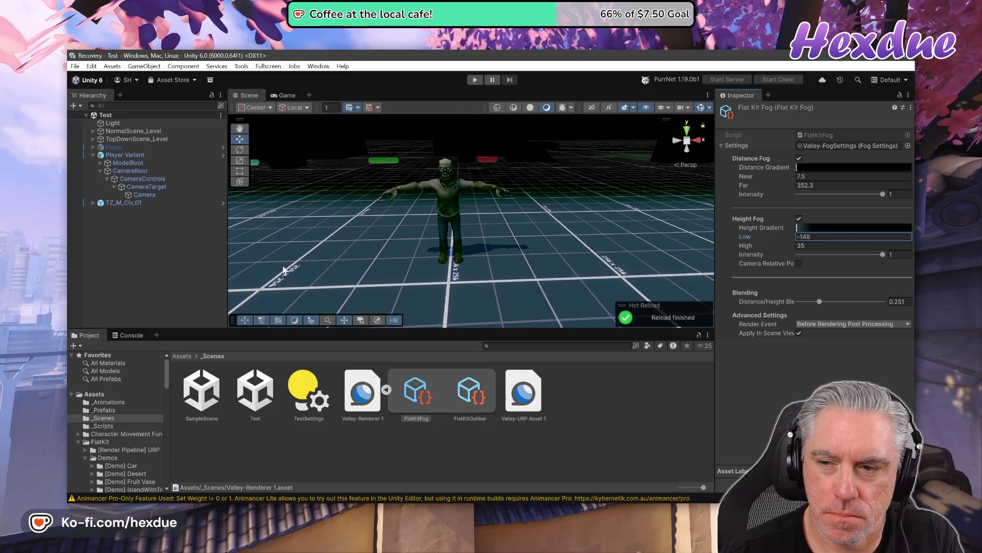
pyautogui.moveTo(148, 269); pyautogui.dragTo(134, 246)
pyautogui.moveTo(387, 231)
pyautogui.mouseDown()
pyautogui.moveTo(307, 238)
pyautogui.moveTo(654, 253)
pyautogui.mouseUp()
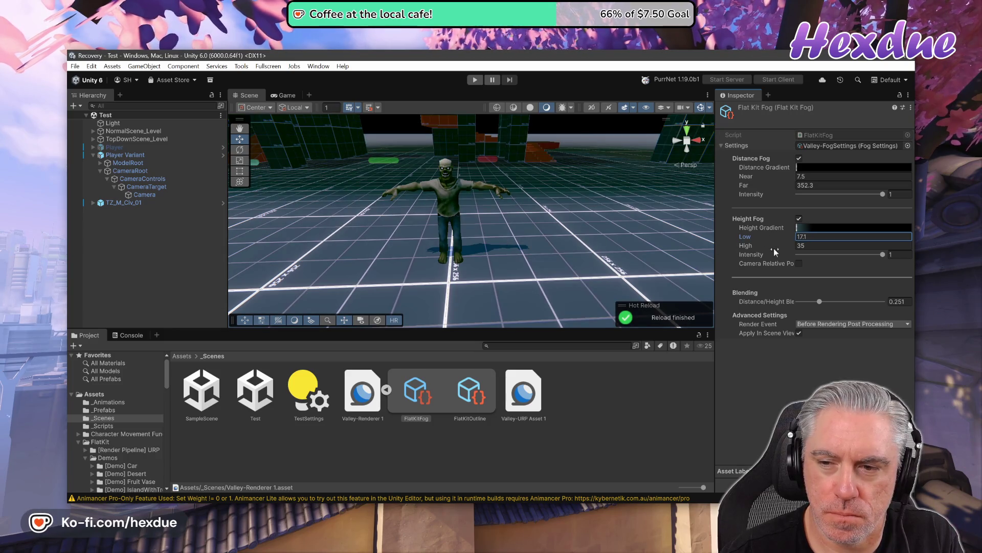
pyautogui.moveTo(771, 248); pyautogui.dragTo(617, 248)
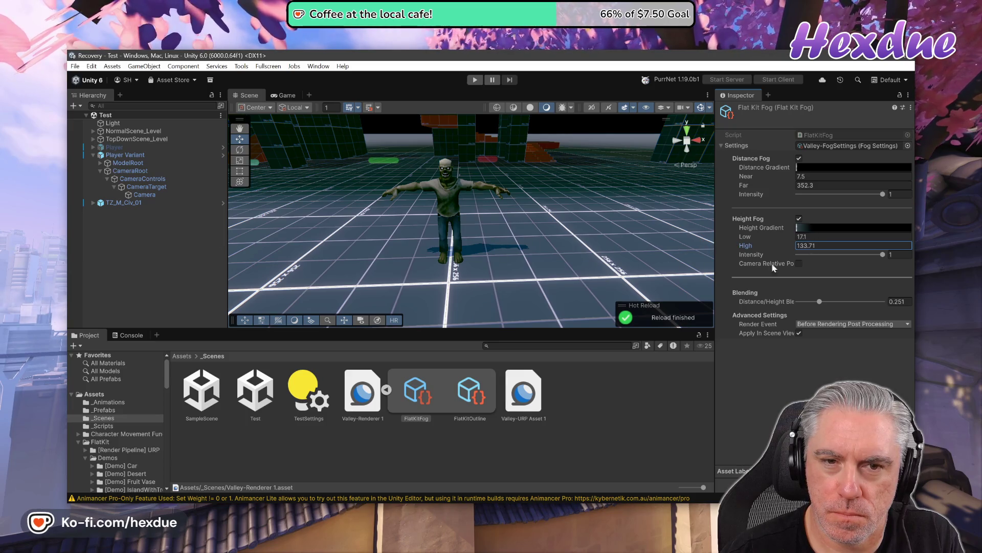
pyautogui.moveTo(471, 261)
pyautogui.mouseDown()
pyautogui.moveTo(255, 253)
pyautogui.moveTo(796, 246)
pyautogui.moveTo(648, 246)
pyautogui.mouseUp()
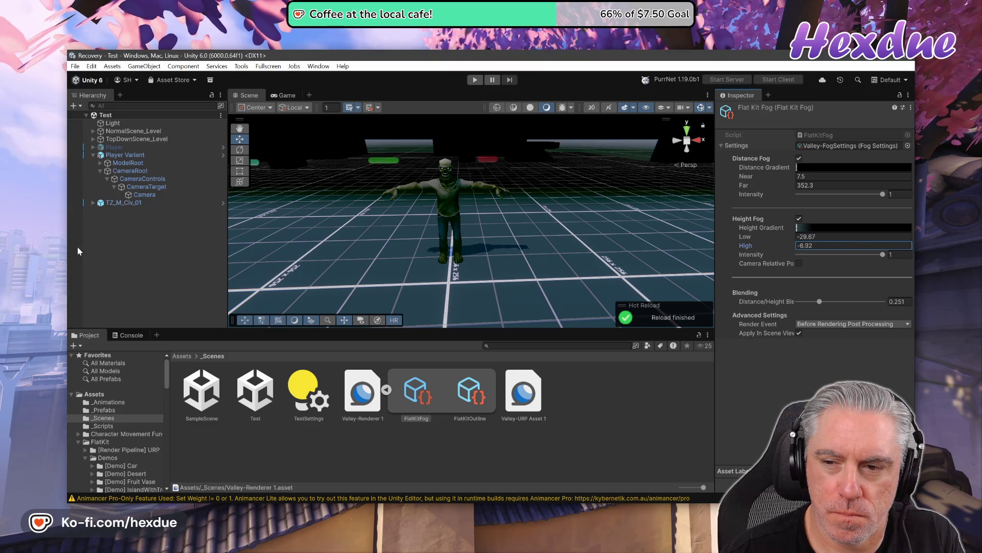
pyautogui.click(799, 218)
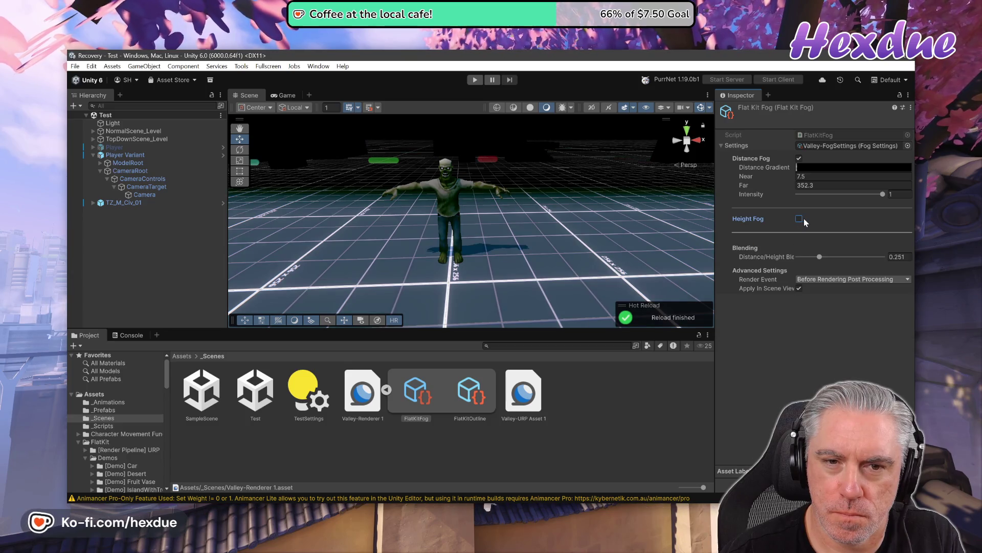
# - Adjust blending, keep the Before Rendering Post Processing render event, and check fog in the scene view
pyautogui.click(815, 256)
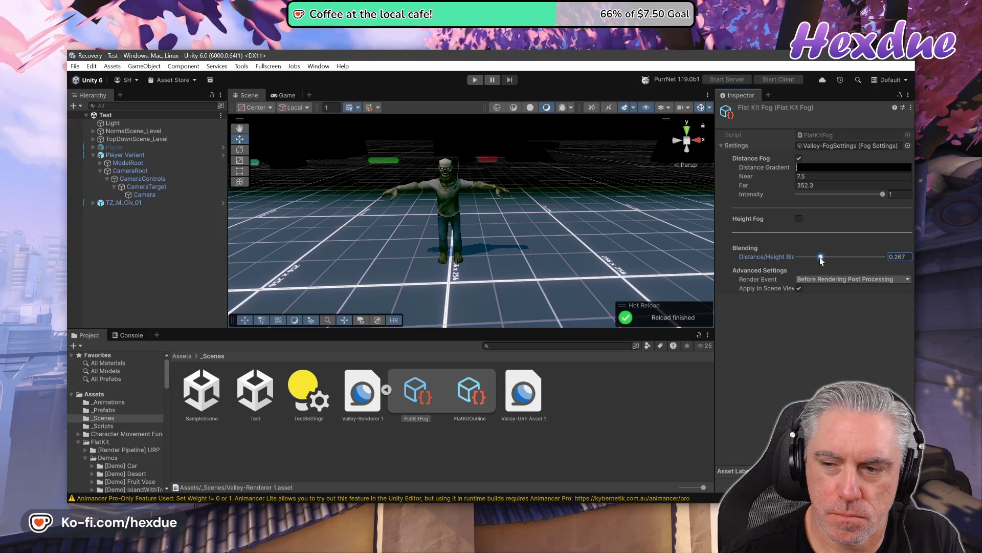
pyautogui.click(825, 281)
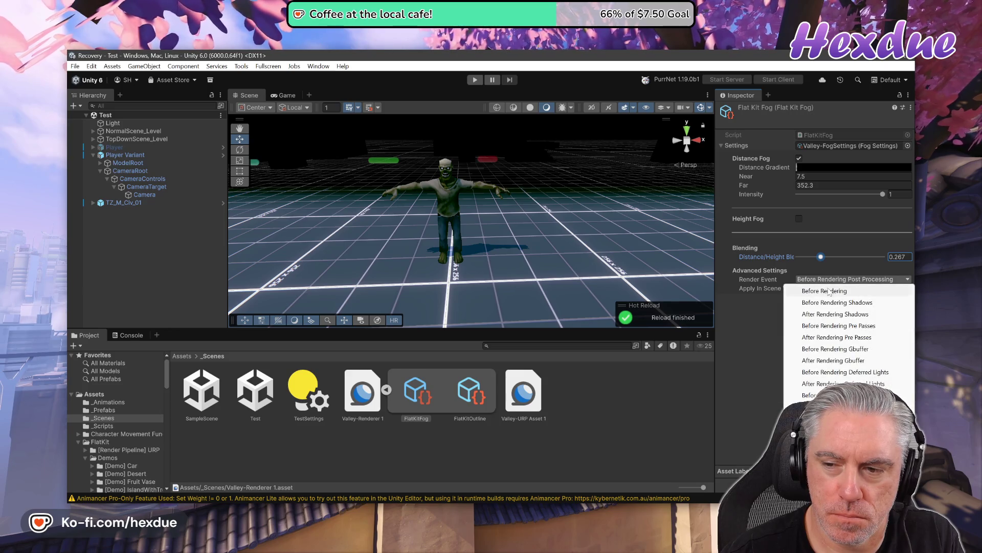
pyautogui.click(824, 290)
pyautogui.click(822, 280)
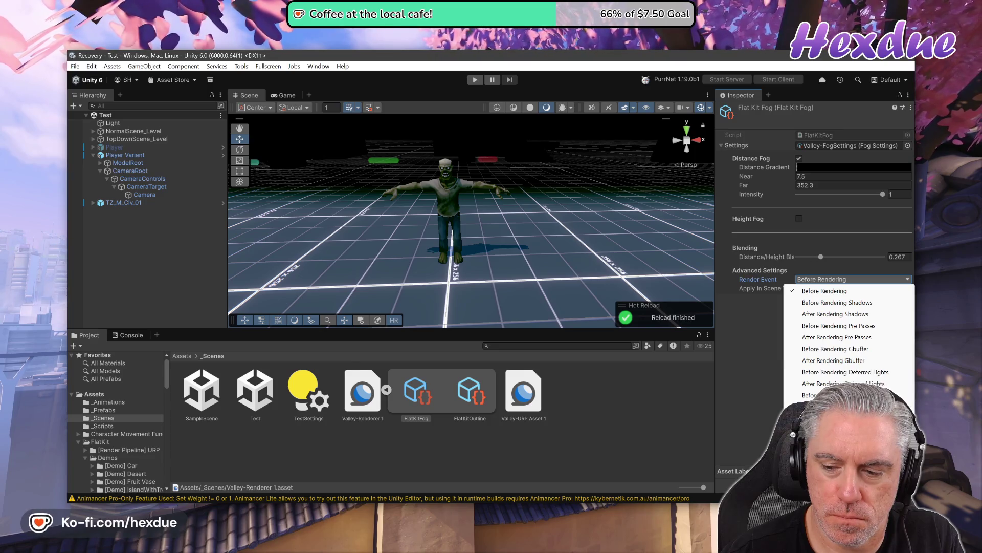
pyautogui.click(834, 463)
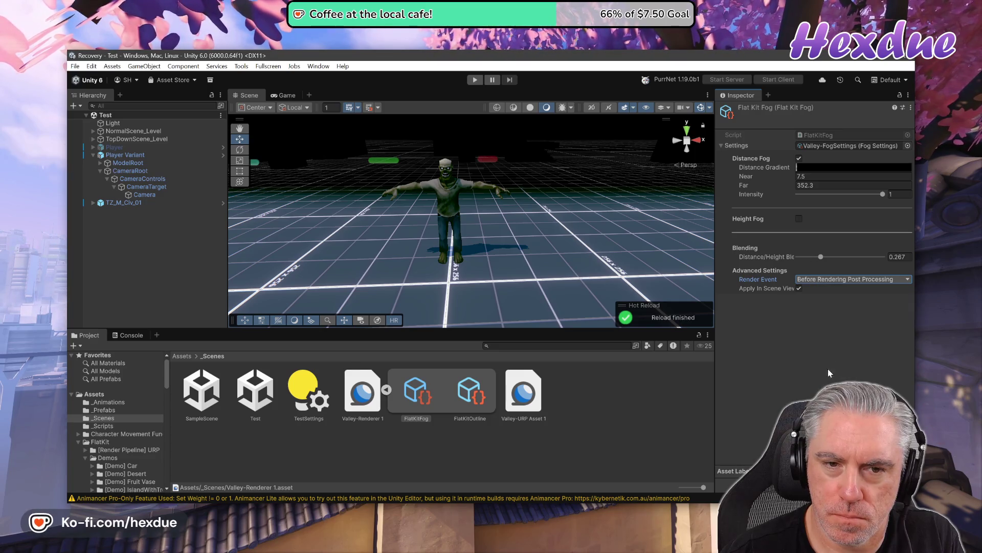
pyautogui.click(798, 288)
pyautogui.click(797, 288)
pyautogui.click(797, 288)
pyautogui.click(797, 288)
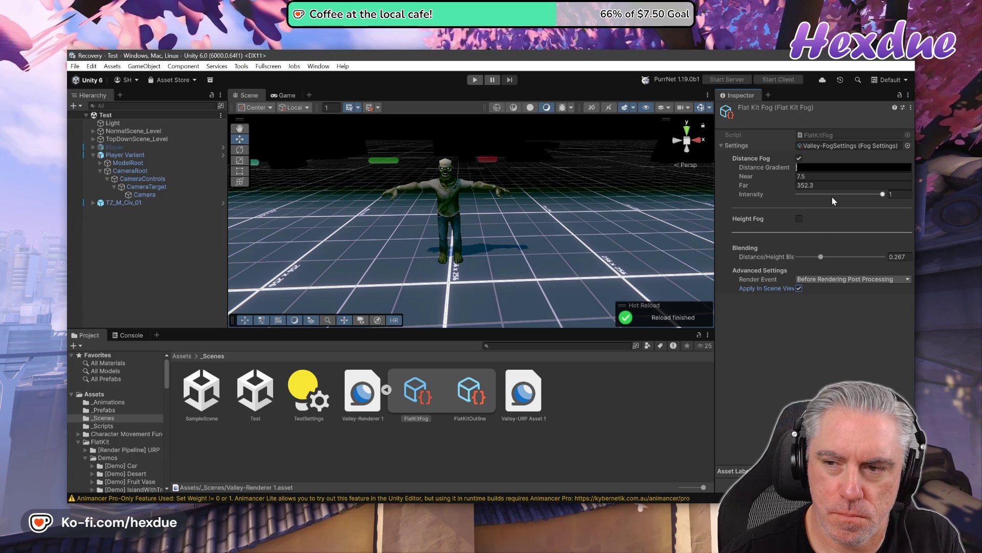
# - Bring distance fog Far to 79.8, lower intensity to 0.789, and start Play mode
pyautogui.moveTo(792, 186); pyautogui.dragTo(784, 185)
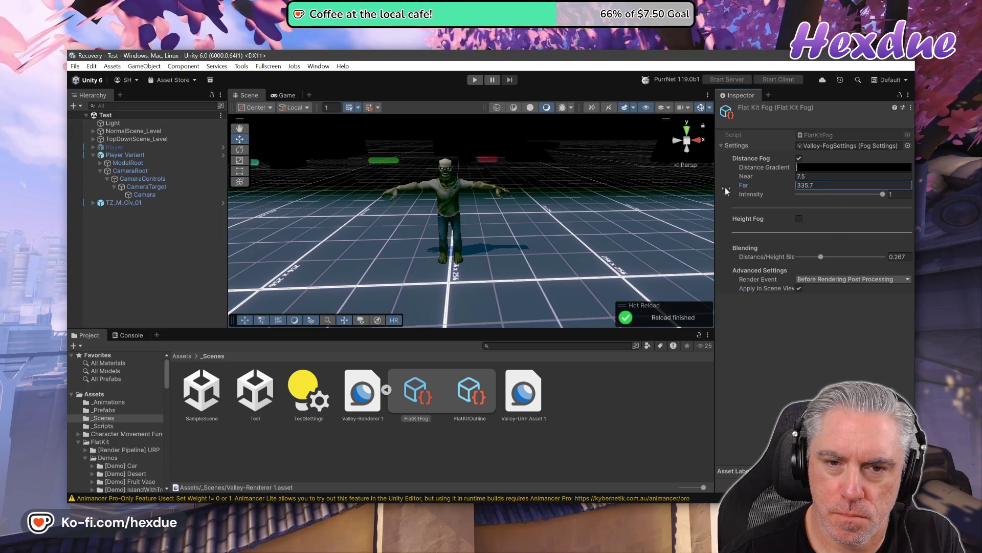
pyautogui.moveTo(530, 178)
pyautogui.mouseDown()
pyautogui.moveTo(72, 153)
pyautogui.moveTo(861, 166)
pyautogui.moveTo(763, 175)
pyautogui.moveTo(772, 176)
pyautogui.mouseUp()
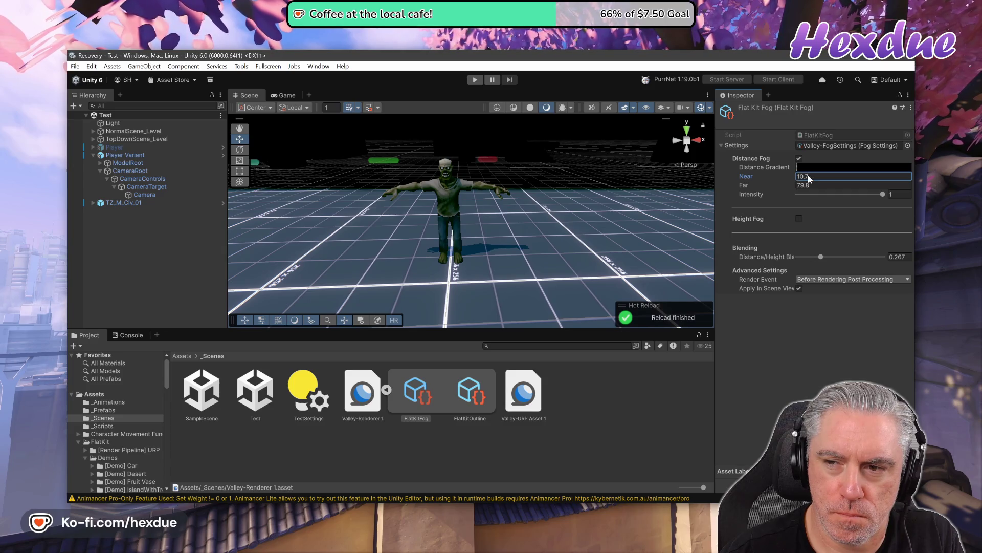
pyautogui.moveTo(884, 195); pyautogui.dragTo(866, 196)
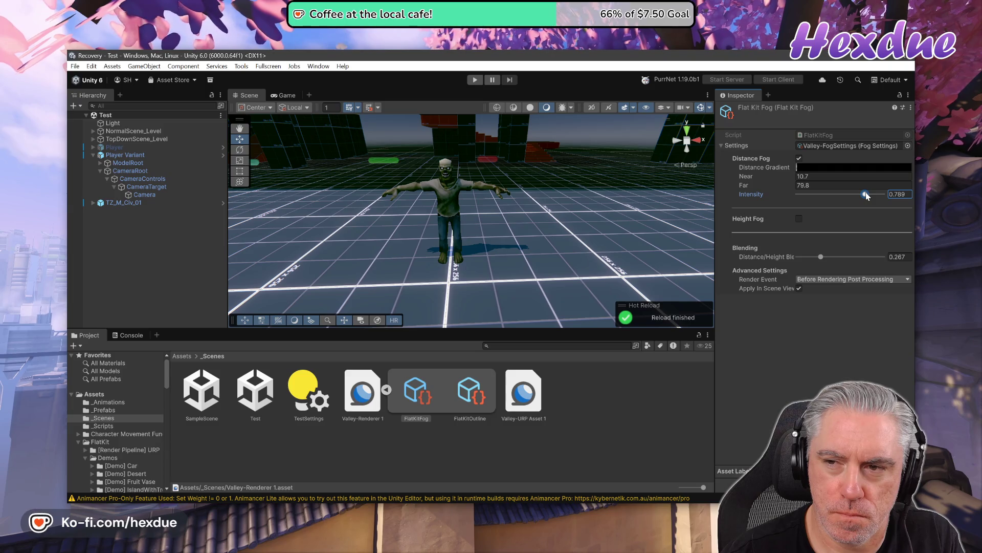
pyautogui.click(509, 80)
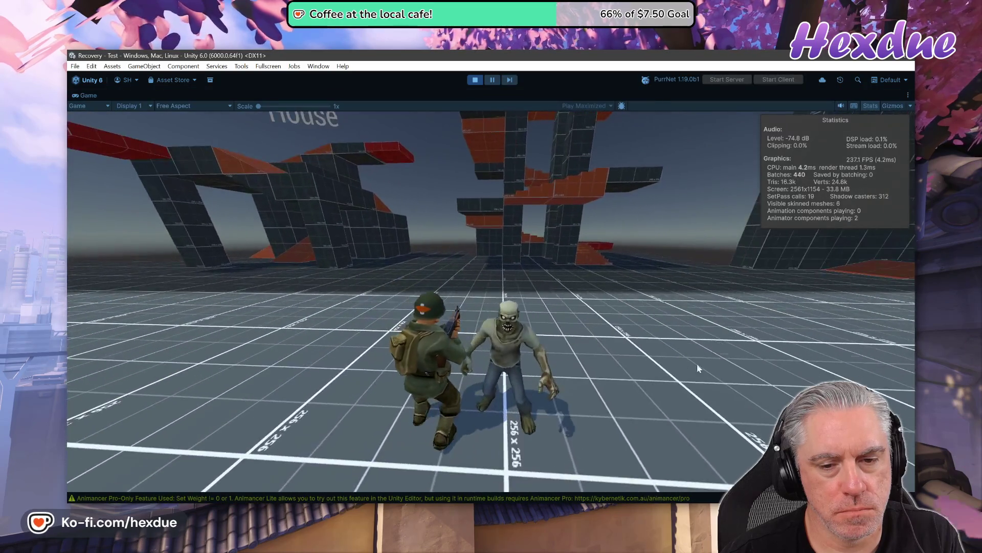
# - Run the soldier across the fogged level with W, then exit Play mode
pyautogui.press('w')
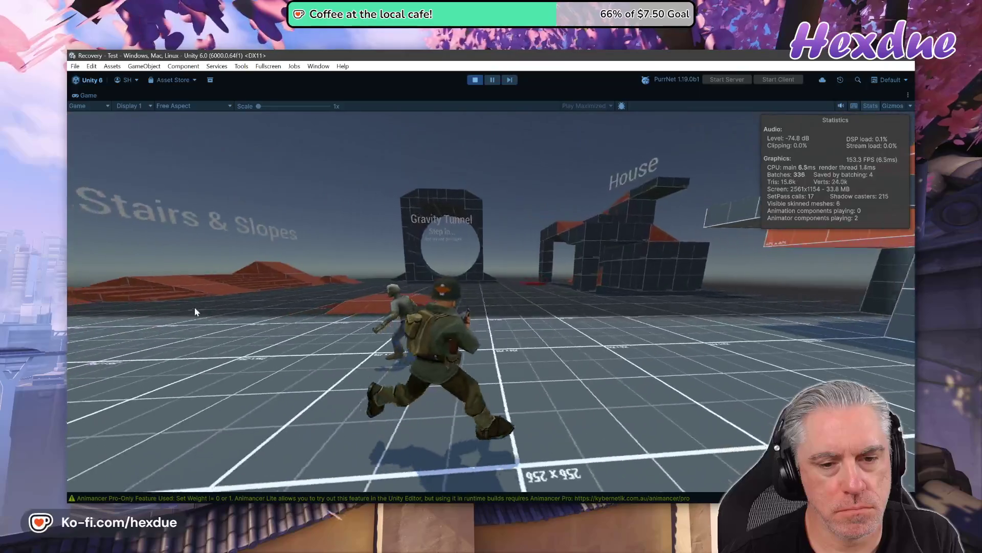
pyautogui.press('w')
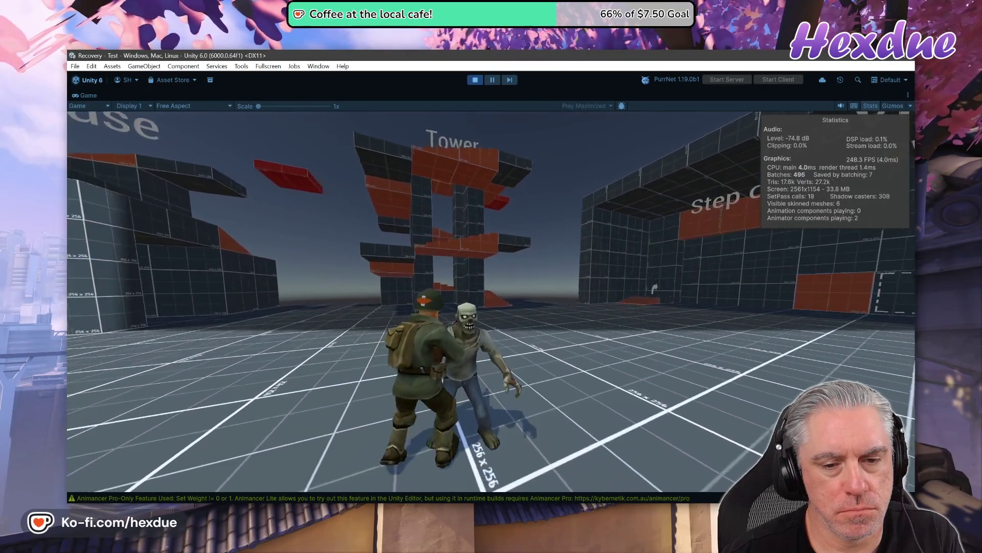
pyautogui.press('w')
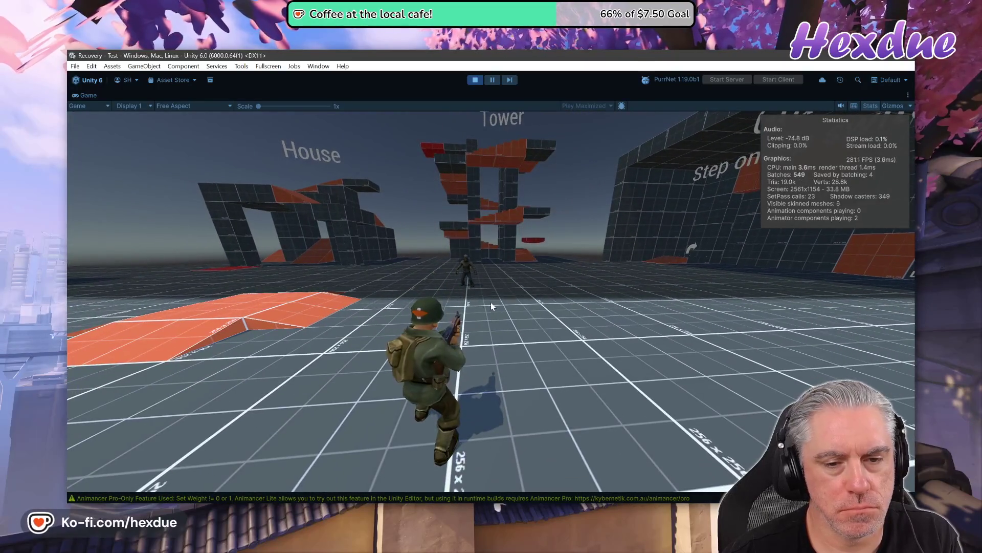
pyautogui.hotkey('ctrl', 'p')
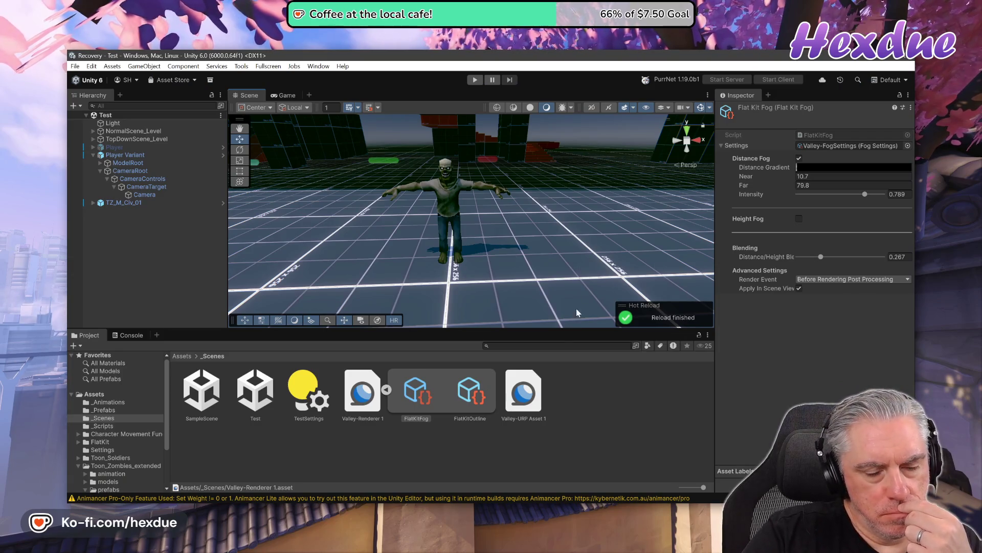
# - Discard tracked changes with git co . and remove untracked files via git clean -df
pyautogui.moveTo(459, 516)
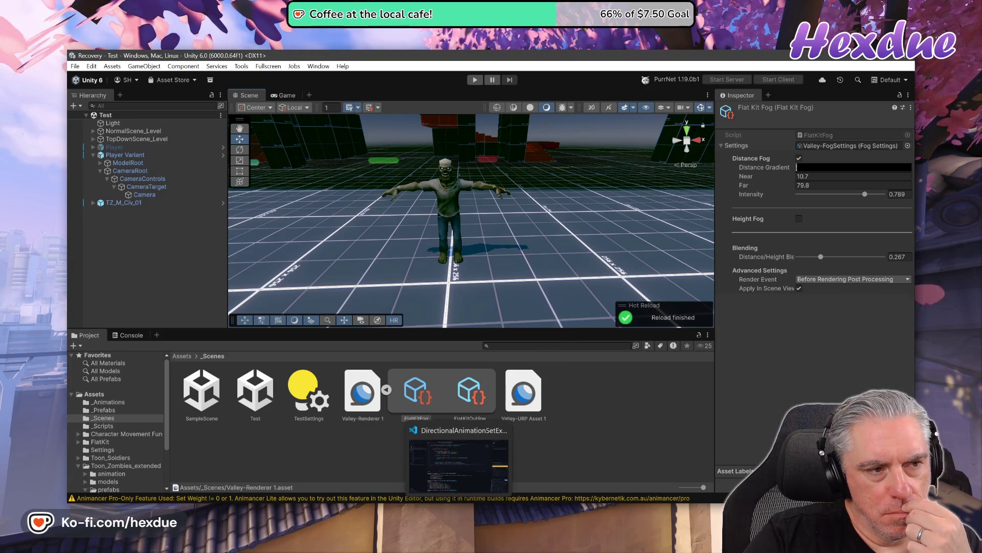
pyautogui.click(459, 463)
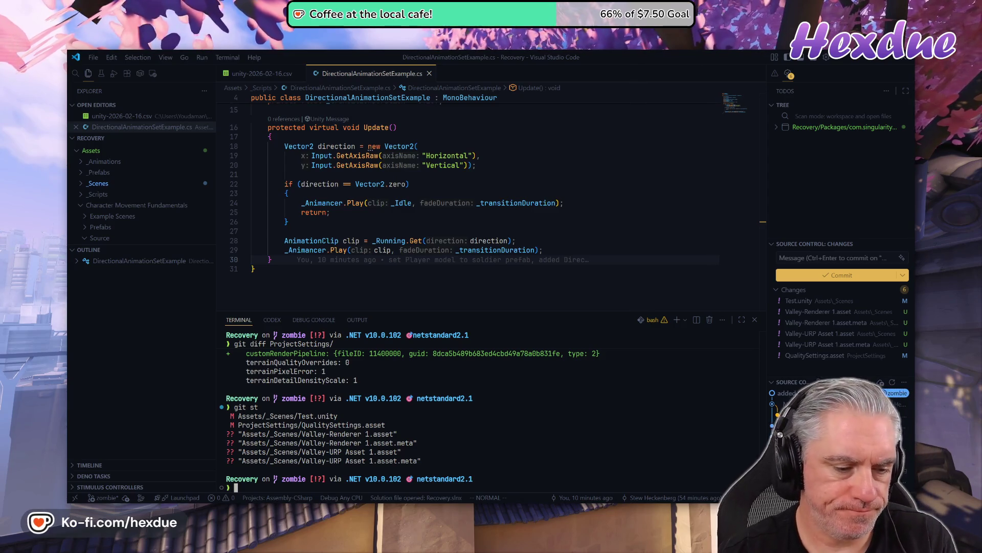
pyautogui.write('git co.')
pyautogui.press('Return')
pyautogui.write('git')
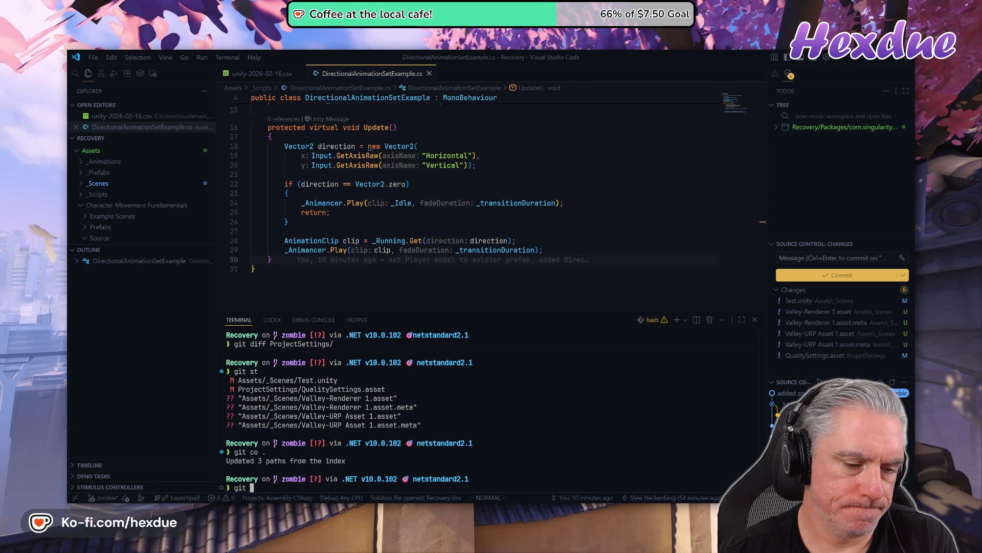
pyautogui.write('st')
pyautogui.press('Return')
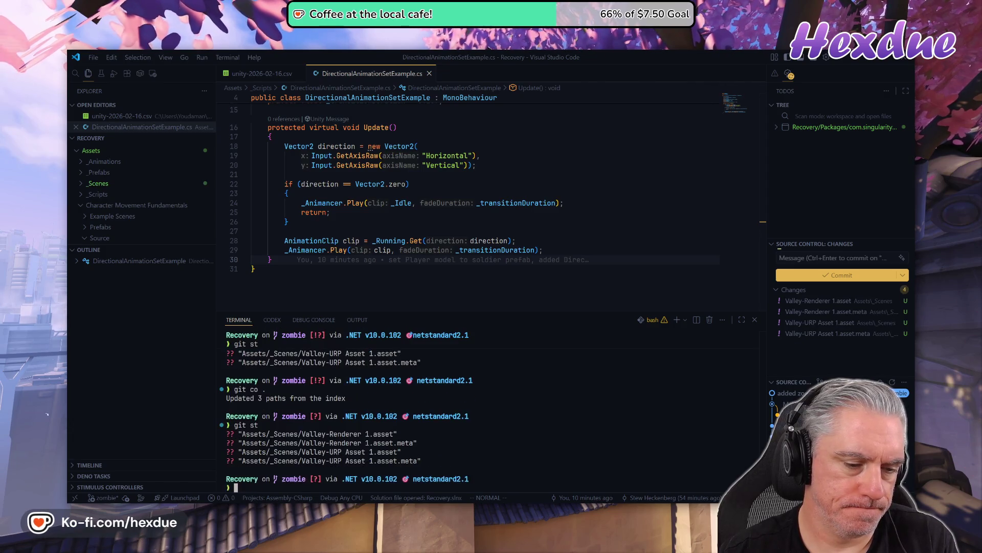
pyautogui.write('git clean -df')
pyautogui.press('Return')
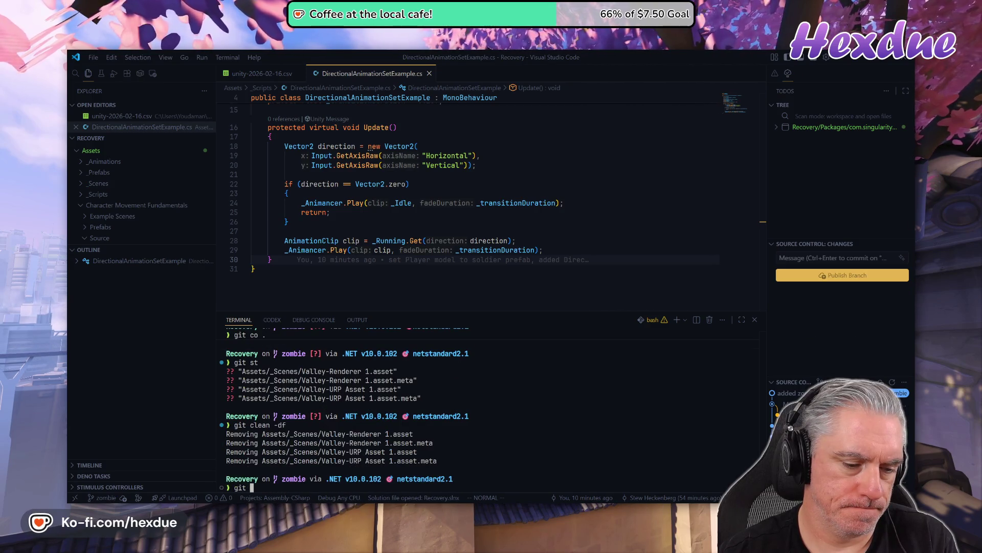
pyautogui.write('st')
pyautogui.press('Return')
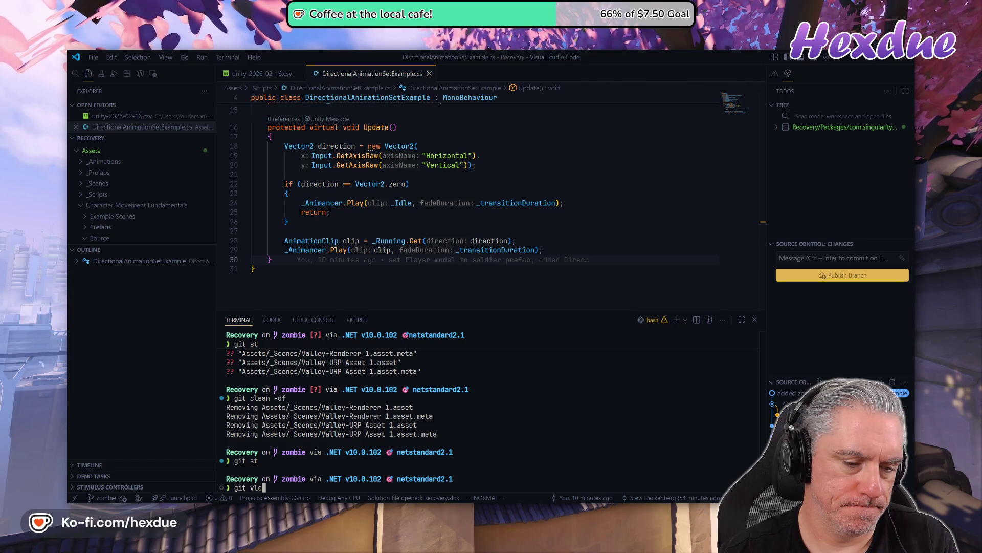
# - Check out the flatkit branch, switch back to zombie, run git st, and return to Unity
pyautogui.press('Return')
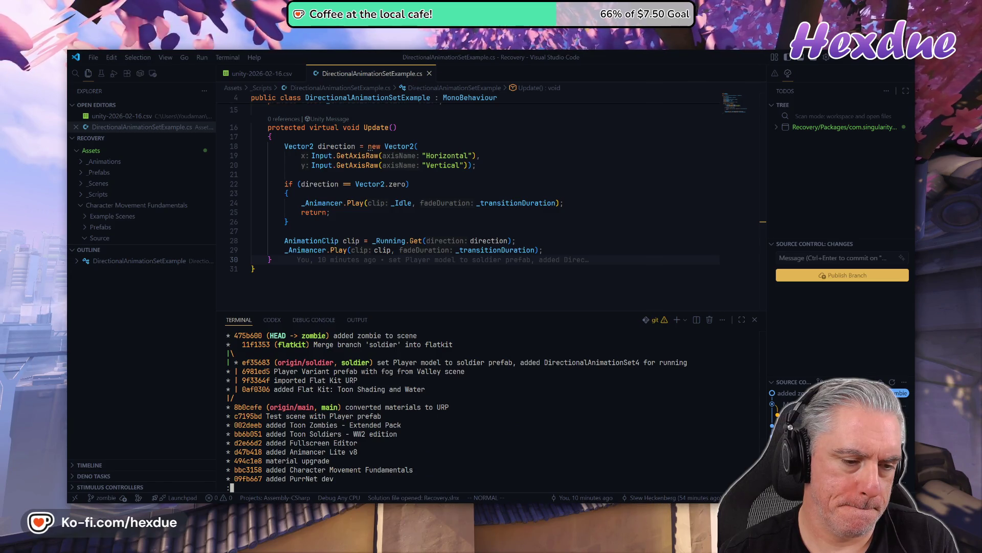
pyautogui.press('q')
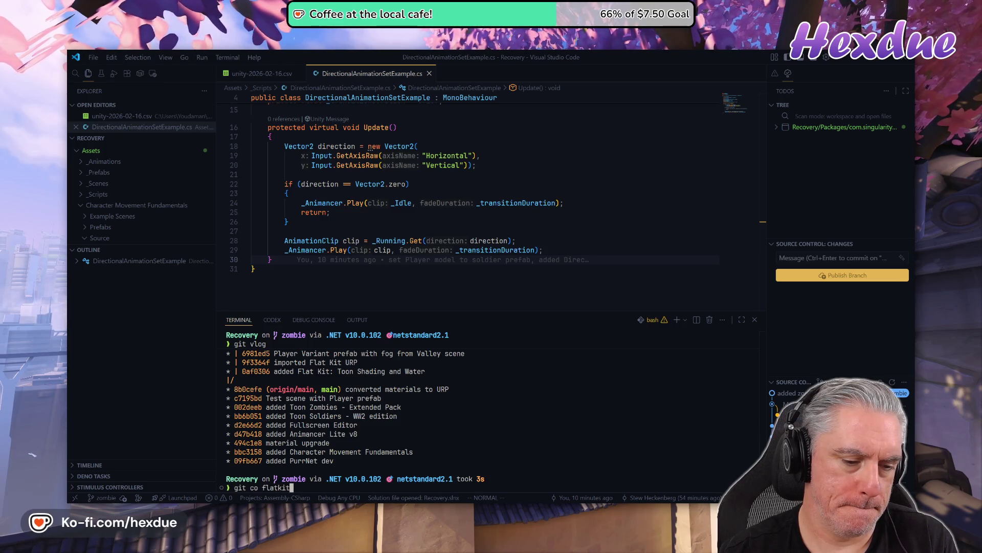
pyautogui.press('Return')
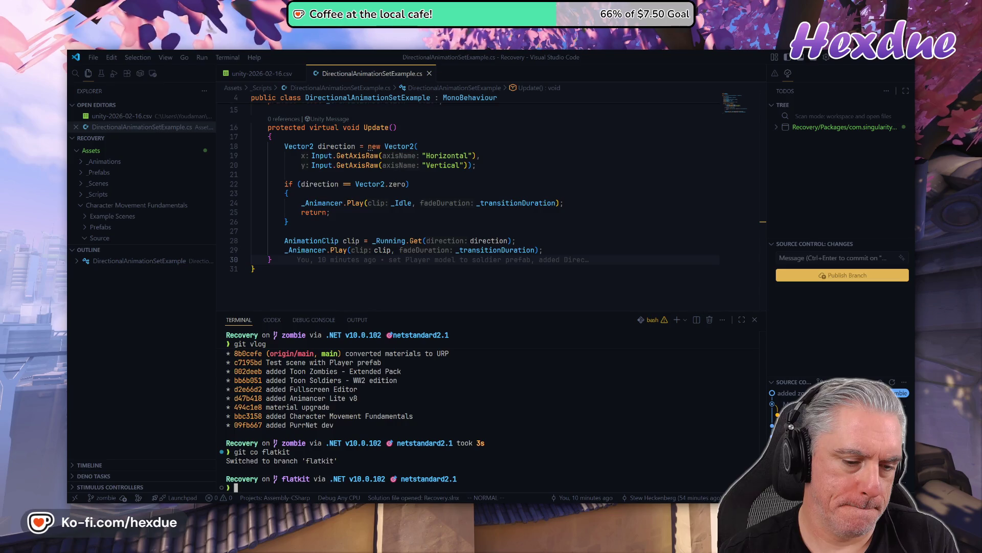
pyautogui.write('git cozombi')
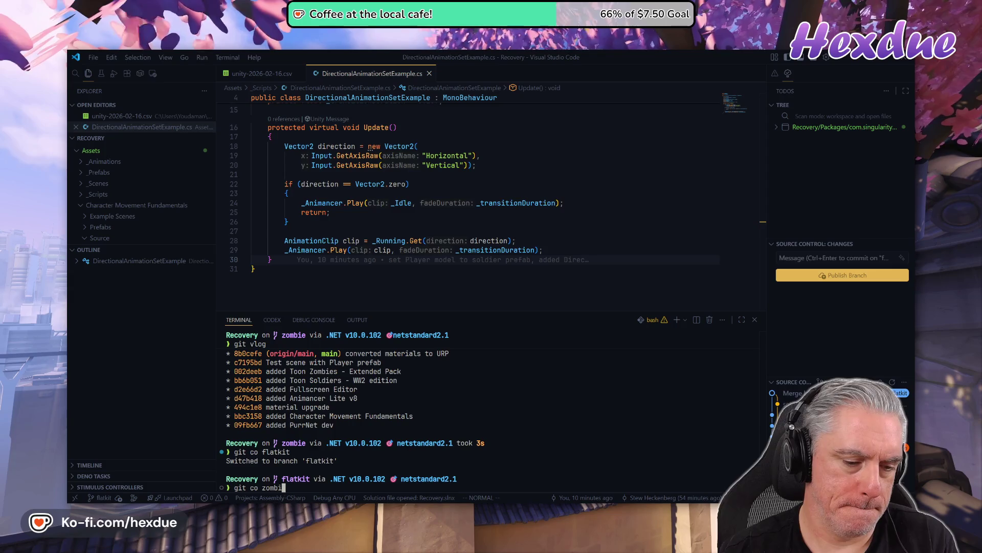
pyautogui.write('e')
pyautogui.press('Return')
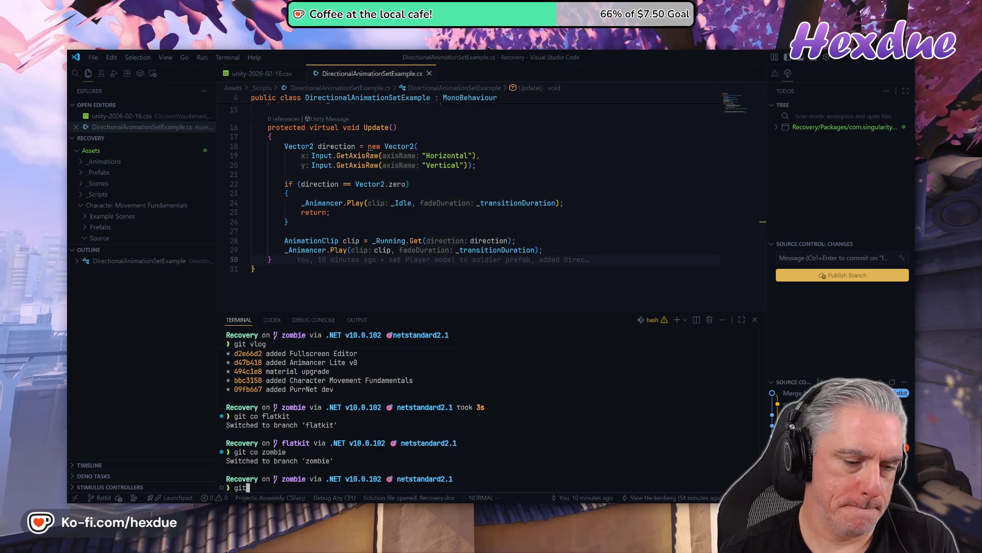
pyautogui.write(' st')
pyautogui.press('Return')
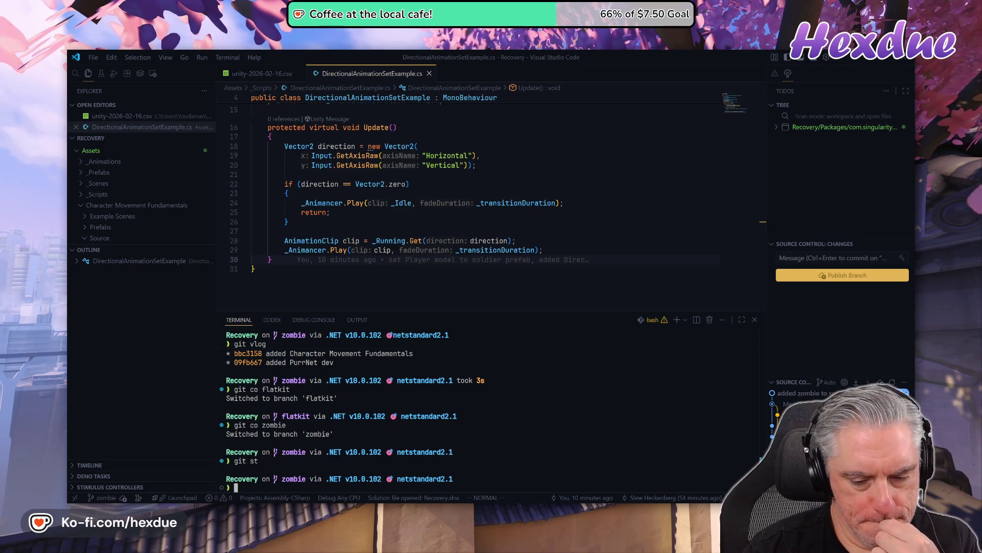
pyautogui.hotkey('alt', 'Tab')
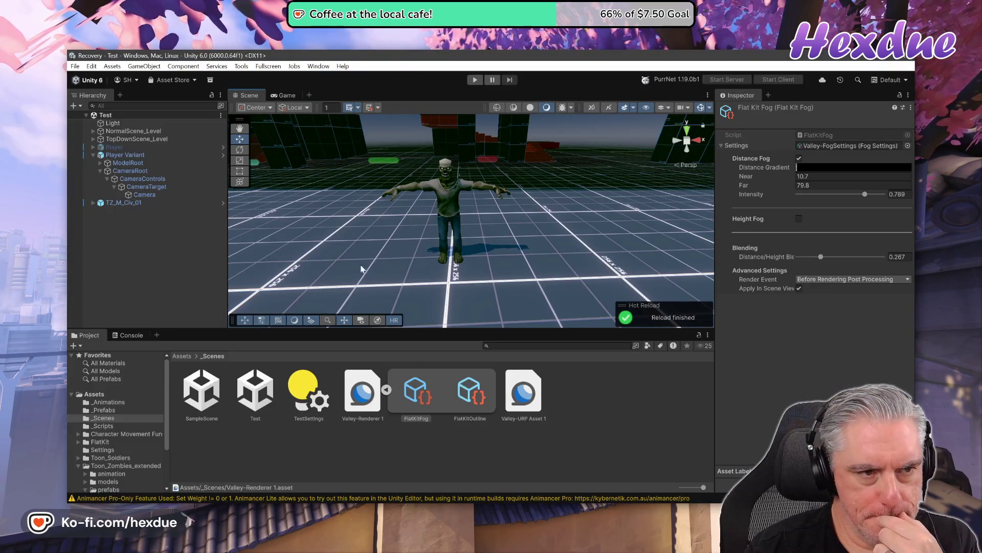
# - Open SampleScene from recent scenes and refresh the Project panel's asset list
pyautogui.click(76, 67)
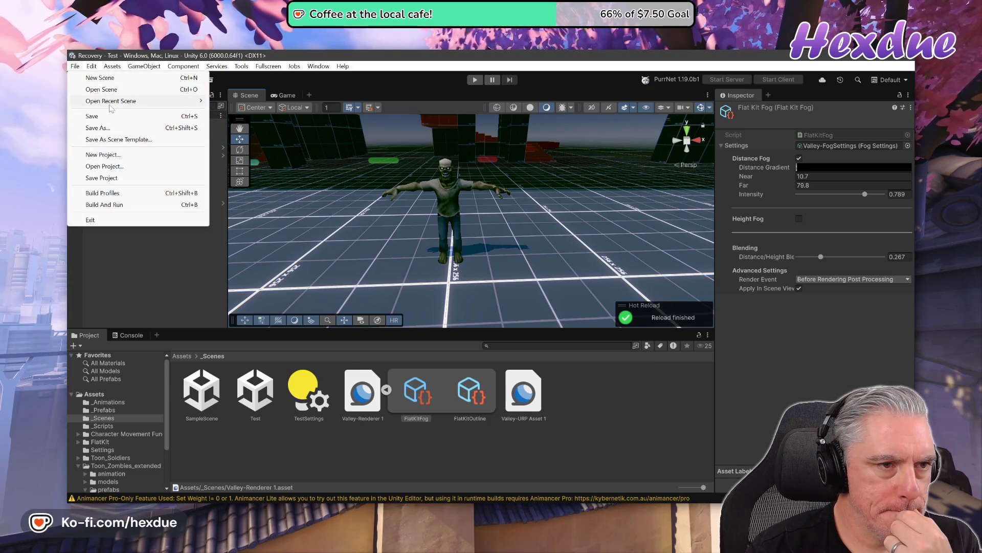
pyautogui.moveTo(122, 104)
pyautogui.click(251, 148)
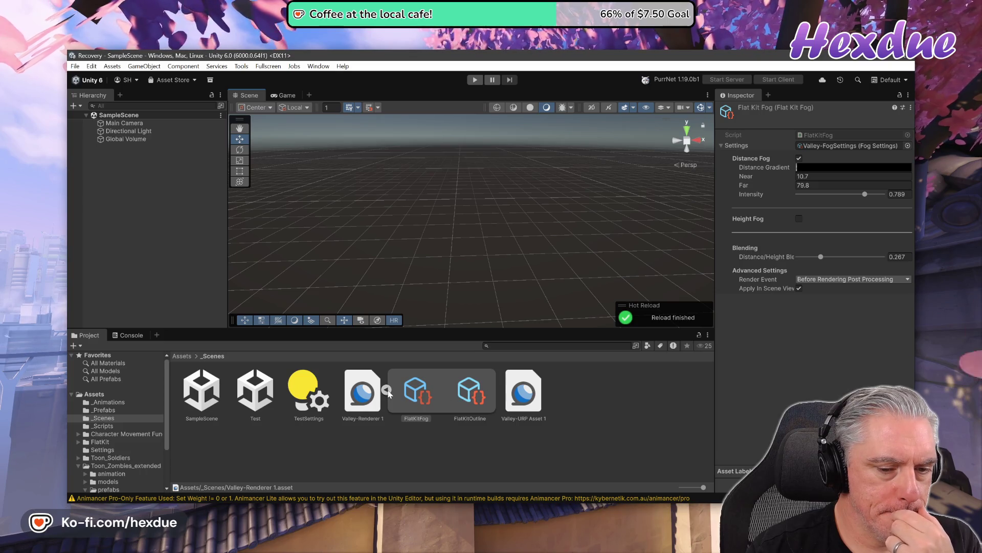
pyautogui.rightClick(235, 444)
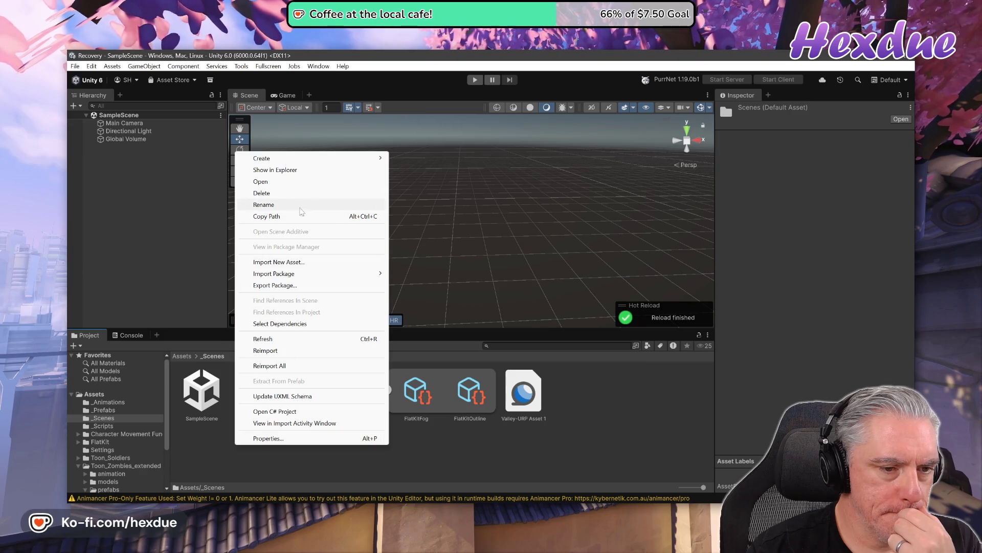
pyautogui.click(269, 340)
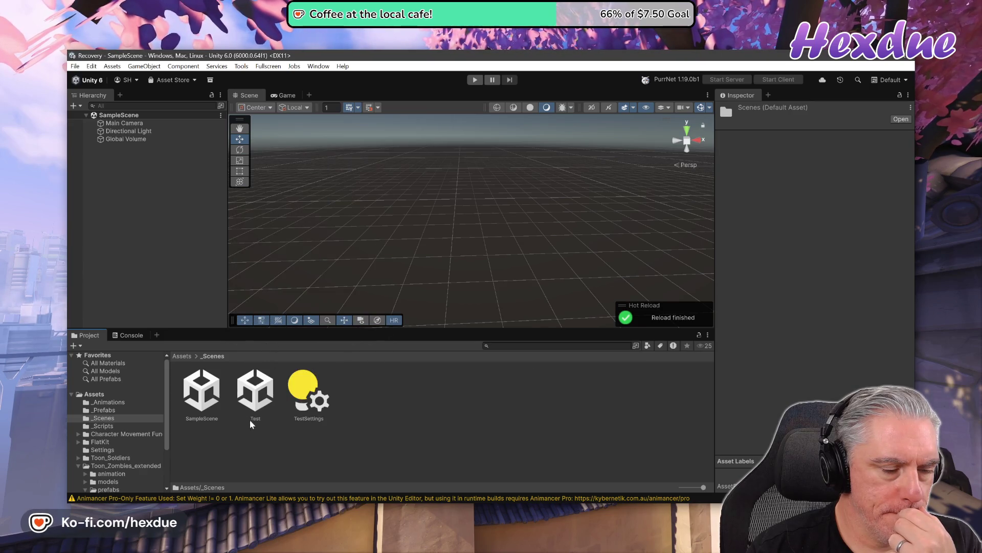
# - Open the Test scene, play it briefly, then stop Play mode
pyautogui.doubleClick(256, 391)
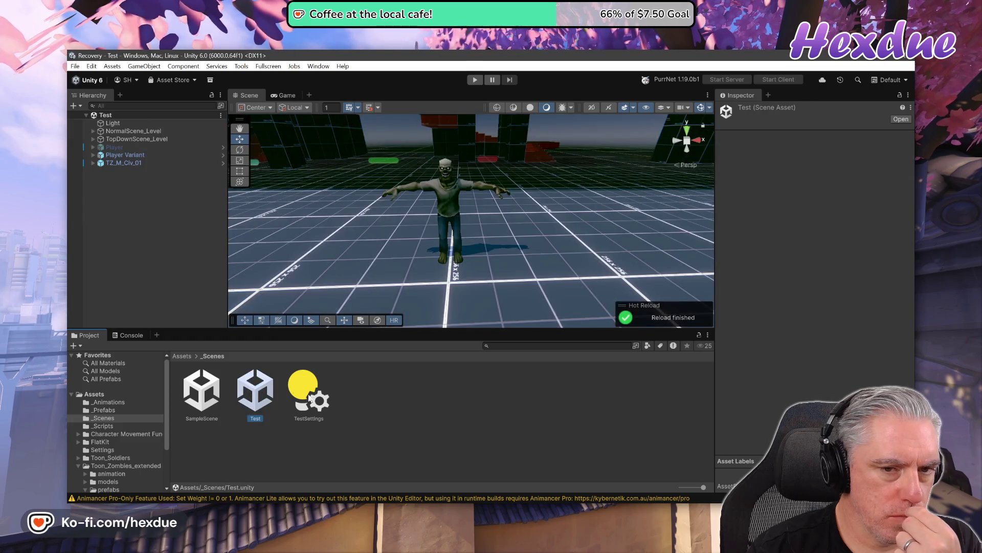
pyautogui.click(475, 79)
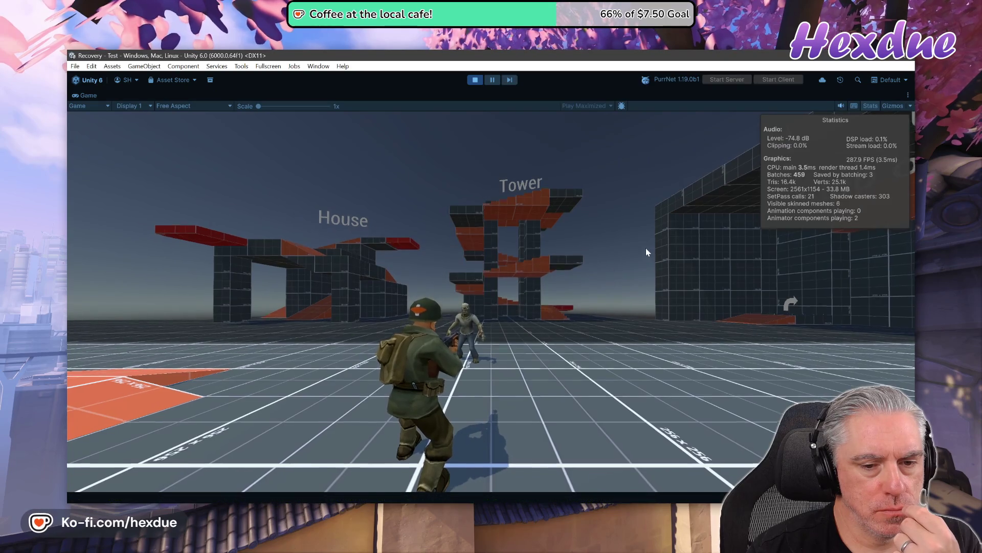
pyautogui.hotkey('ctrl', 'p')
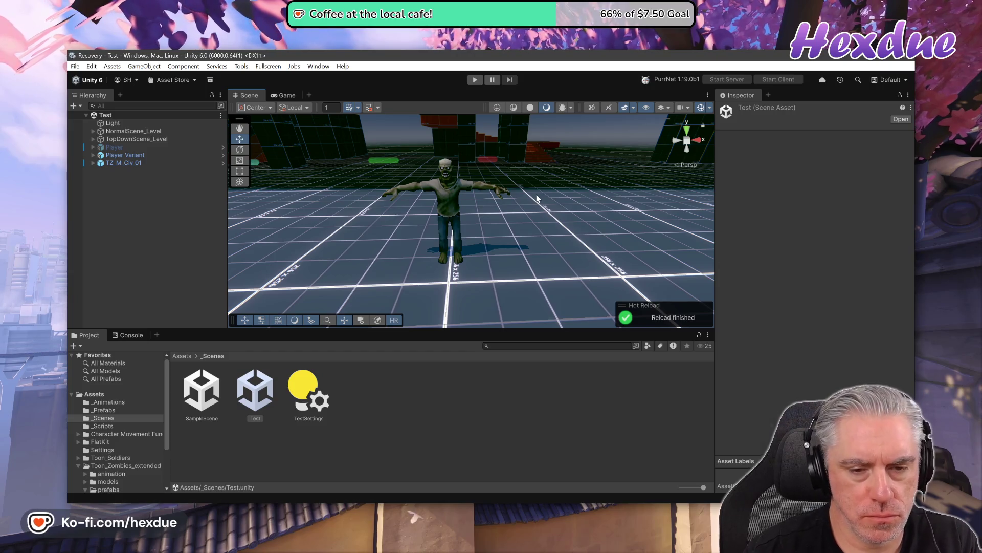
# - Discard the Valley-FogSettings.asset change with git co . and delete ignored files using git clean -Xdf
pyautogui.hotkey('alt', 'Tab')
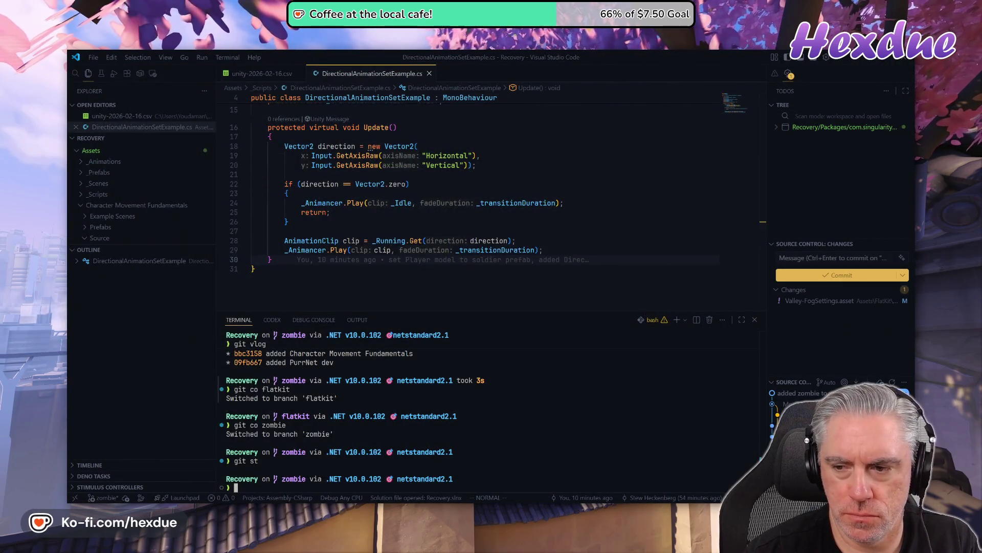
pyautogui.write('git st')
pyautogui.press('Return')
pyautogui.write('git co')
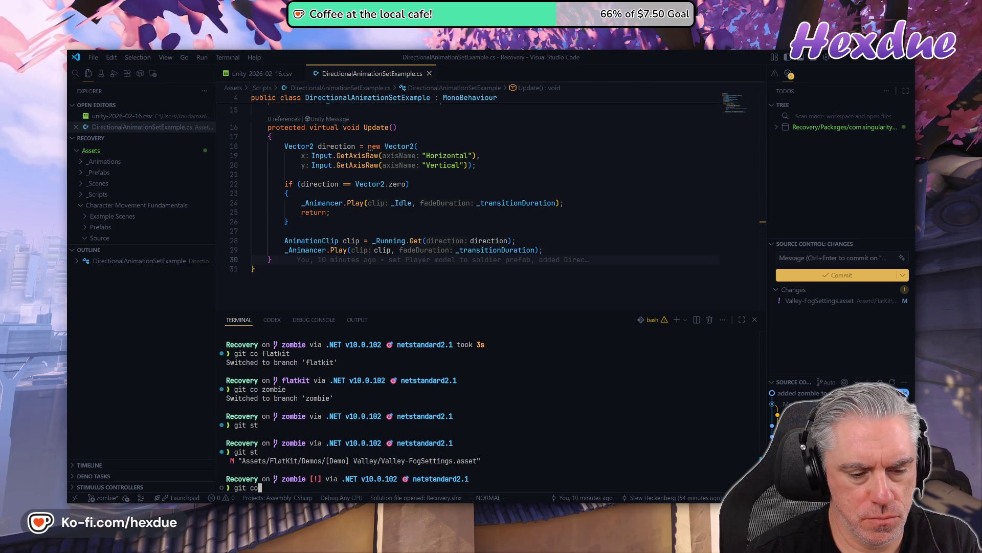
pyautogui.write('.')
pyautogui.press('Return')
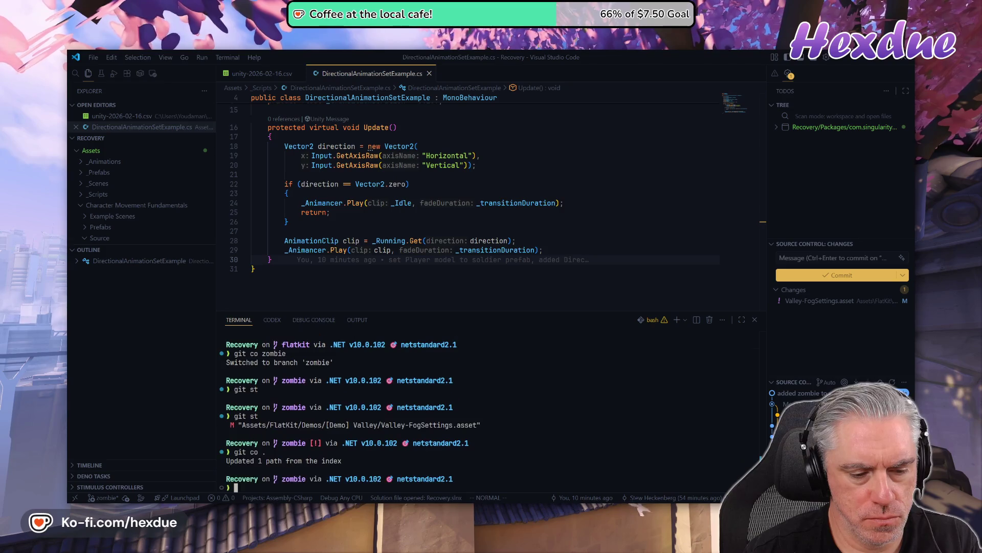
pyautogui.write('git st')
pyautogui.press('Return')
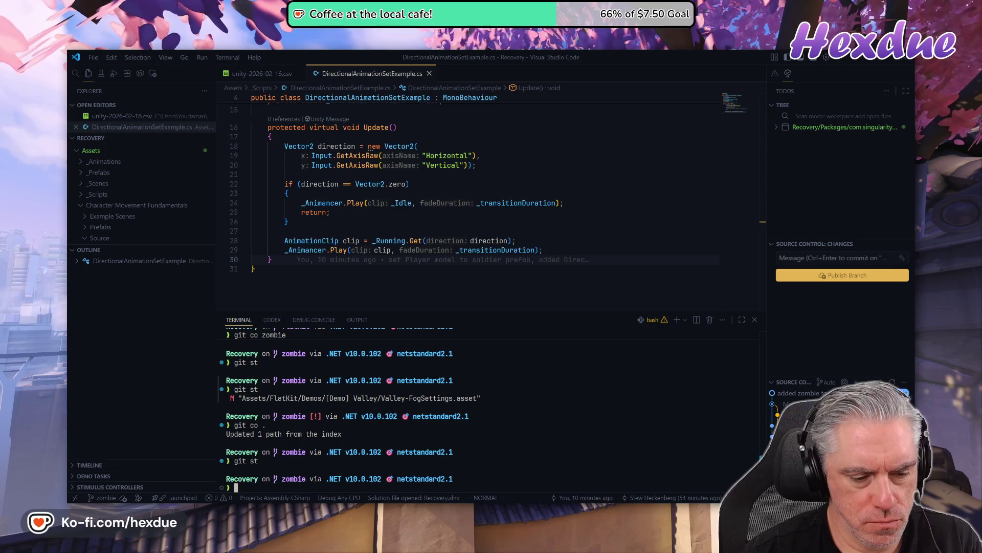
pyautogui.write('git clean -Xdf')
pyautogui.press('Return')
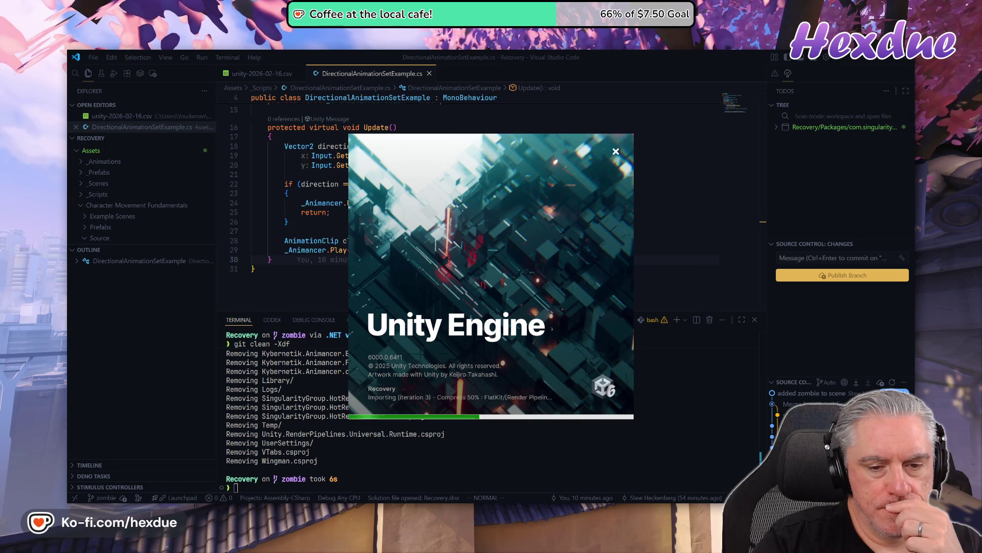
# - Close the Fog Dome docs tab, view the COZY: Stylized Weather 3 page, then return to VS Code
pyautogui.hotkey('alt', 'Tab')
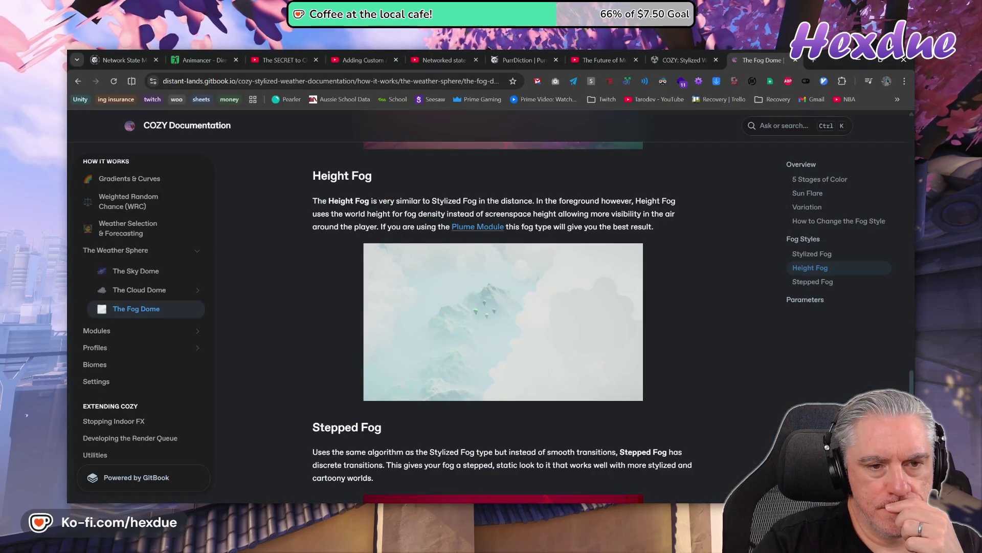
pyautogui.hotkey('ctrl', 'w')
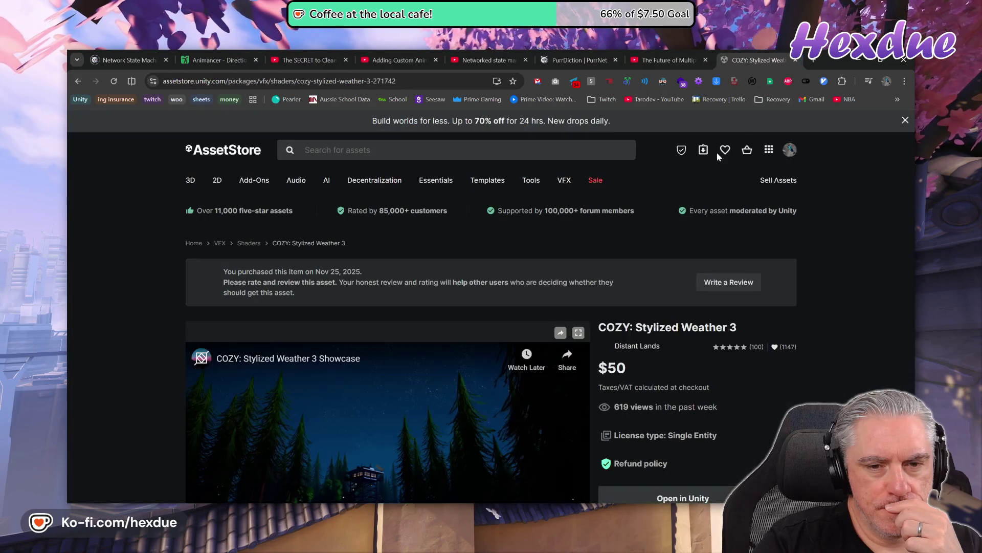
pyautogui.scroll(-2, 435, 406)
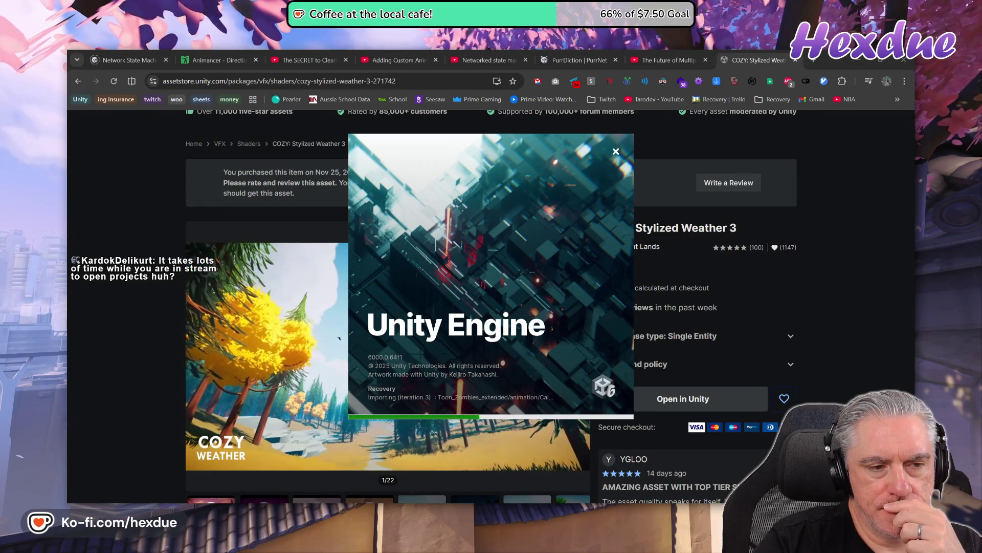
pyautogui.hotkey('alt', 'Tab')
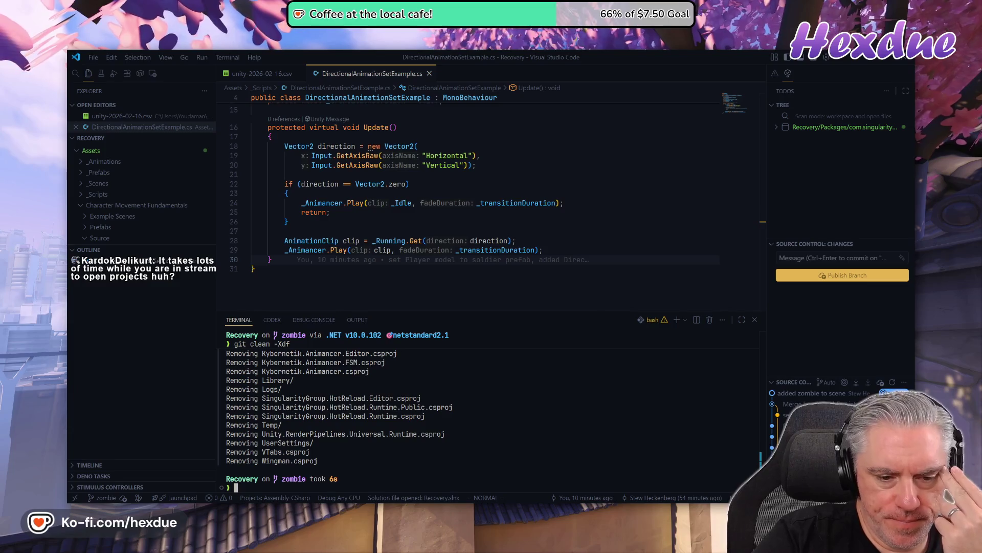
pyautogui.scroll(3, 487, 409)
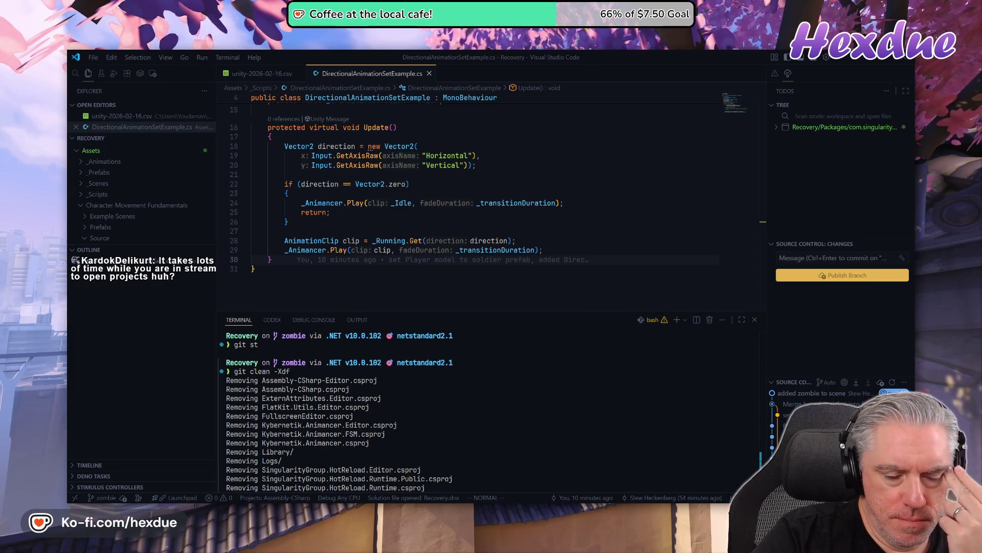
pyautogui.scroll(-2, 486, 409)
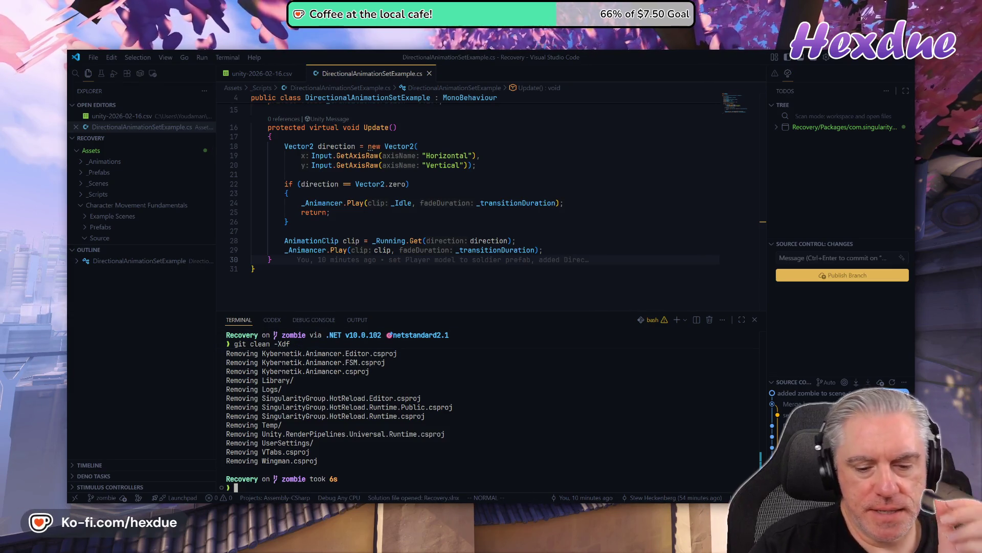
pyautogui.moveTo(486, 500)
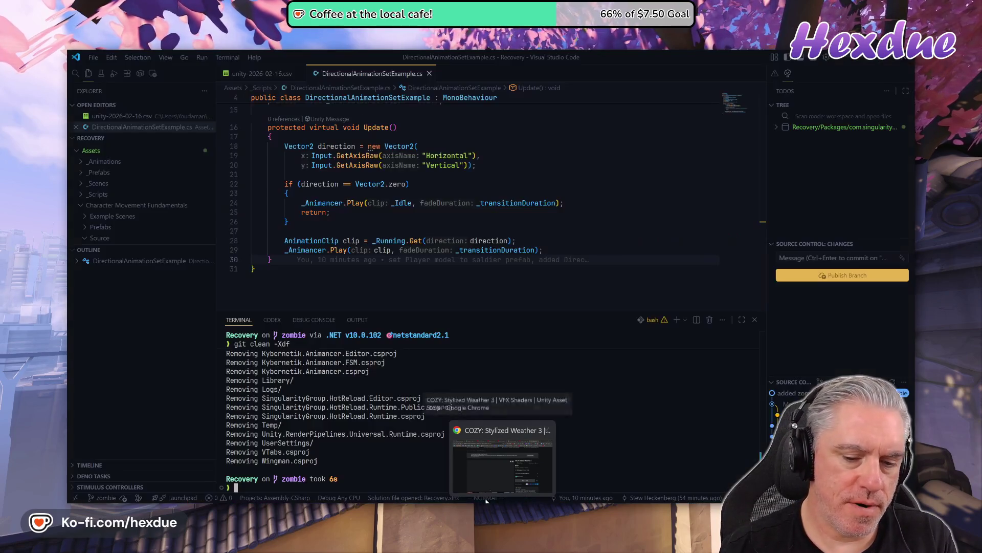
pyautogui.click(478, 369)
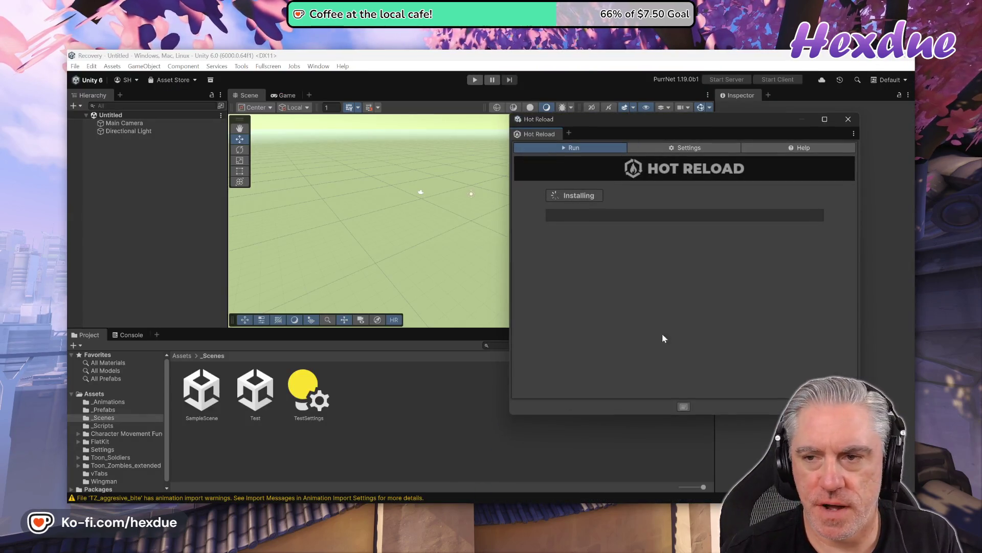
# - Dismiss Hot Reload, open and play the Test scene, and turn the camera toward the House and Tower
pyautogui.click(856, 123)
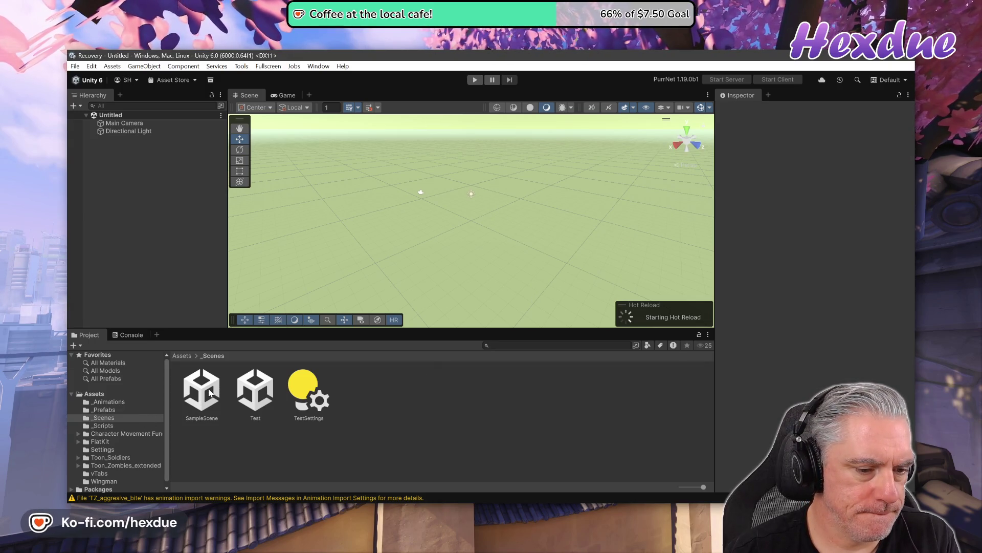
pyautogui.doubleClick(245, 395)
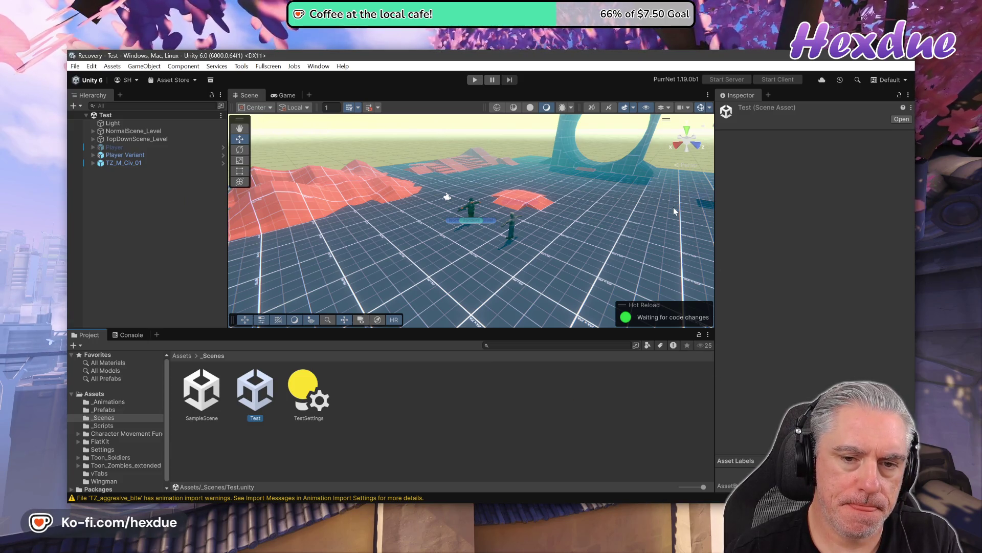
pyautogui.click(475, 79)
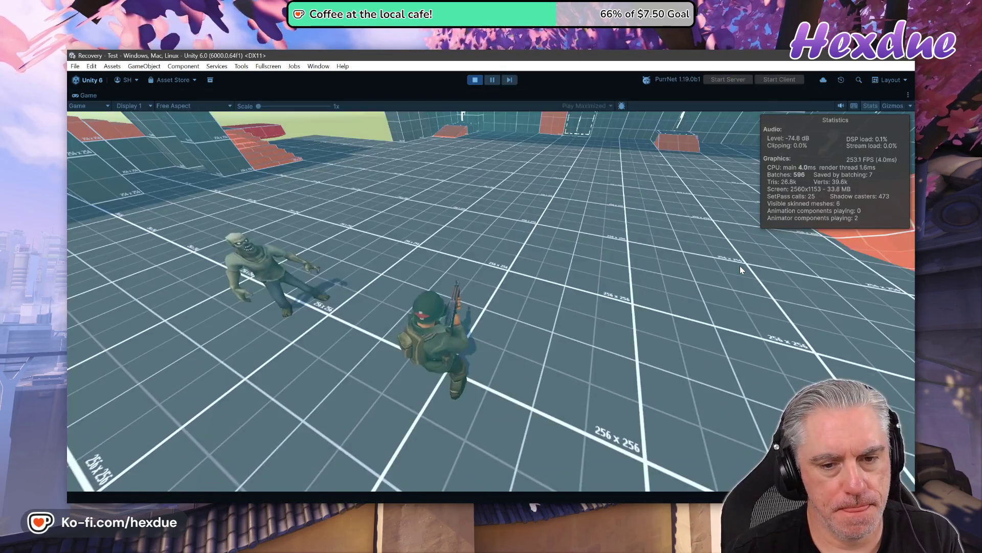
pyautogui.click(741, 267)
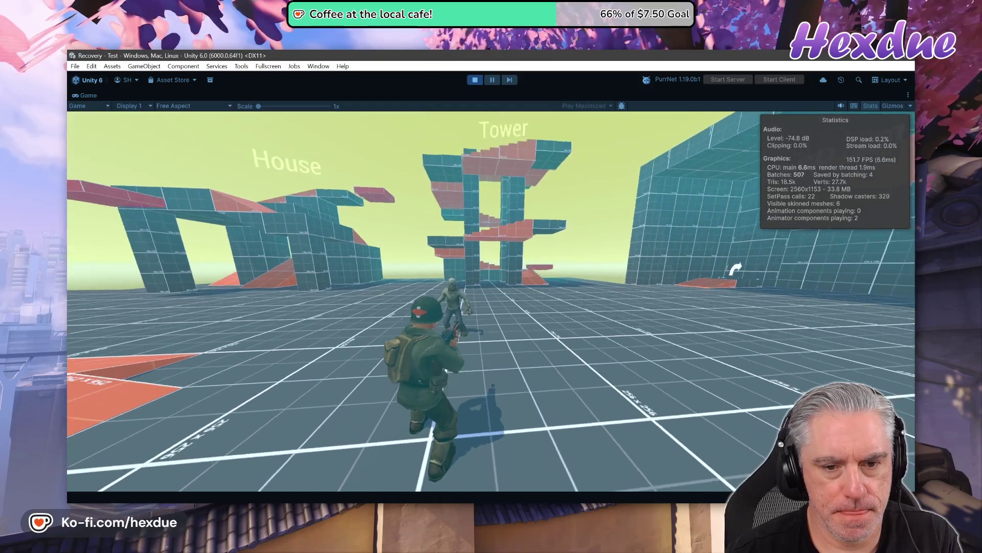
# - Run the soldier toward the House and Tower, then stop Play mode
pyautogui.press('w')
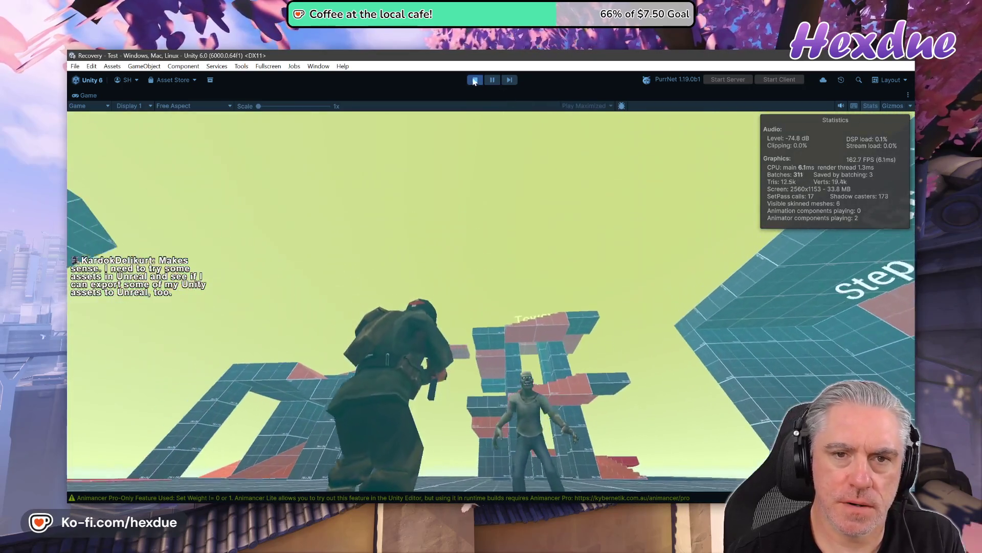
pyautogui.click(475, 80)
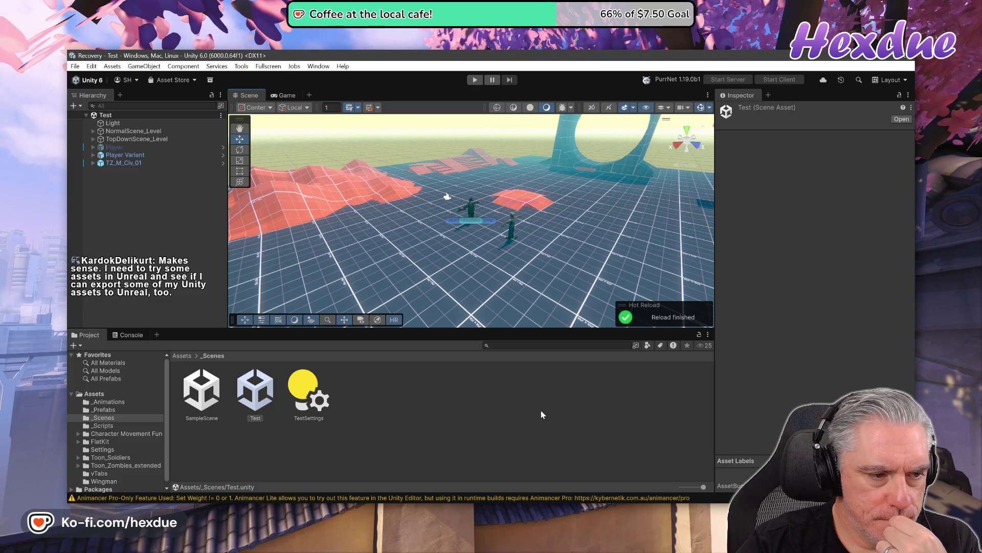
# - Run git st in the VS Code terminal to check the zombie branch's status
pyautogui.hotkey('alt', 'Tab')
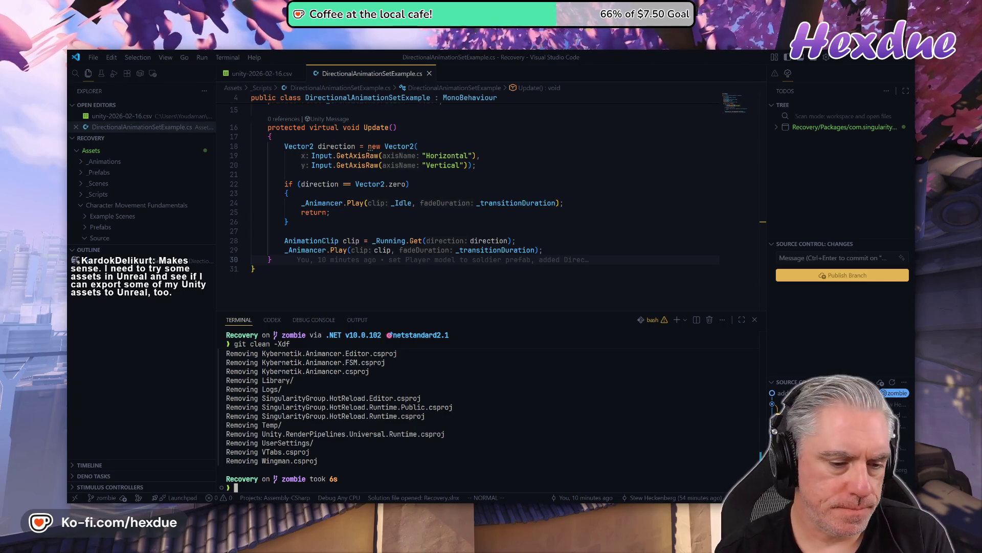
pyautogui.write('git st')
pyautogui.press('Return')
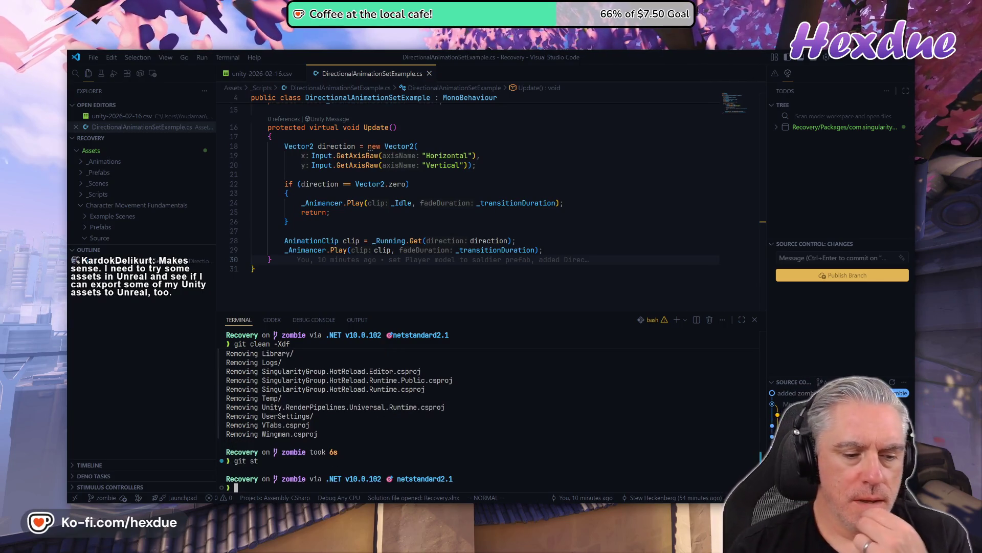
# - Flip between the browser, Unity and VS Code windows, ending with VS Code in front
pyautogui.hotkey('alt', 'Tab')
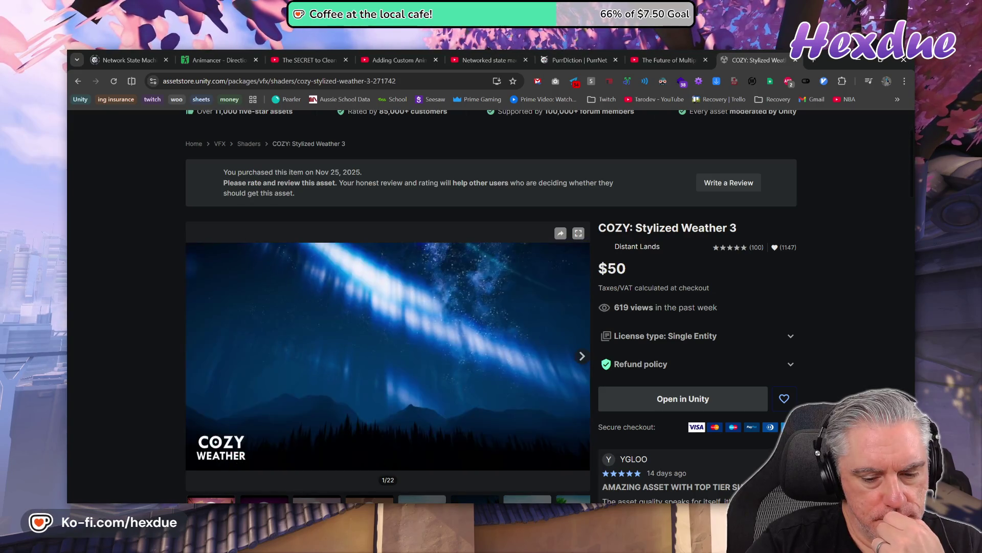
pyautogui.moveTo(481, 499)
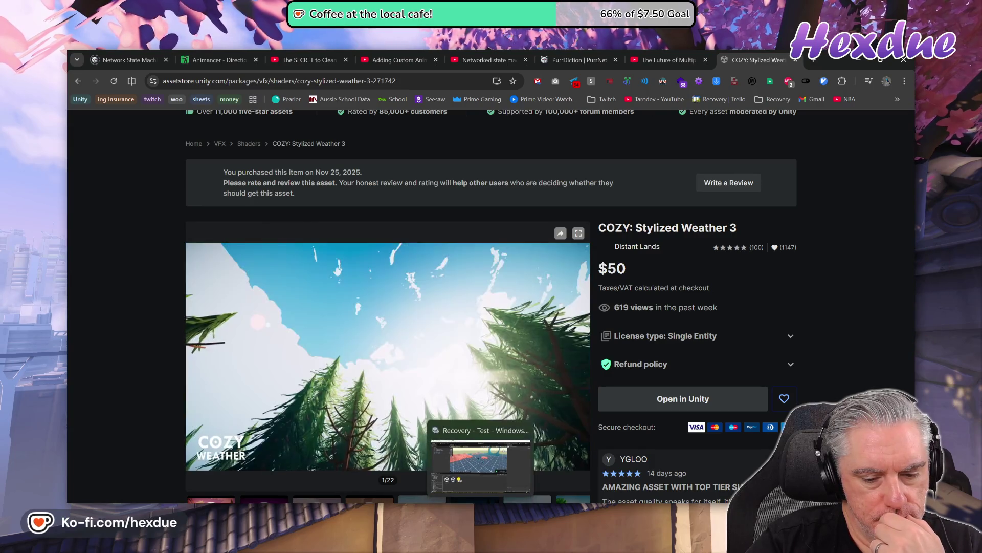
pyautogui.click(480, 499)
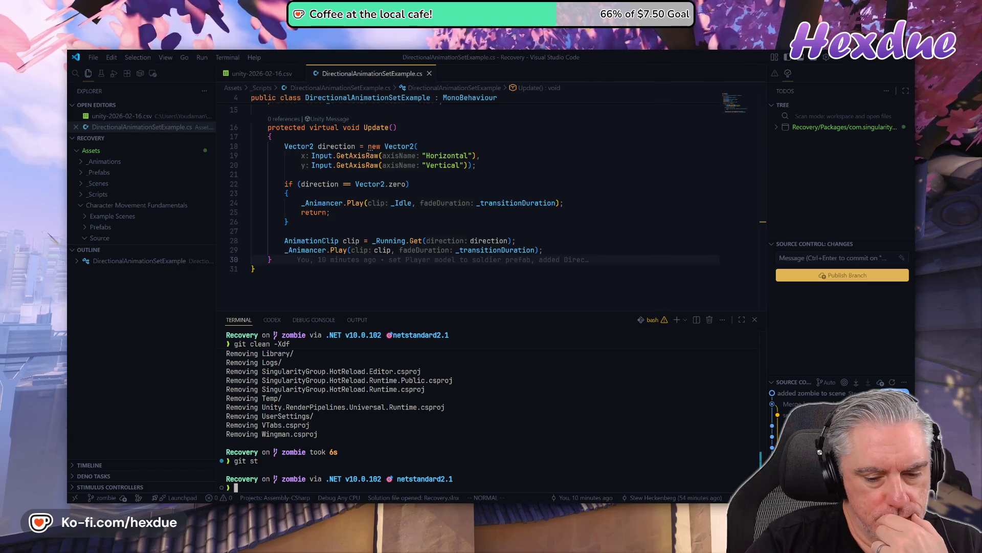
pyautogui.moveTo(481, 499)
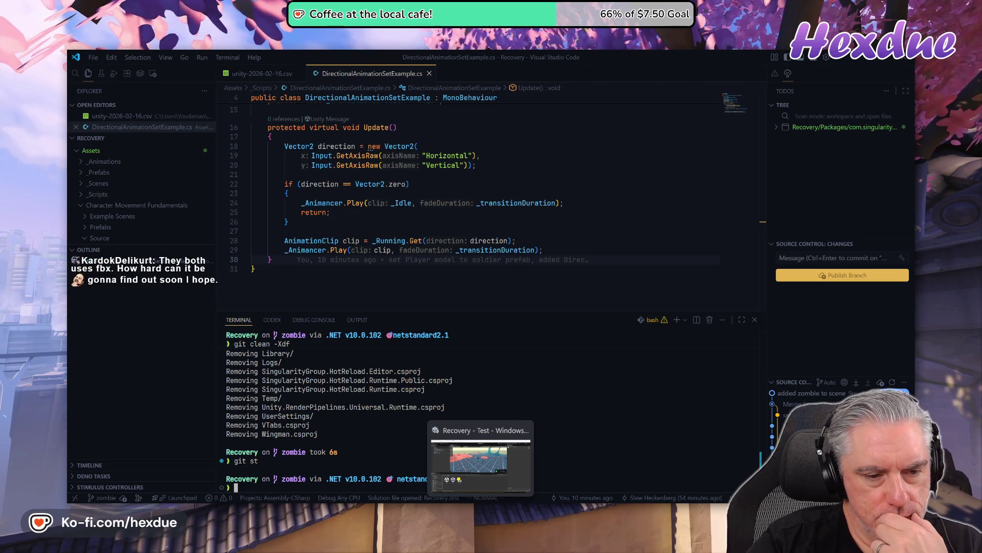
pyautogui.click(481, 458)
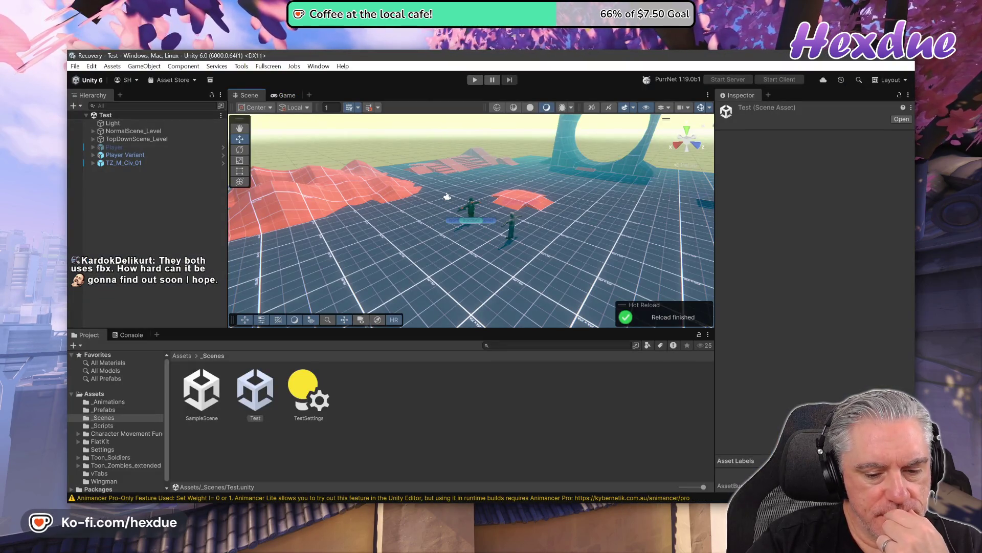
pyautogui.click(459, 463)
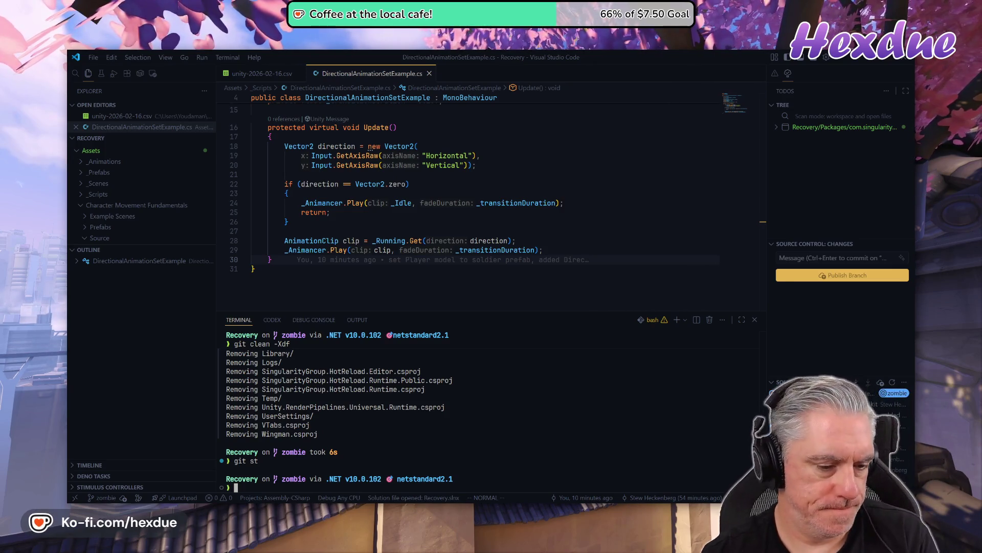
# - Review the commit graph with git lg, then check out the soldier branch with git co soldier
pyautogui.write('git lg')
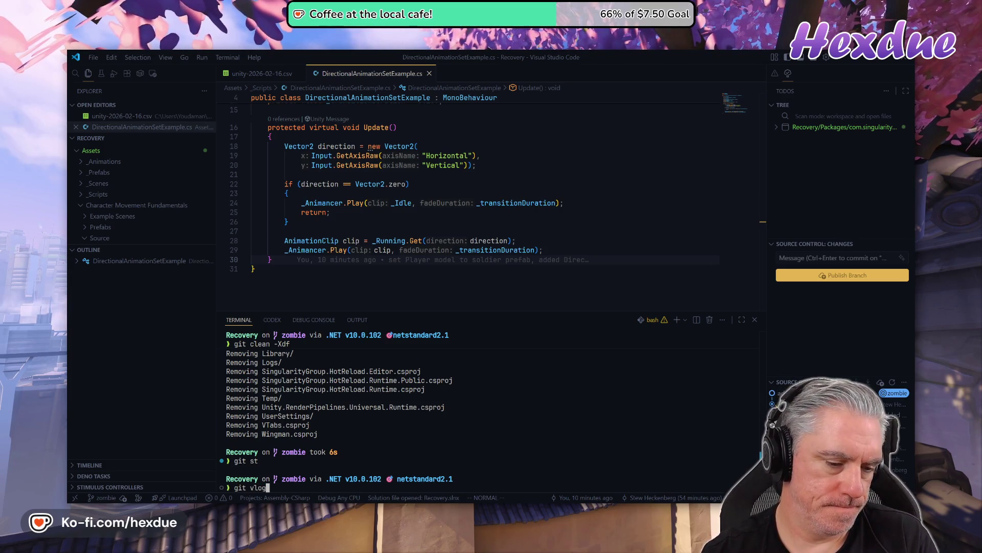
pyautogui.press('Return')
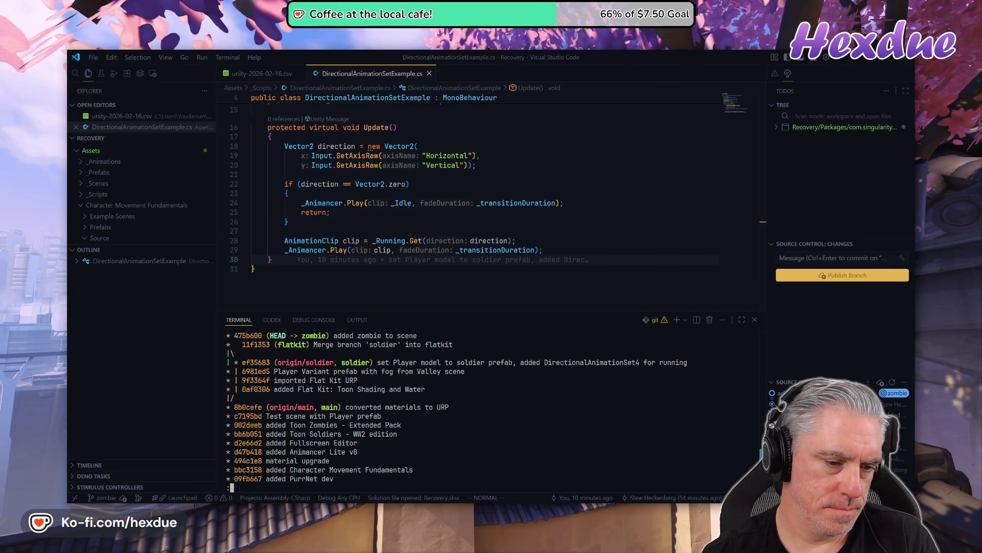
pyautogui.write('q')
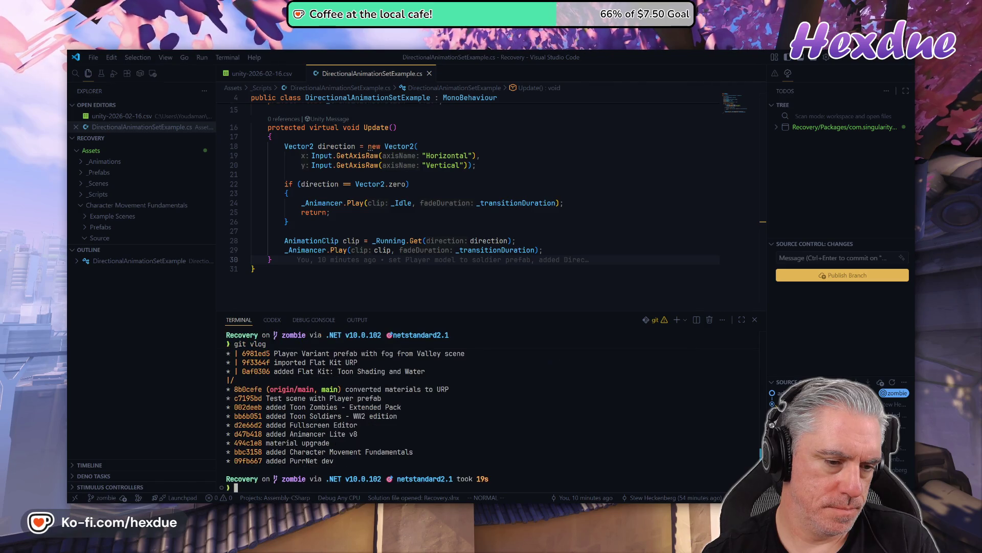
pyautogui.write('git co so')
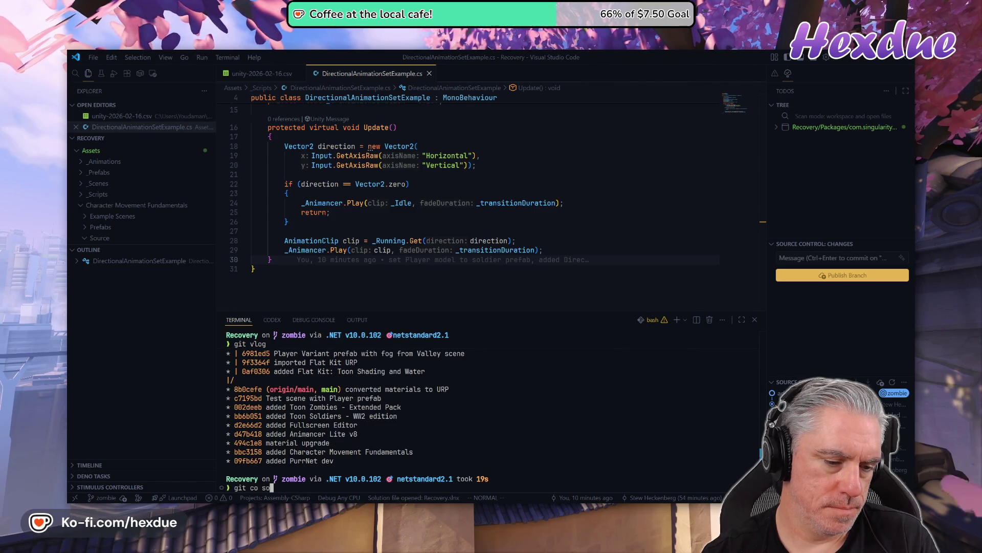
pyautogui.write('ldier')
pyautogui.press('Return')
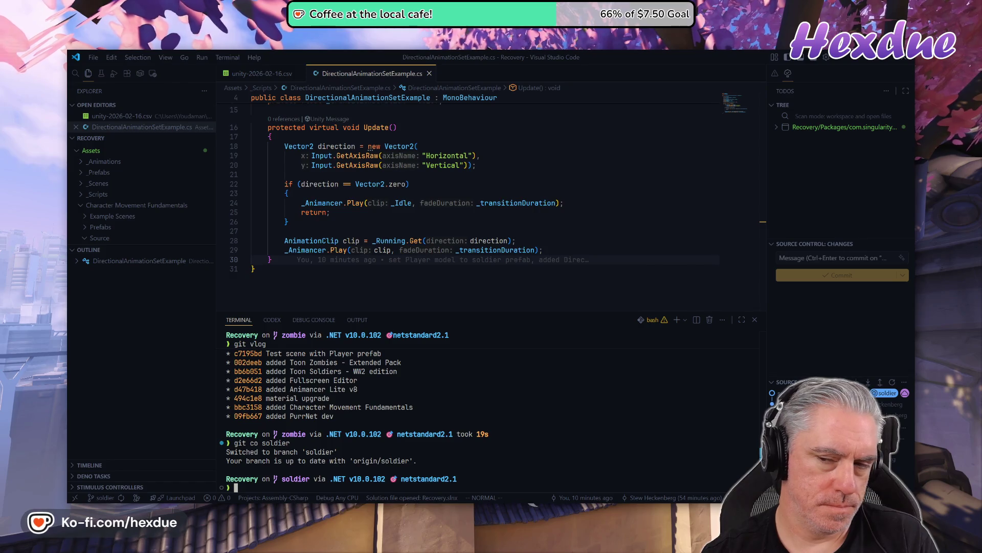
pyautogui.hotkey('alt', 'Tab')
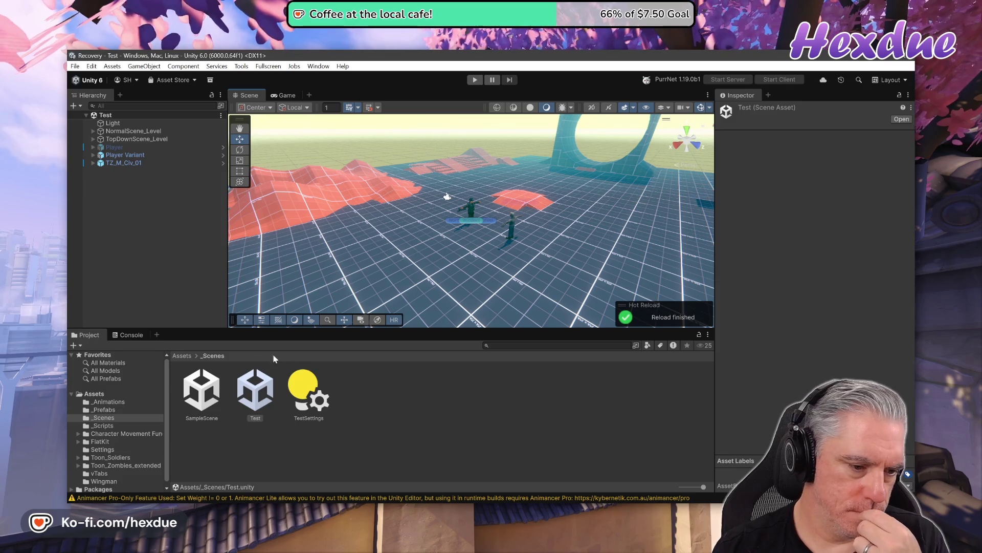
# - Open SampleScene, then reopen the Test scene on the soldier branch
pyautogui.doubleClick(214, 389)
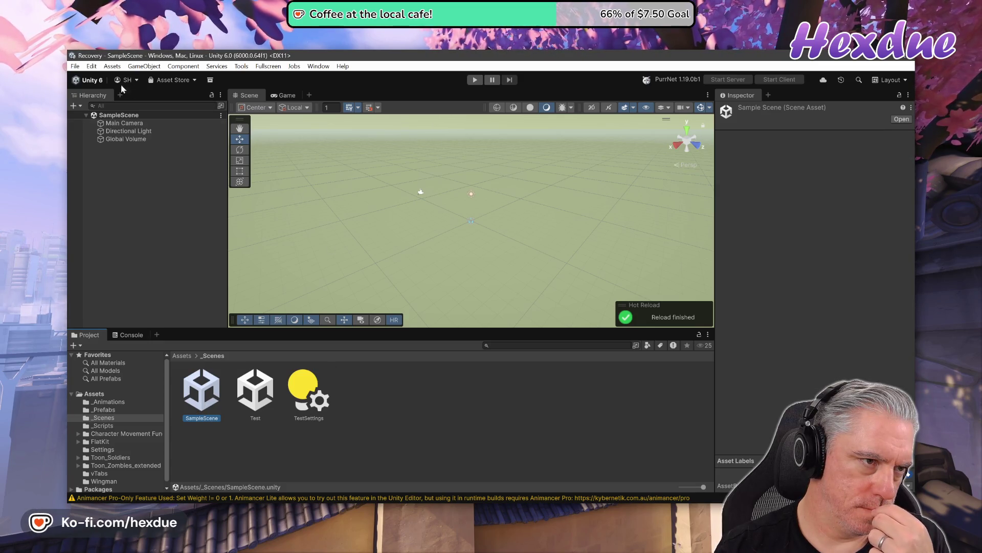
pyautogui.click(73, 67)
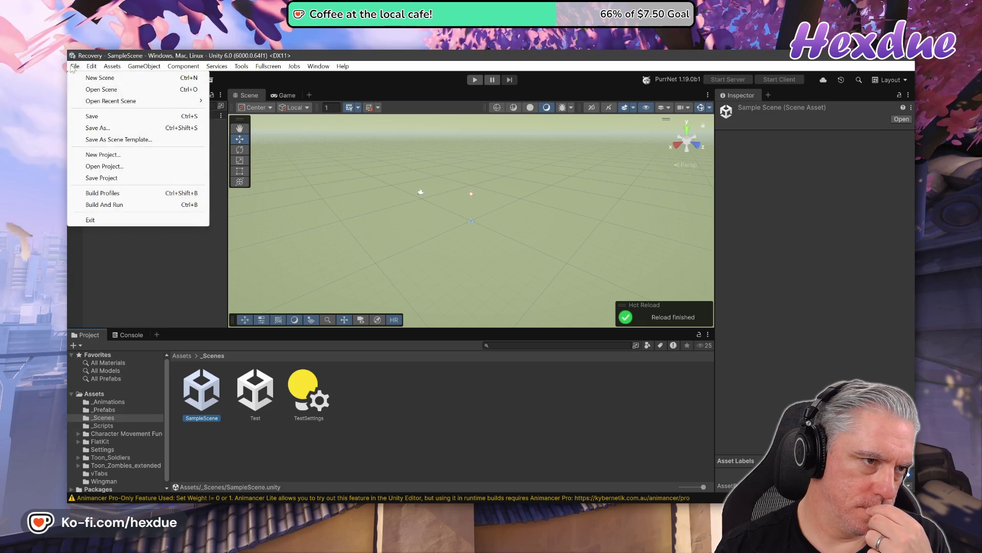
pyautogui.click(92, 55)
pyautogui.doubleClick(255, 391)
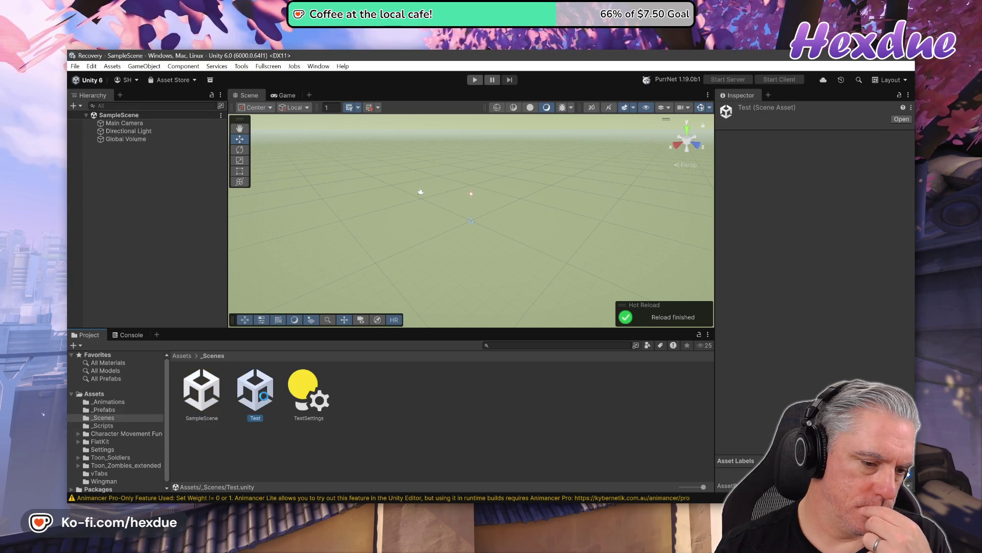
# - Run git st in the VS Code terminal to check the soldier branch's status
pyautogui.hotkey('alt', 'Tab')
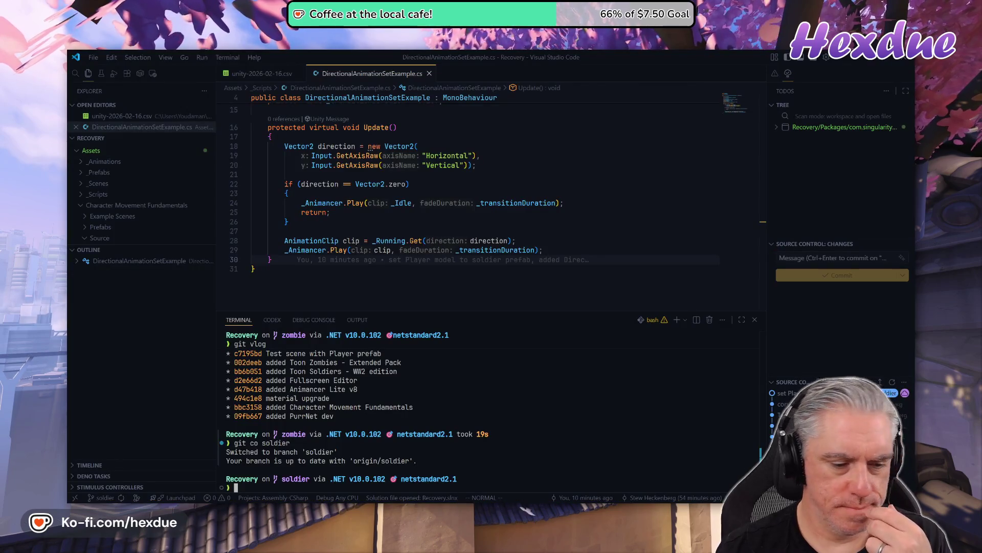
pyautogui.press('BackSpace')
pyautogui.press('BackSpace')
pyautogui.press('BackSpace')
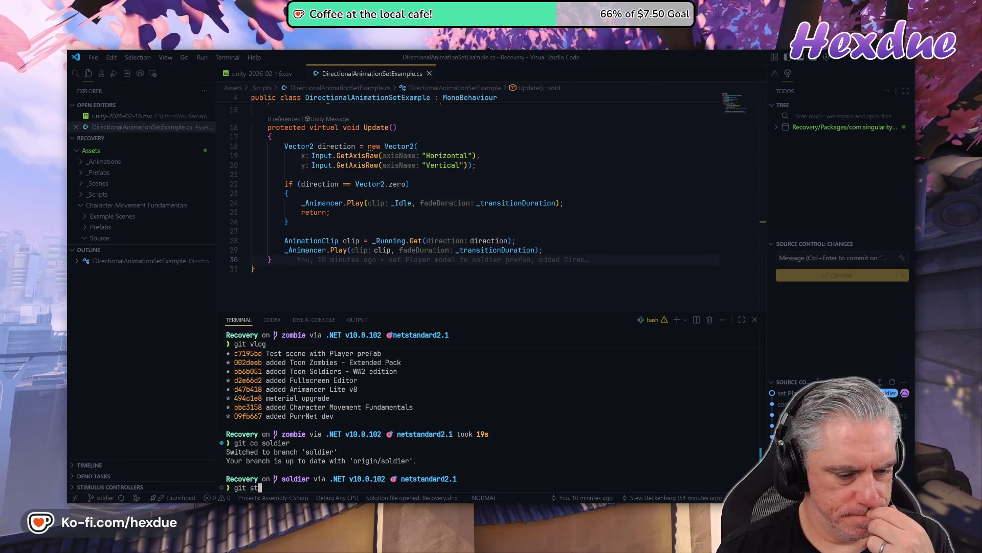
pyautogui.write('st')
pyautogui.press('Return')
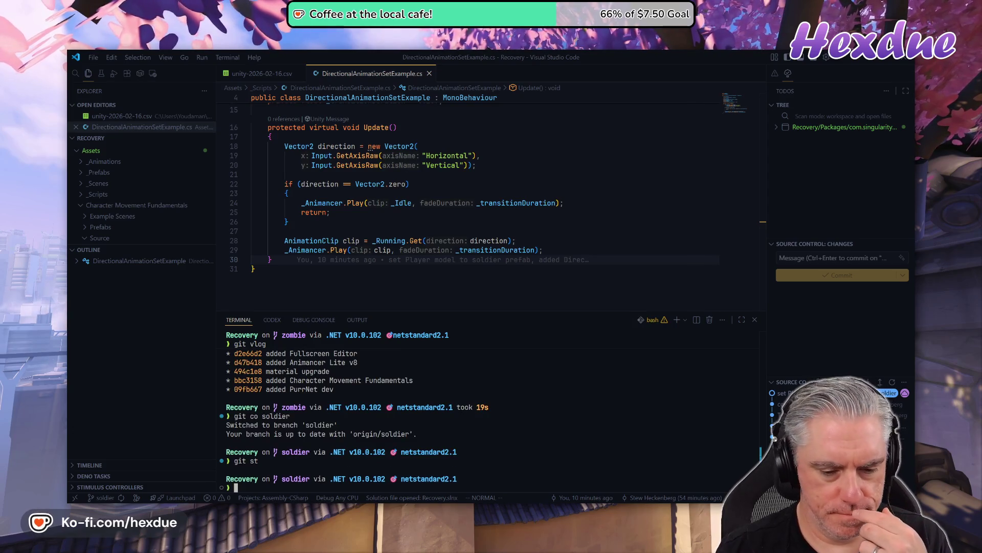
pyautogui.hotkey('alt', 'Tab')
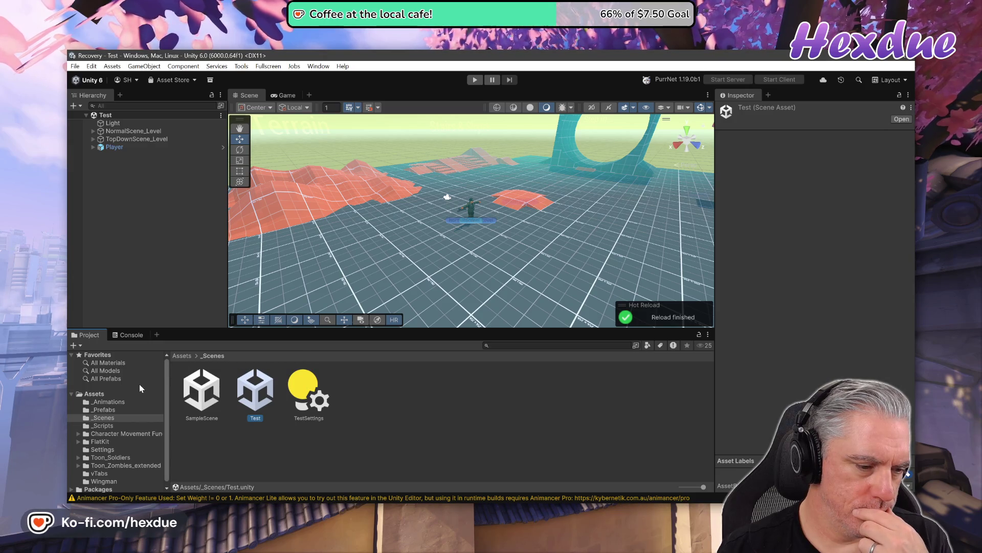
# - Force quit Unity after the Moving file failed error
pyautogui.click(74, 66)
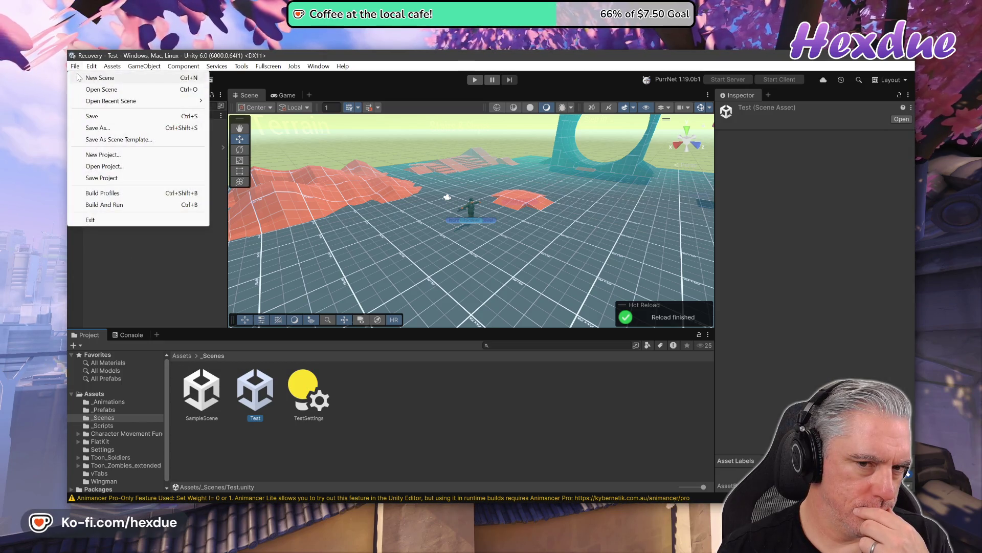
pyautogui.click(354, 323)
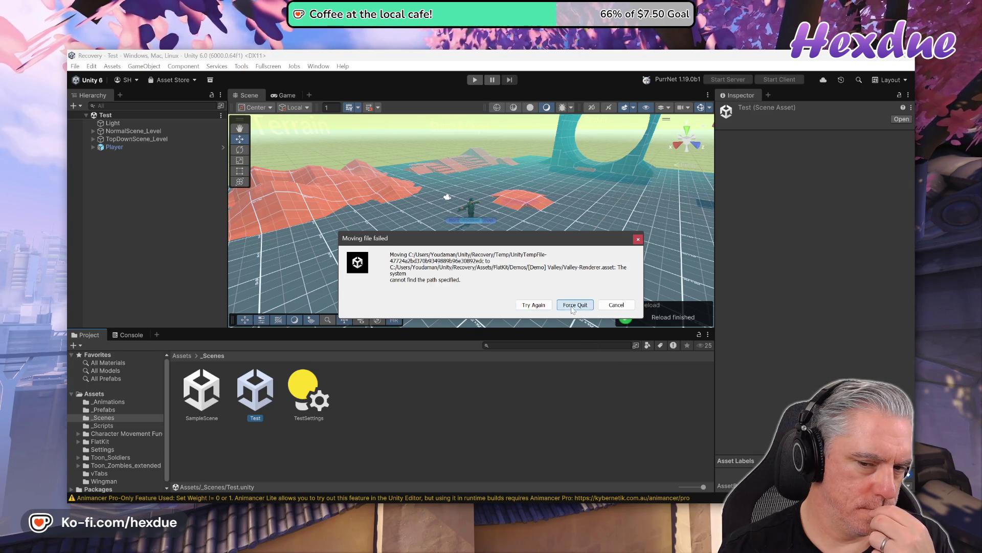
pyautogui.click(573, 305)
pyautogui.click(613, 309)
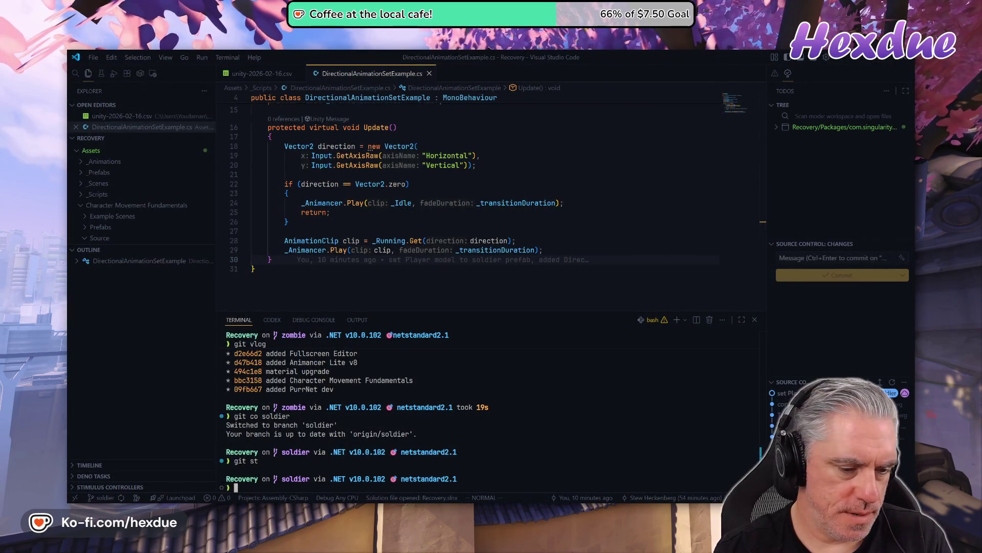
pyautogui.write('git st')
# - Run git st twice and view the commit graph to confirm soldier is checked out, then exit the pager
pyautogui.press('Return')
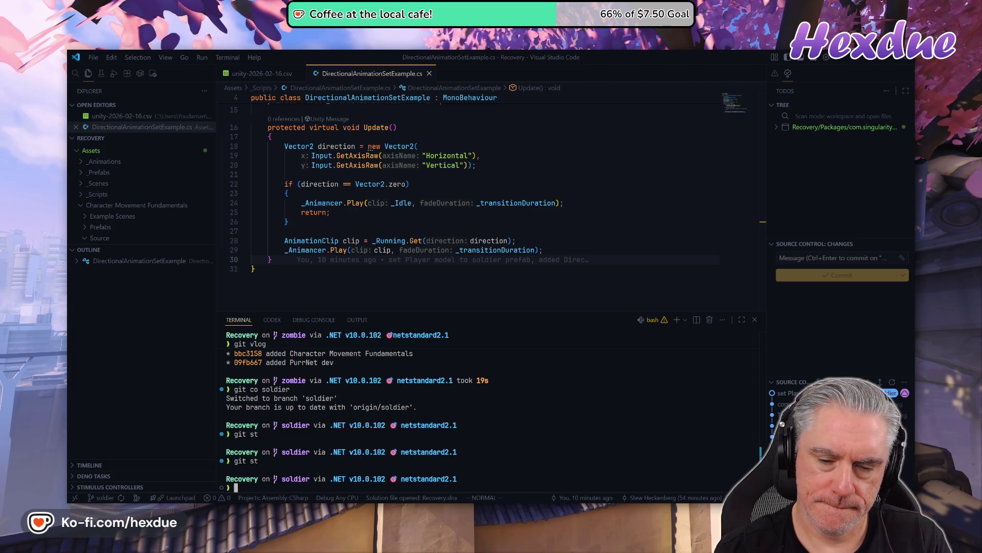
pyautogui.write('git st')
pyautogui.press('Return')
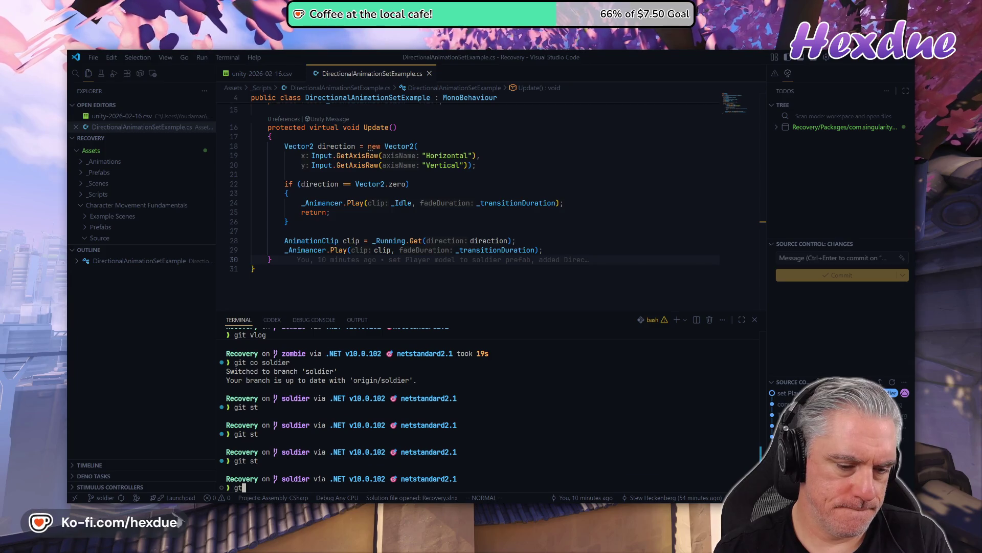
pyautogui.write('t')
pyautogui.write('og')
pyautogui.press('Return')
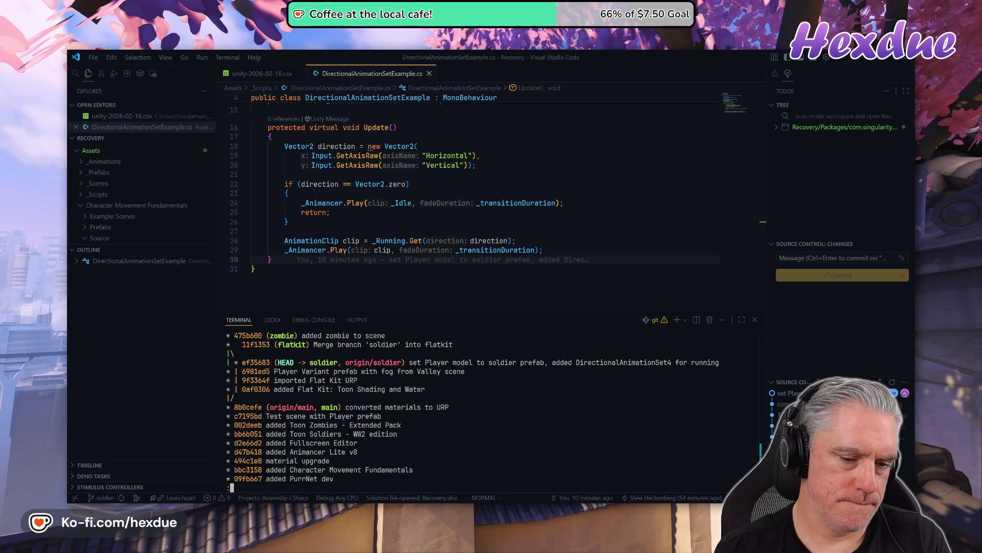
pyautogui.press('q')
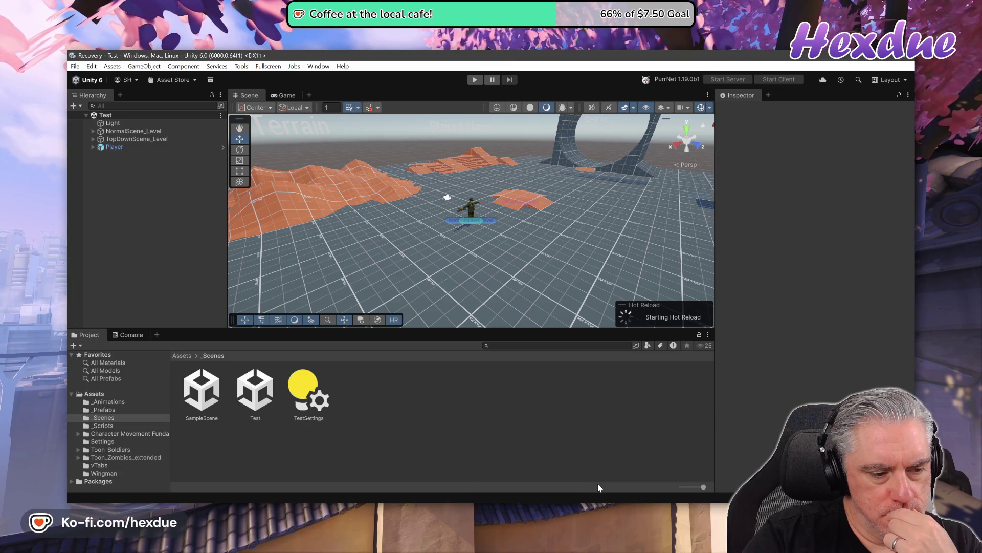
# - Play the Test scene briefly, controlling the soldier, then stop Play mode
pyautogui.click(475, 82)
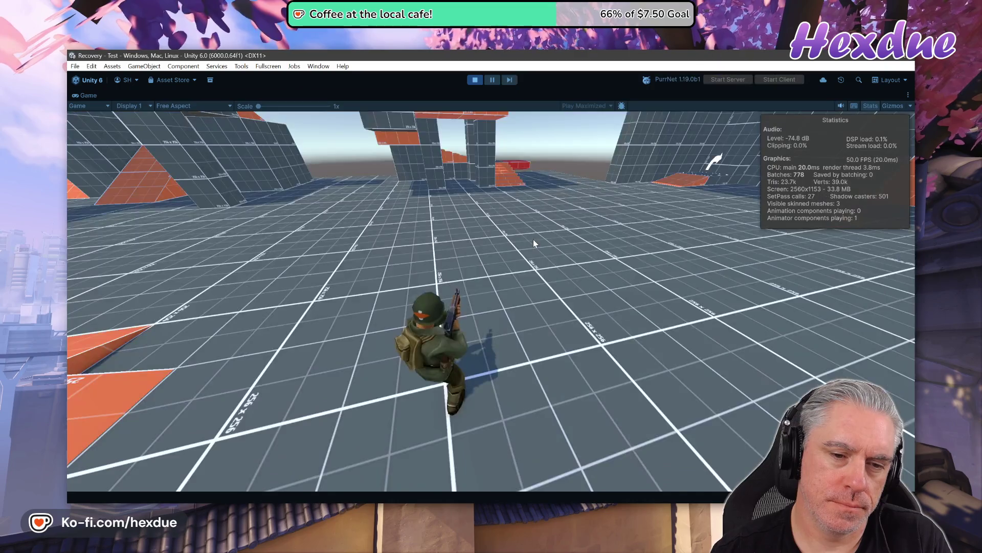
pyautogui.click(533, 238)
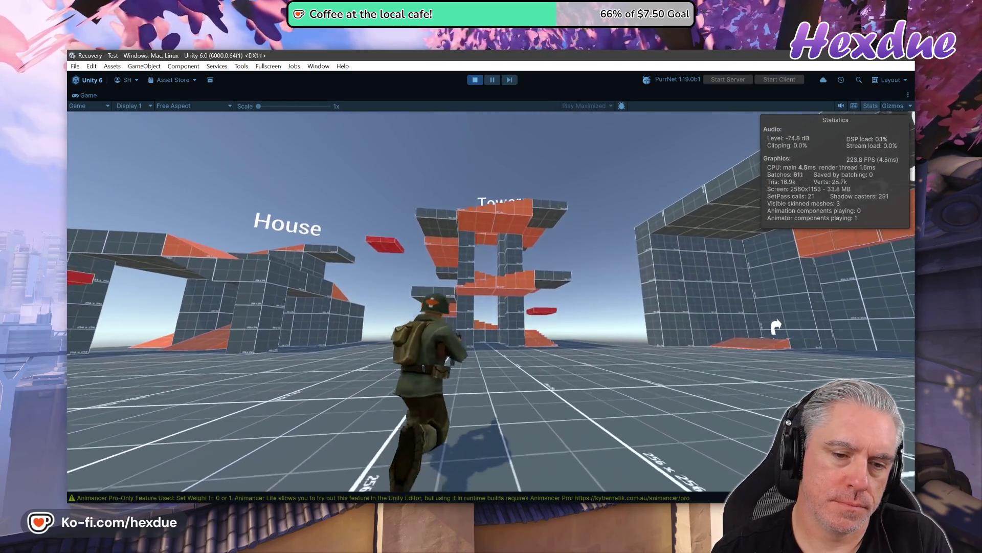
pyautogui.press('Escape')
pyautogui.click(476, 80)
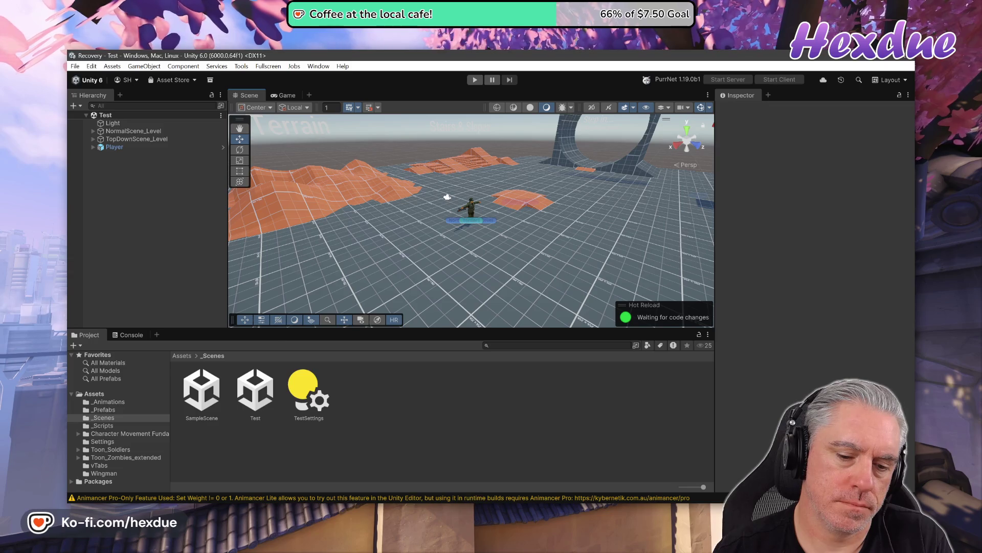
pyautogui.hotkey('alt', 'Tab')
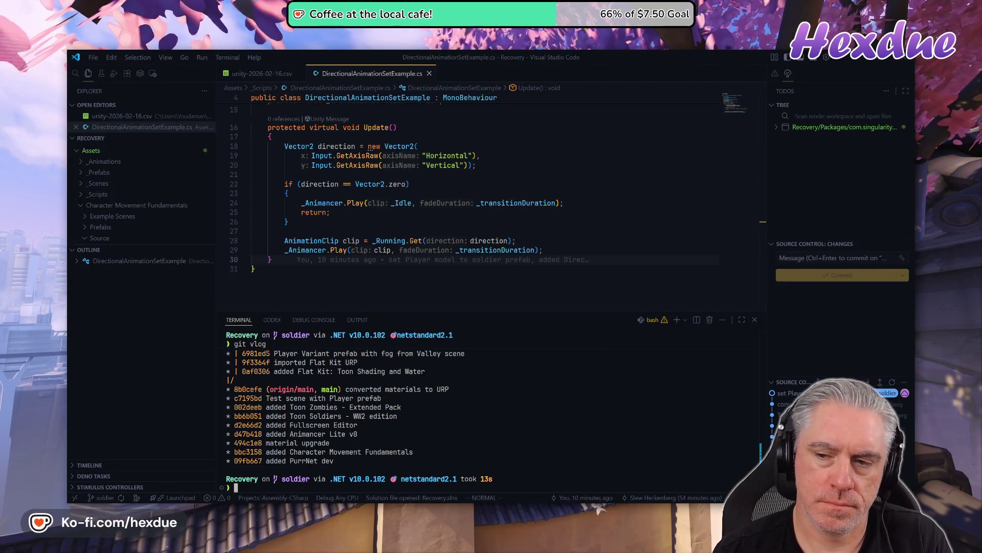
# - Glance at Unity's File menu, then return to VS Code after briefly minimizing it
pyautogui.hotkey('alt', 'Tab')
pyautogui.click(75, 66)
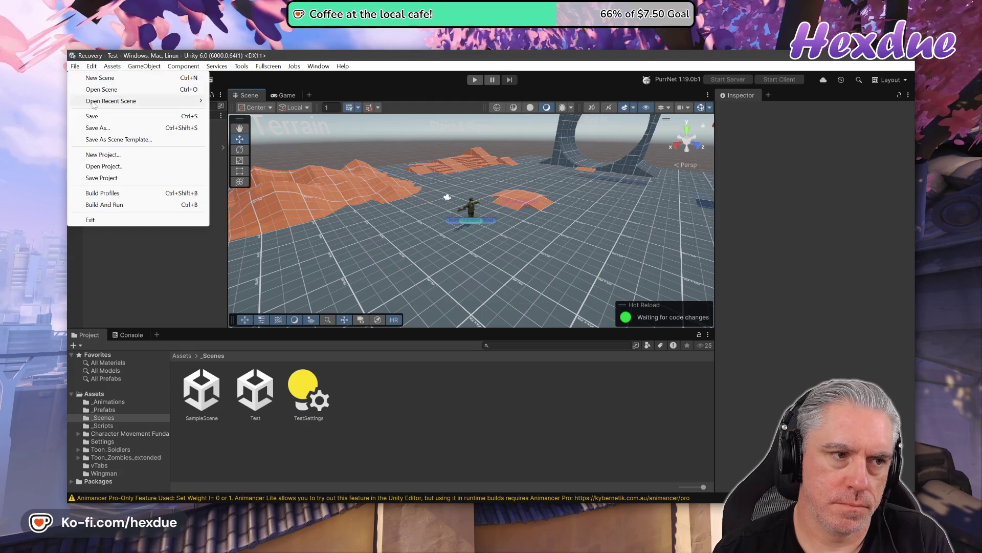
pyautogui.press('Escape')
pyautogui.hotkey('alt', 'Tab')
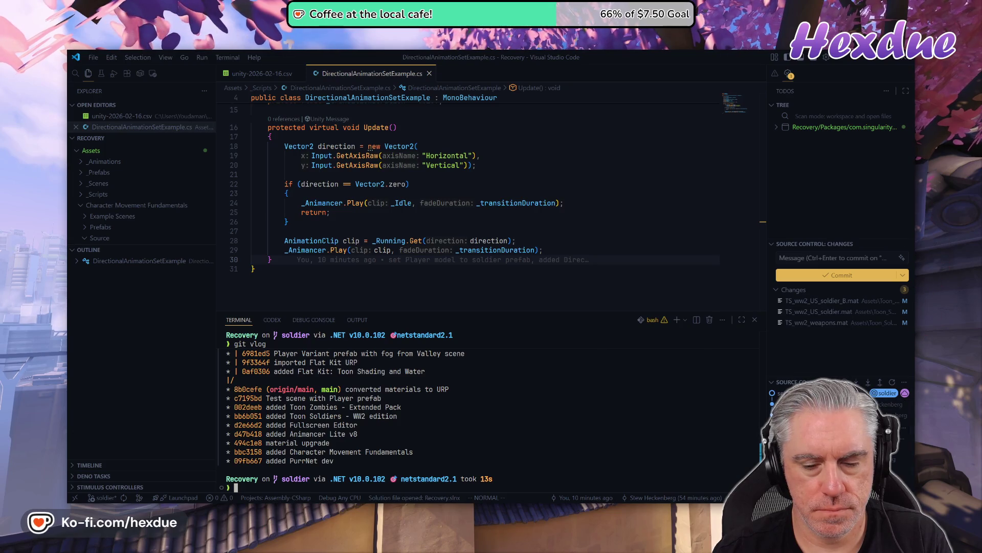
pyautogui.press('super+Down')
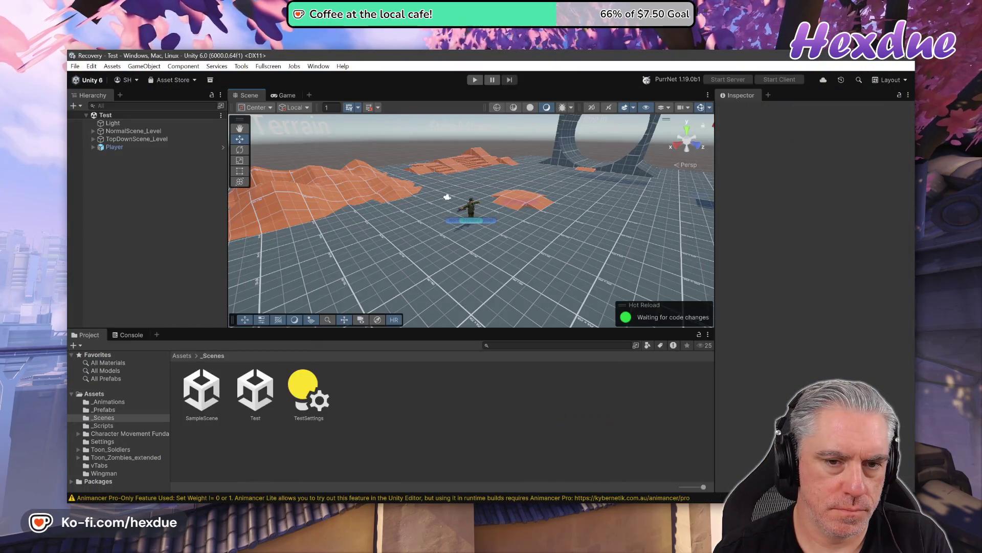
pyautogui.hotkey('alt', 'Tab')
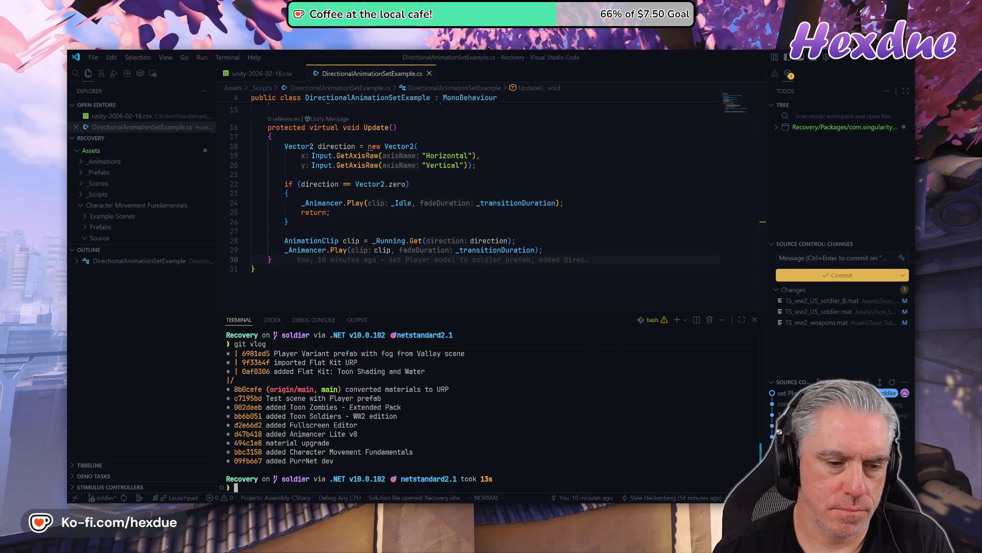
# - Re-run the commit log twice to show the latest commits, then start a git branch -D soldier command
pyautogui.press('Up')
pyautogui.press('Return')
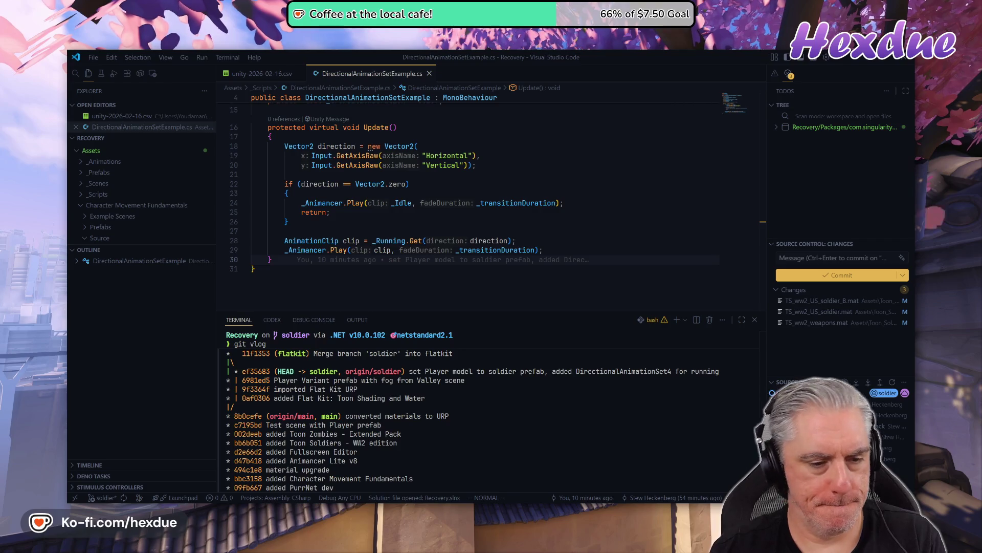
pyautogui.press('Up')
pyautogui.press('Return')
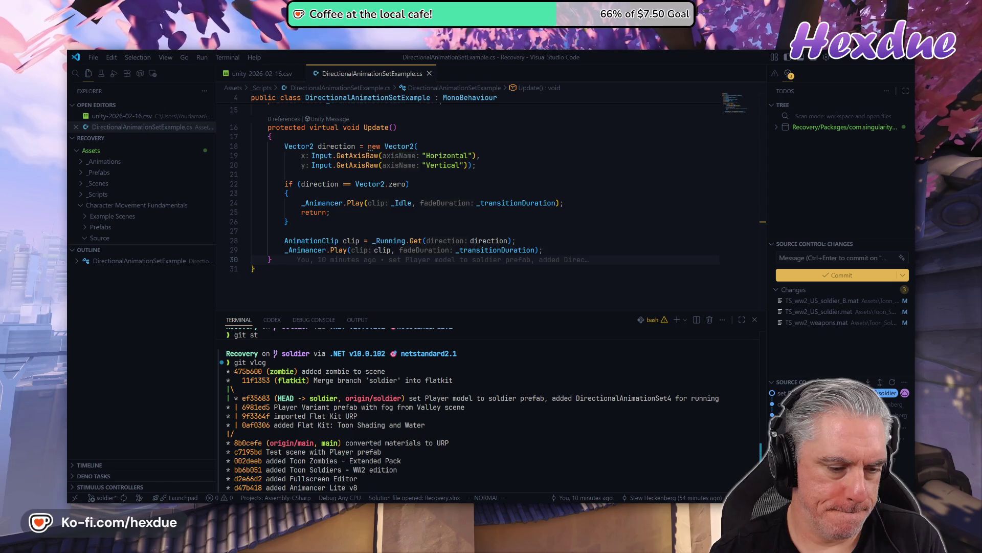
pyautogui.write('qgi')
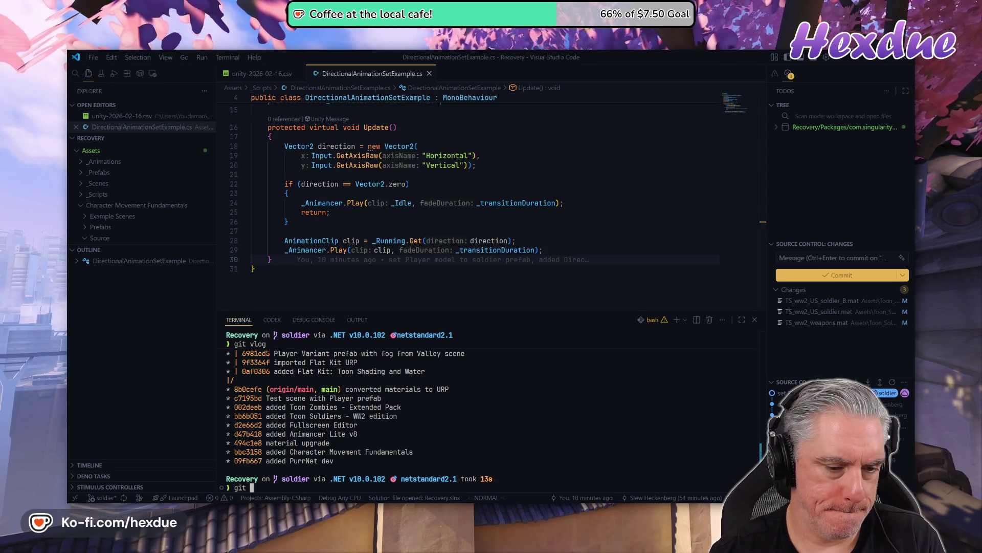
pyautogui.write('bra')
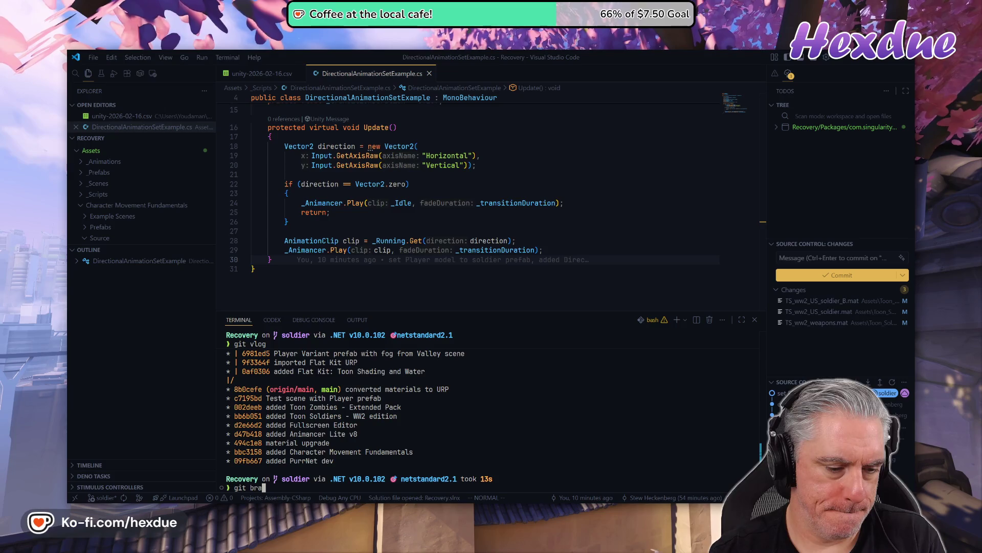
pyautogui.write('nch -D ')
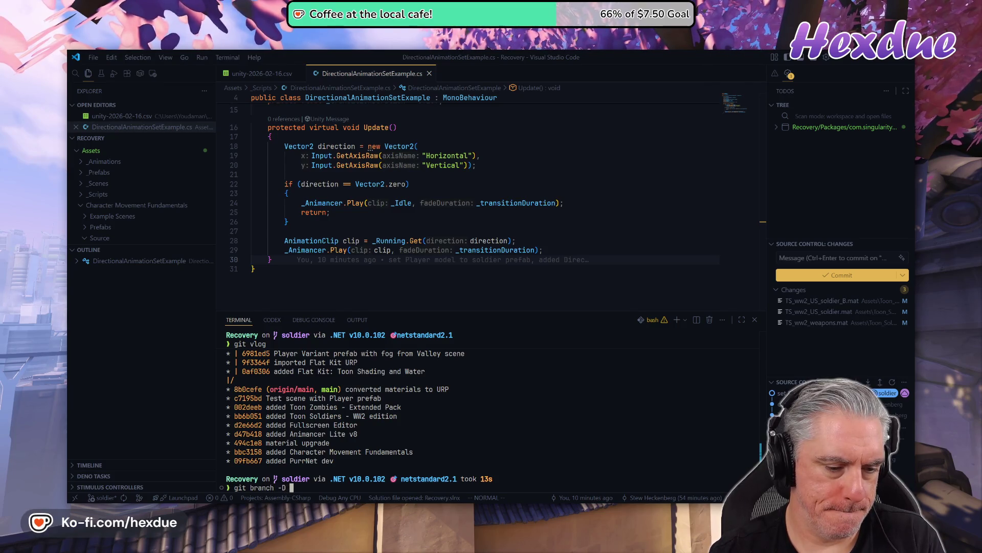
pyautogui.write('origi')
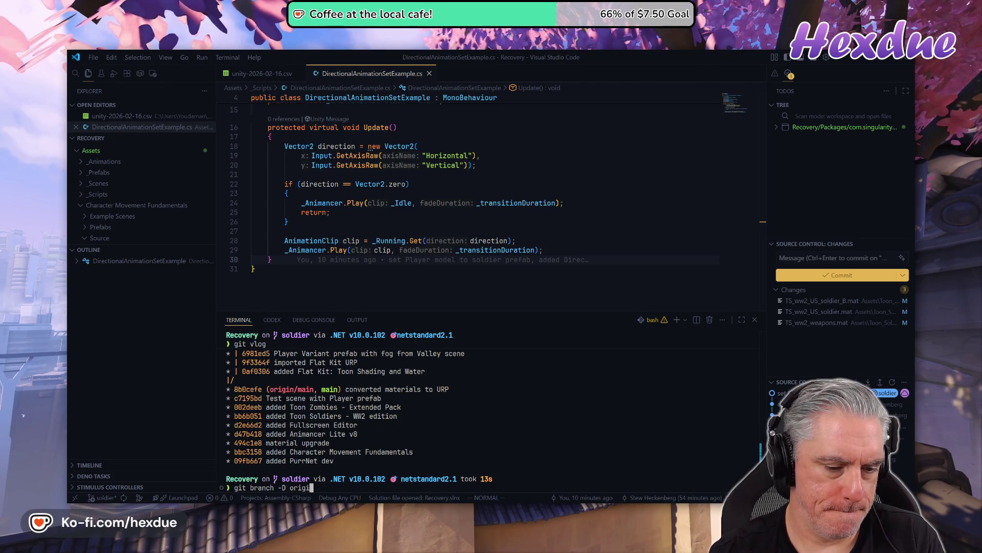
pyautogui.write('n/soldier')
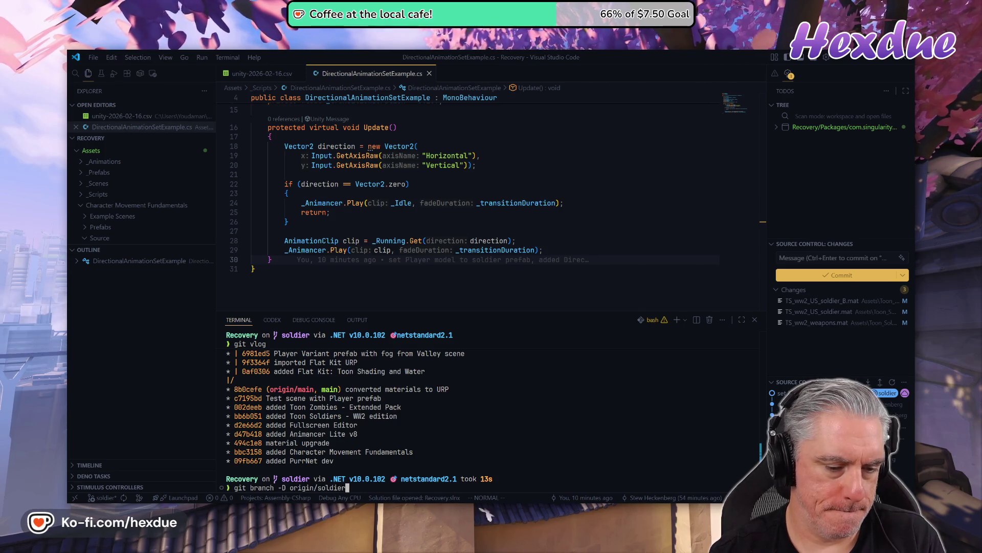
# - Delete origin/soldier with git branch -D --remote, then list the commit graph with git vlog
pyautogui.press('Return')
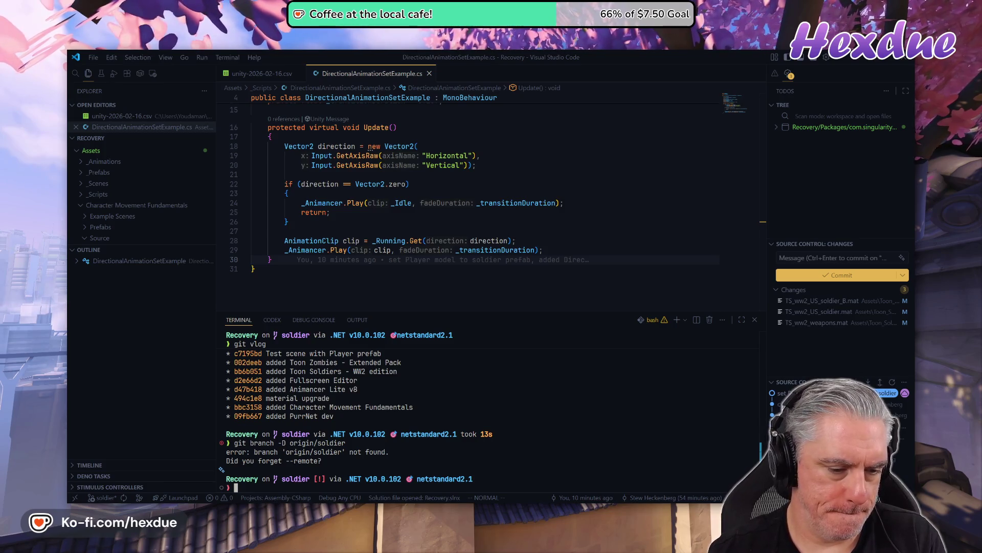
pyautogui.press('Up')
pyautogui.press('Left')
pyautogui.press('Left')
pyautogui.press('Left')
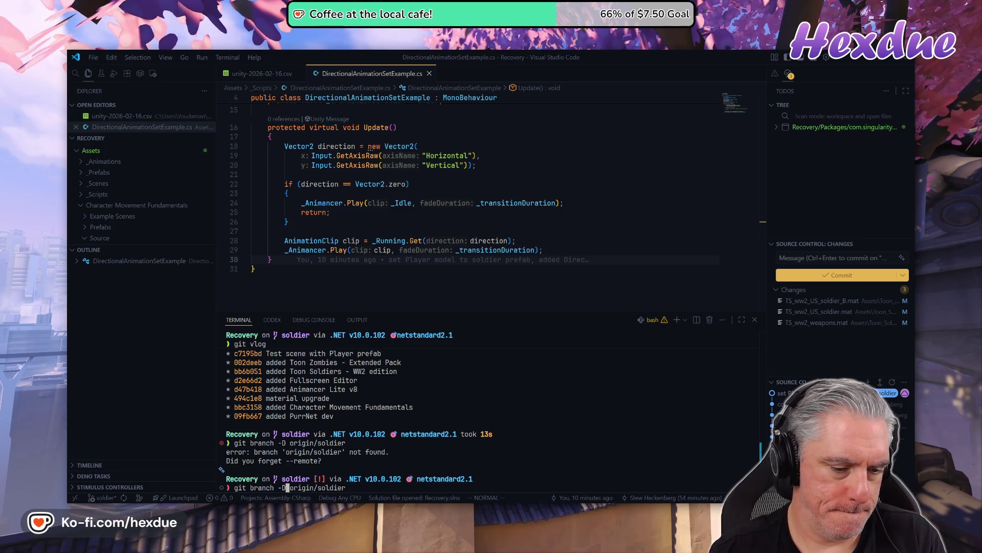
pyautogui.write('--remote')
pyautogui.press('Return')
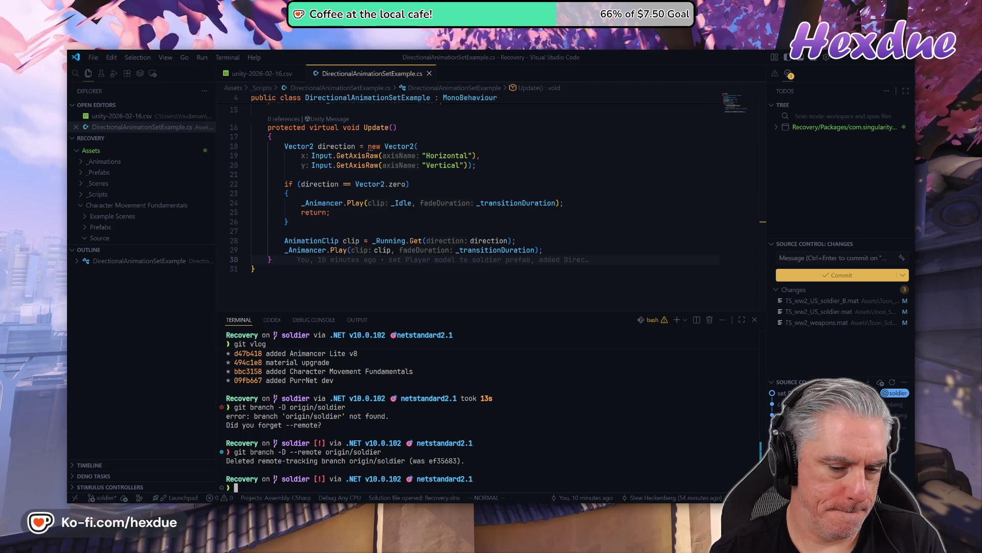
pyautogui.write('git vlog')
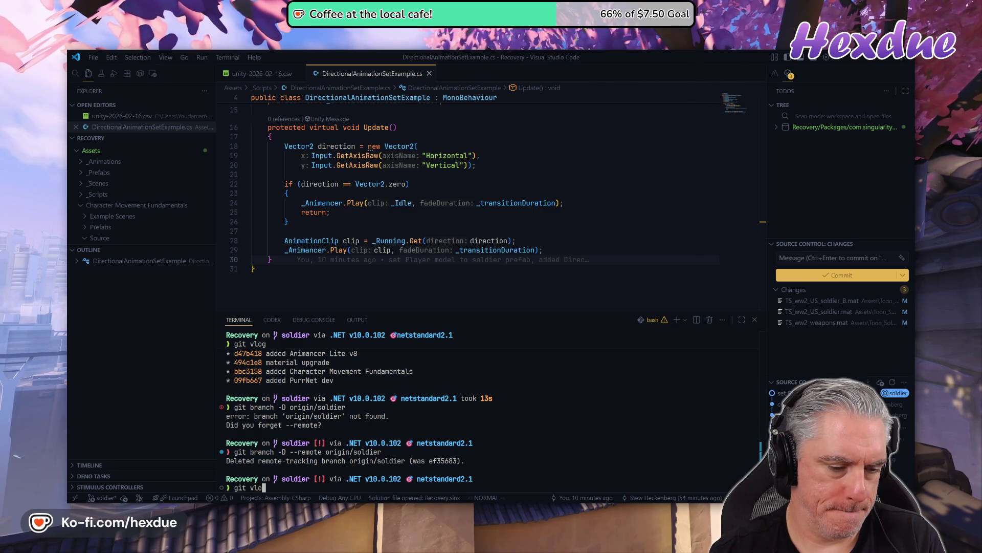
pyautogui.press('Return')
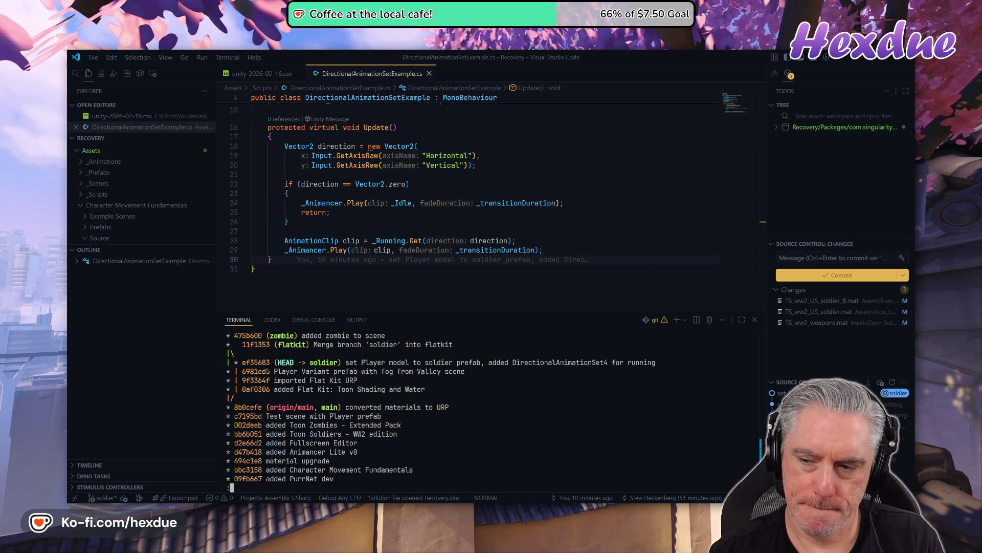
# - Stage all changes with git add . and amend them into the soldier commit, then check status
pyautogui.write('qgi')
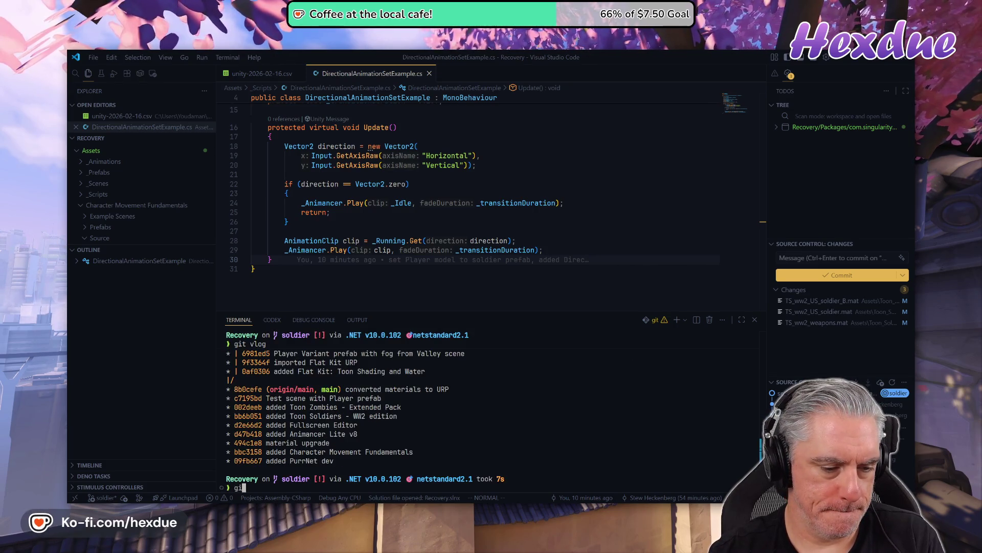
pyautogui.write('d .')
pyautogui.press('Return')
pyautogui.write('git amend')
pyautogui.press('Return')
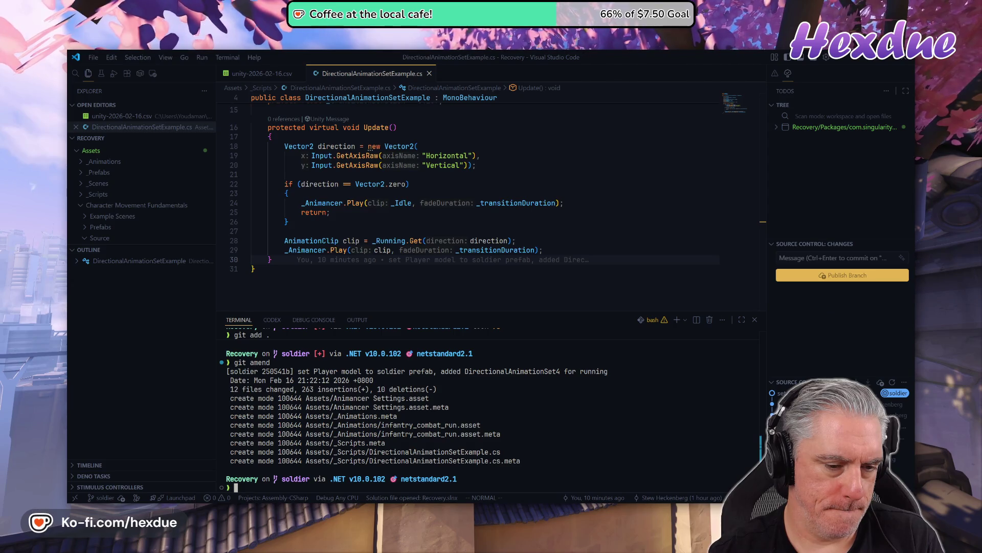
pyautogui.write('git st')
pyautogui.press('Return')
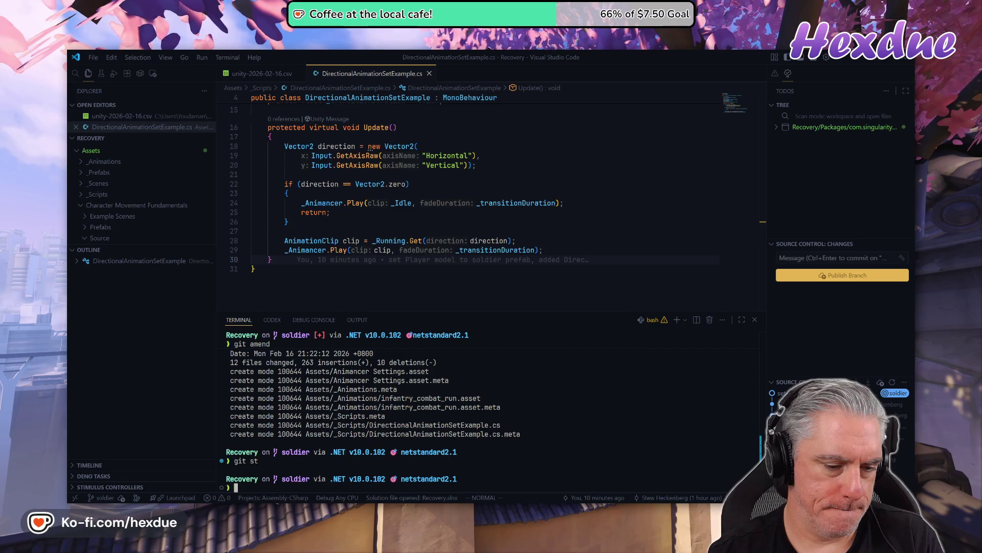
# - Review the commit graph with git lg and git vlog, then bring Unity to the front
pyautogui.write('git lg')
pyautogui.press('Return')
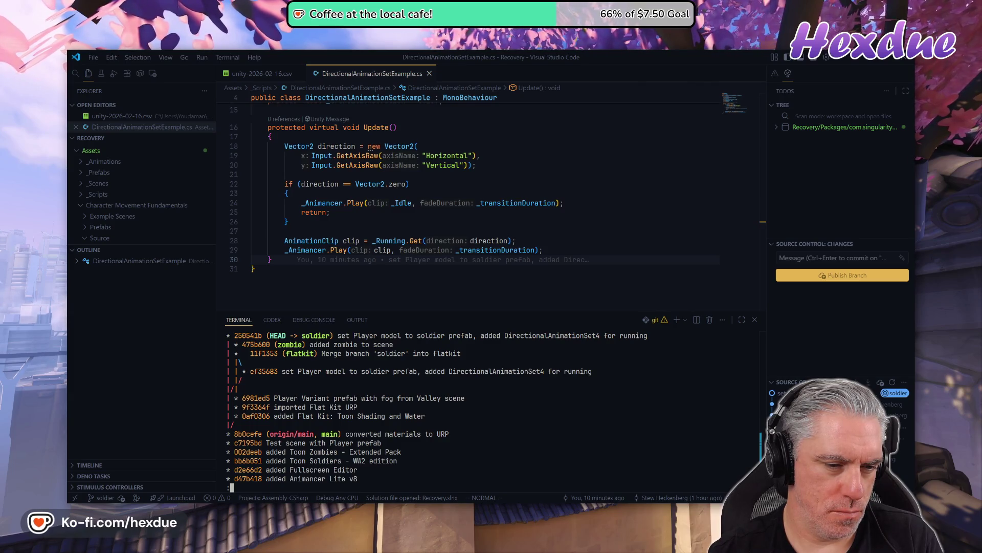
pyautogui.write('qgit vlog')
pyautogui.press('Return')
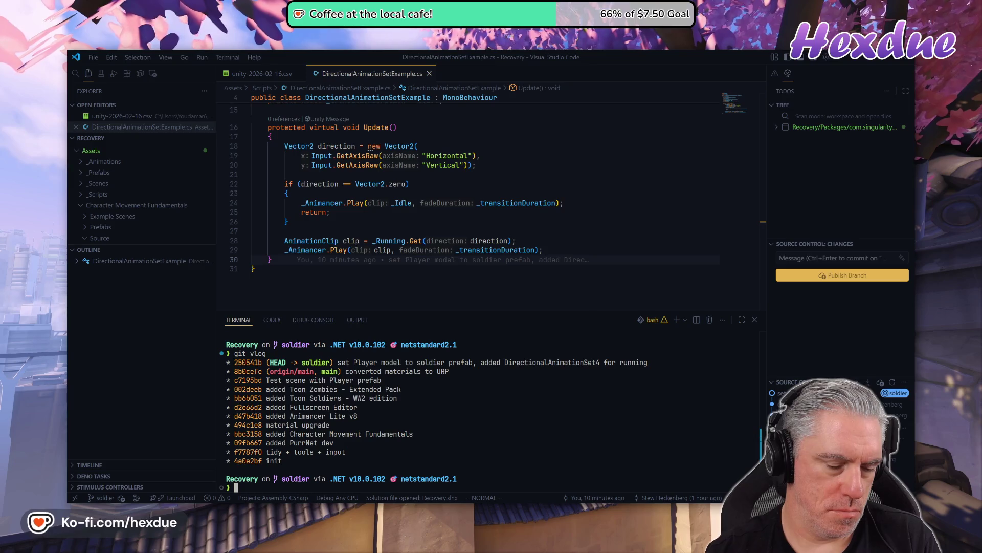
pyautogui.moveTo(480, 512)
pyautogui.click(481, 487)
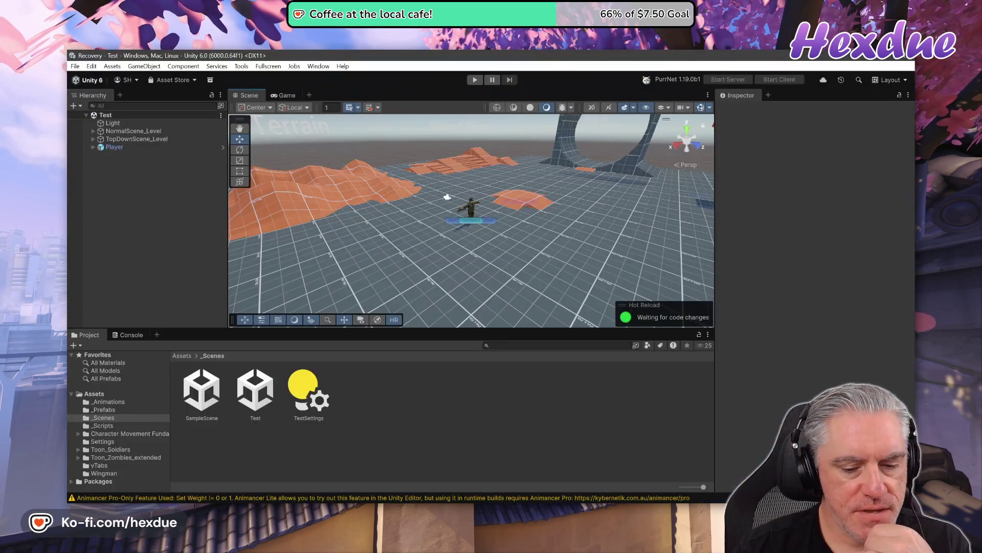
# - Re-run the log and git st to confirm commit 250541b on soldier sits above origin/main with a clean status
pyautogui.click(75, 66)
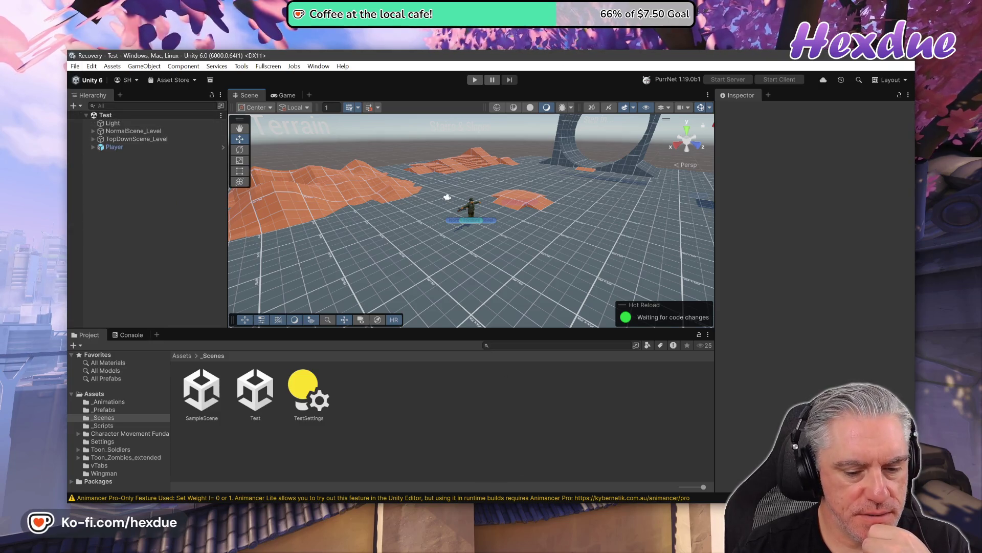
pyautogui.click(460, 503)
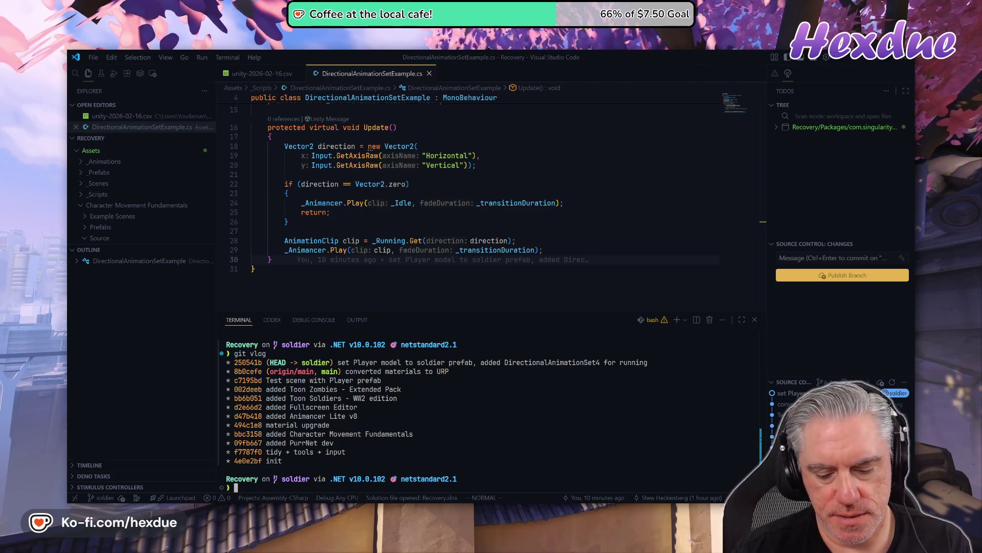
pyautogui.press('Up')
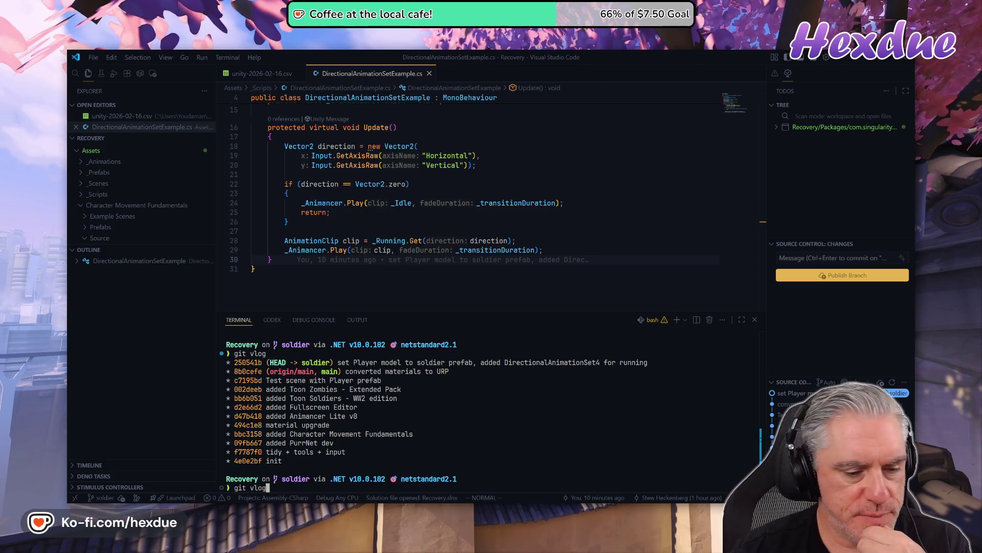
pyautogui.press('Return')
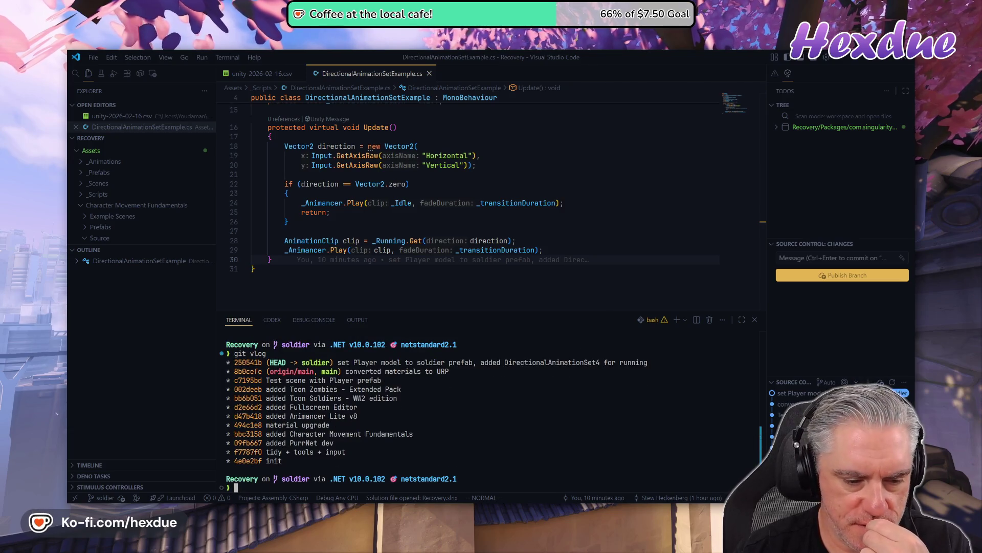
pyautogui.write('git st')
pyautogui.press('Return')
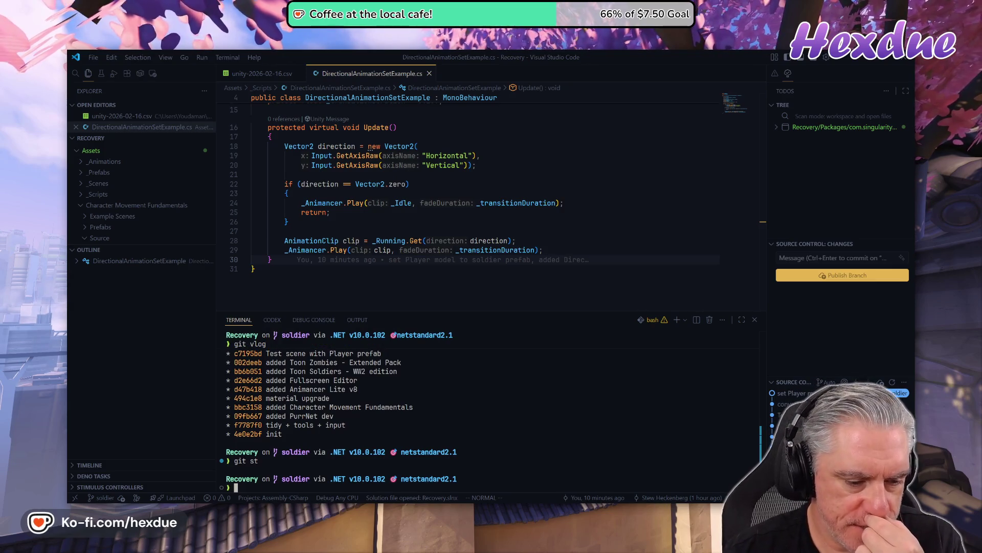
pyautogui.write('git vlog')
pyautogui.press('Return')
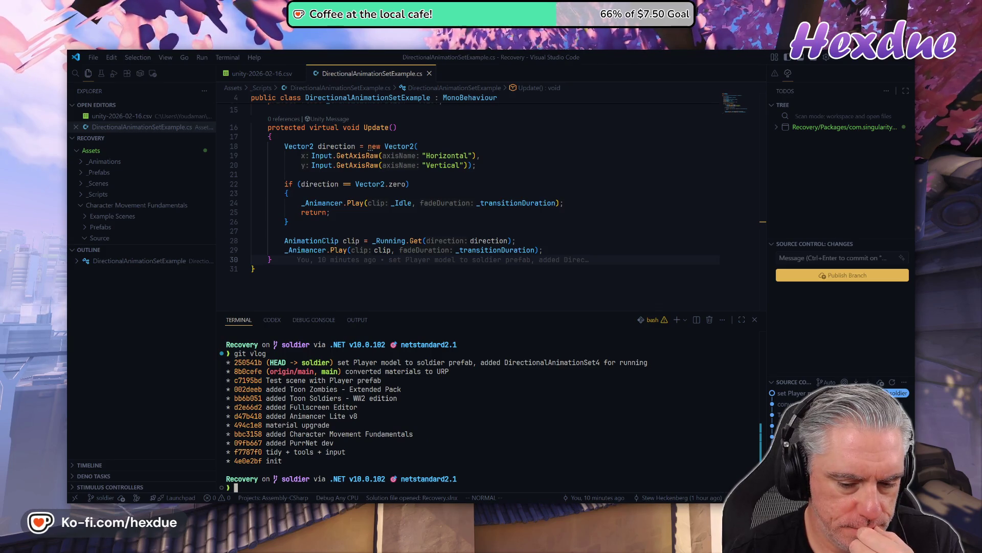
pyautogui.hotkey('alt', 'Tab')
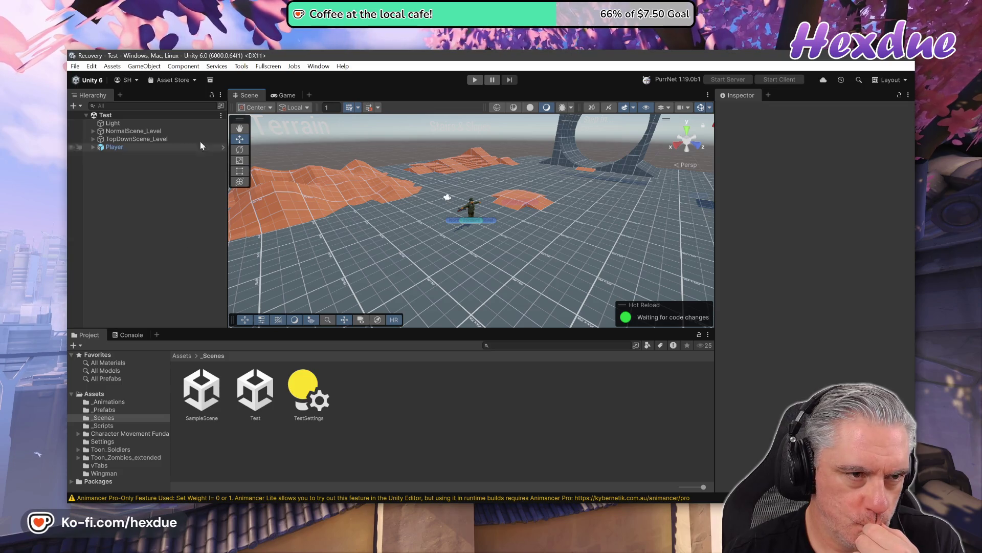
# - Filter My Assets by 'cozy', download COZY: Stylized Weather 3, and view the COZY Pro bundle details
pyautogui.click(171, 80)
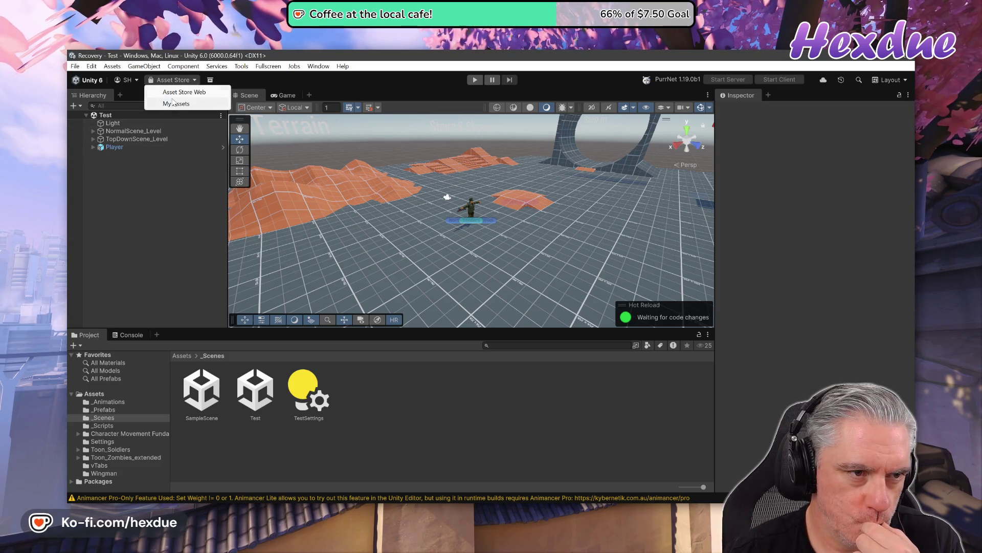
pyautogui.click(172, 104)
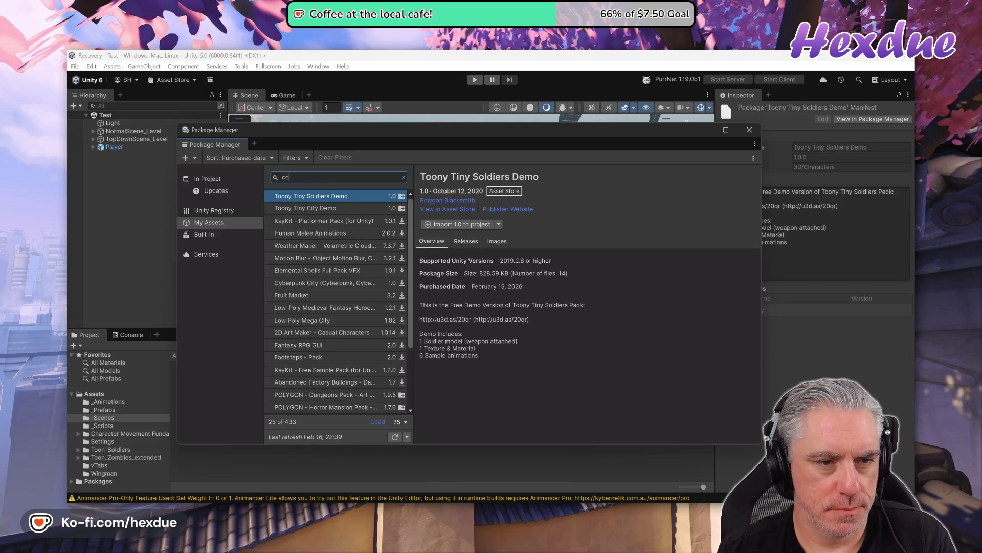
pyautogui.write('co')
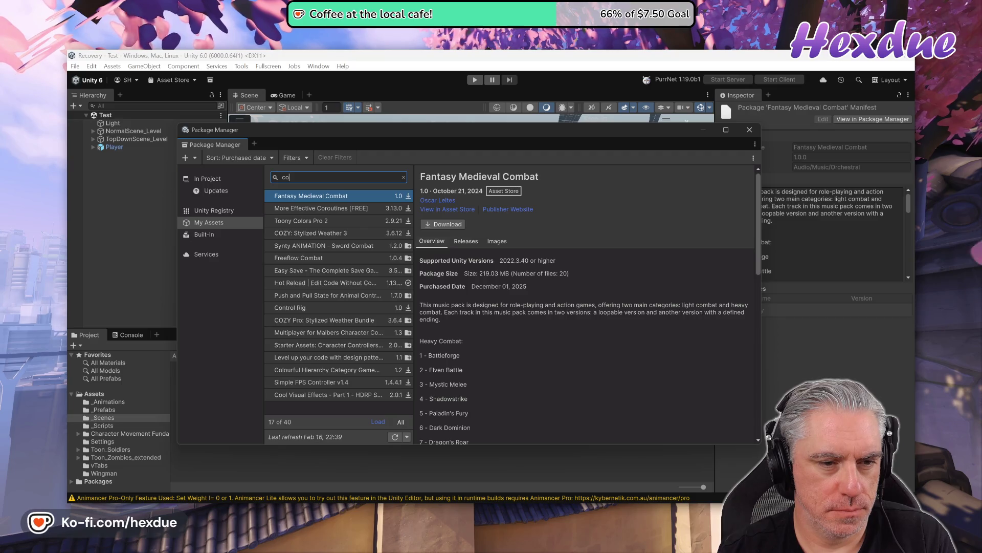
pyautogui.write('zy')
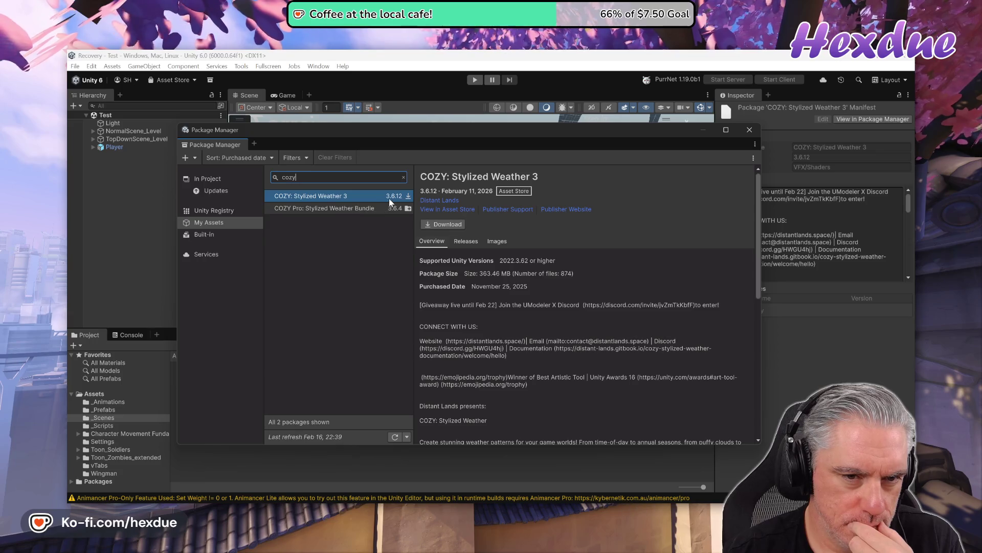
pyautogui.click(455, 224)
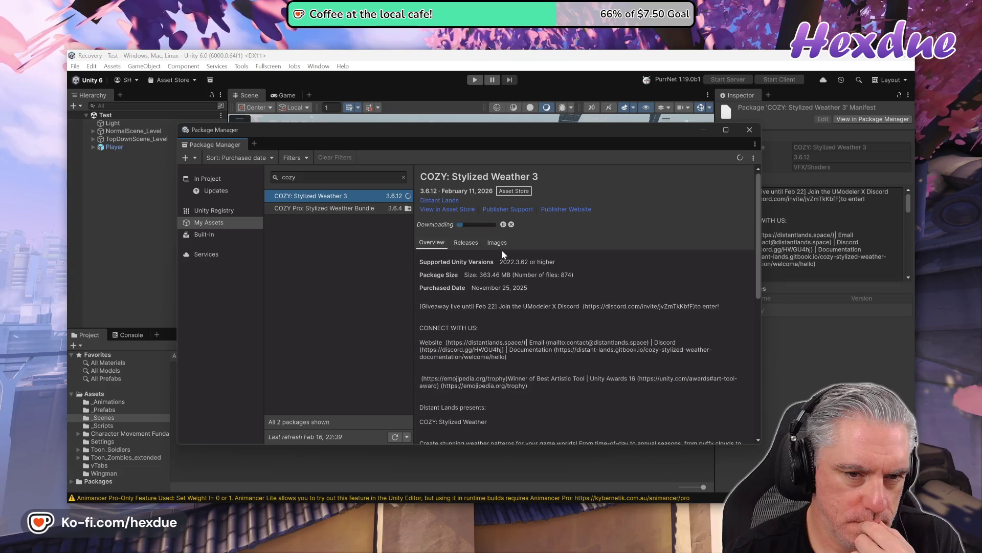
pyautogui.click(340, 212)
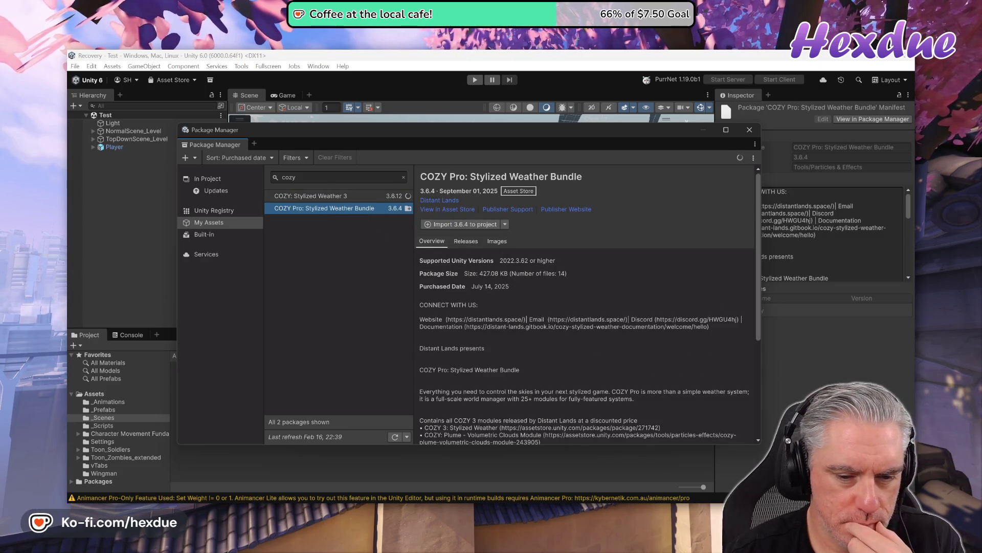
pyautogui.scroll(-3, 584, 307)
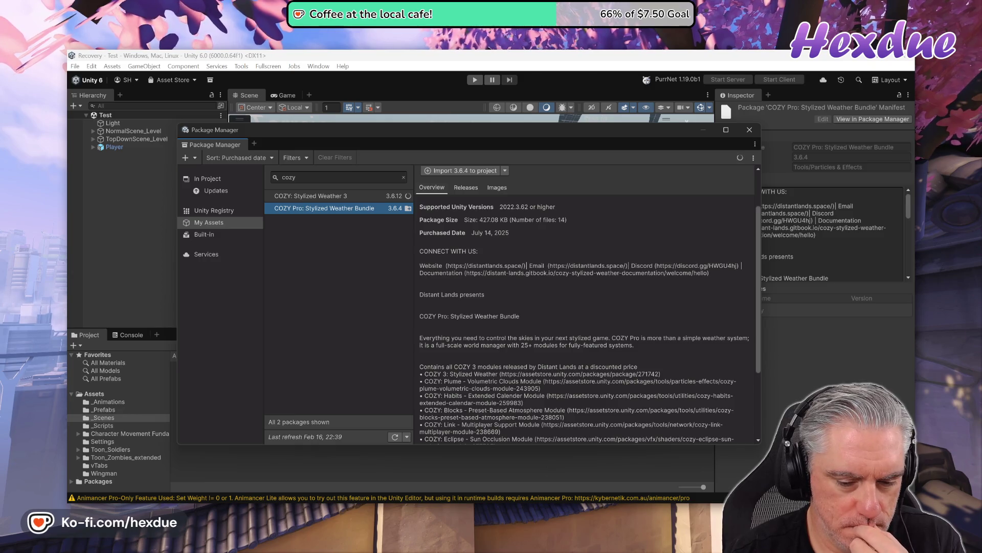
# - Bring up the COZY: Stylized Weather 3 store page and browse its version 3.6.12, 363.5 MB details and description
pyautogui.click(543, 445)
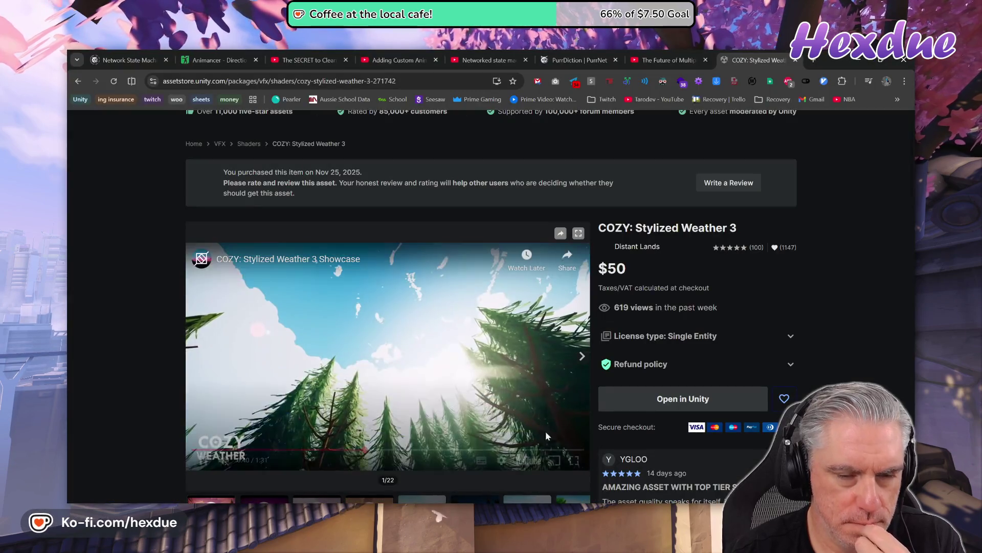
pyautogui.scroll(-3, 652, 397)
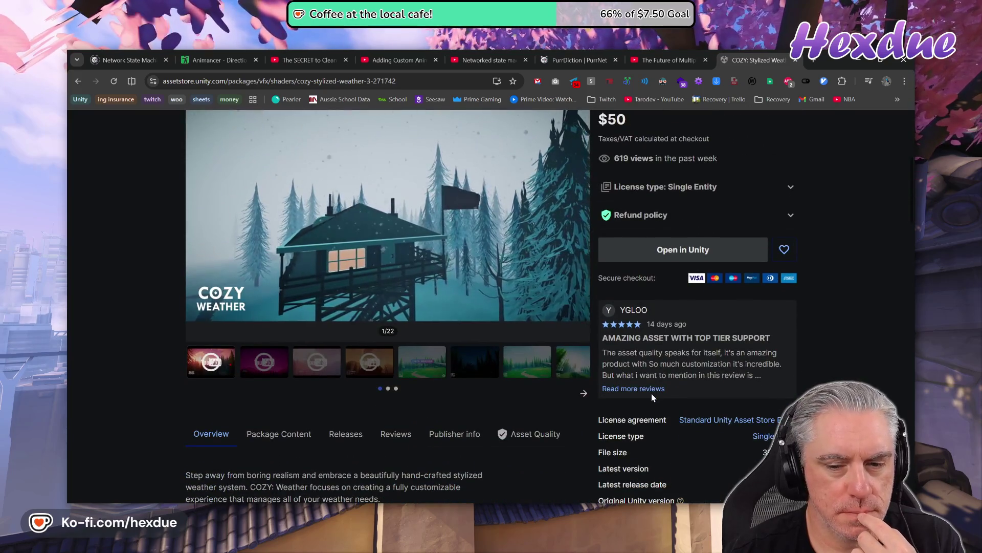
pyautogui.scroll(-9, 652, 394)
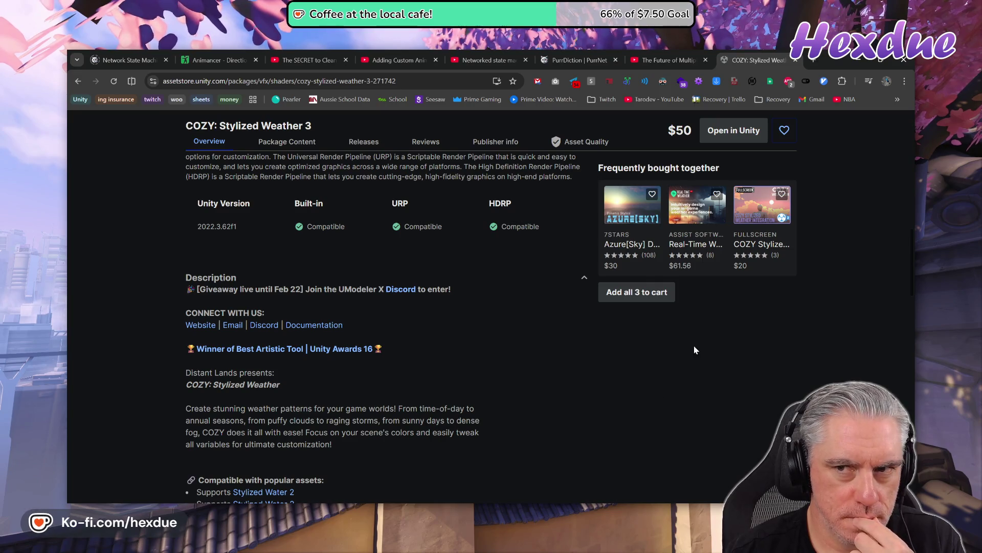
pyautogui.scroll(12, 579, 342)
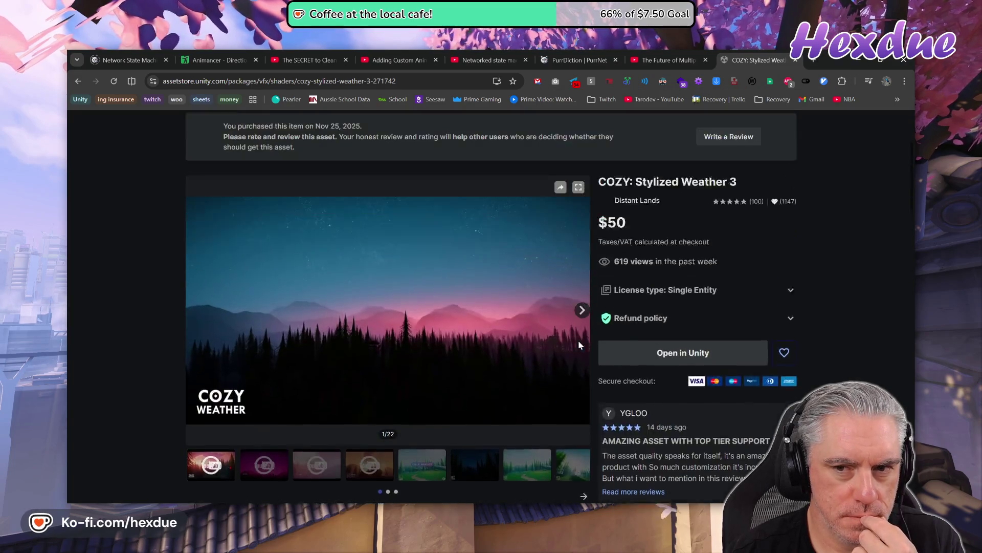
pyautogui.scroll(-10, 580, 342)
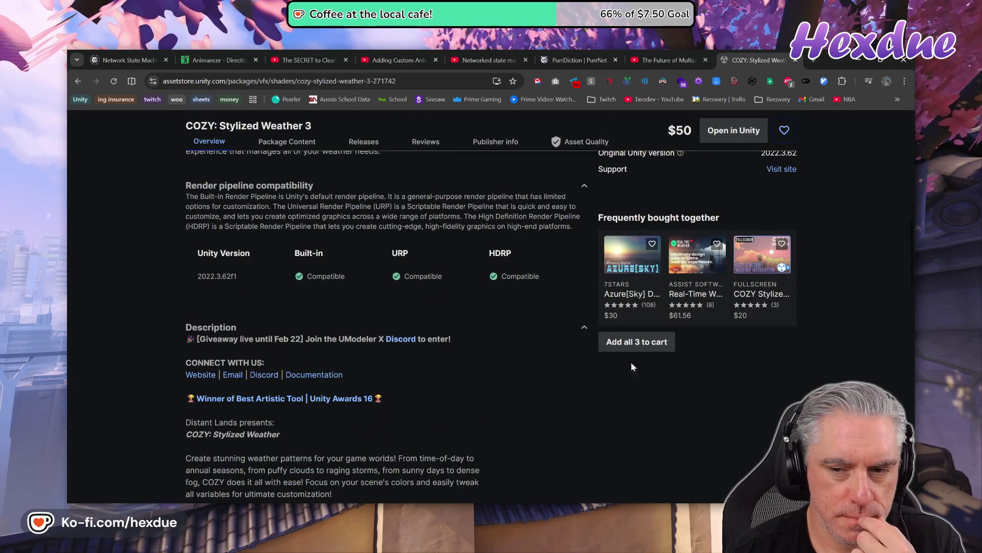
pyautogui.scroll(4, 408, 316)
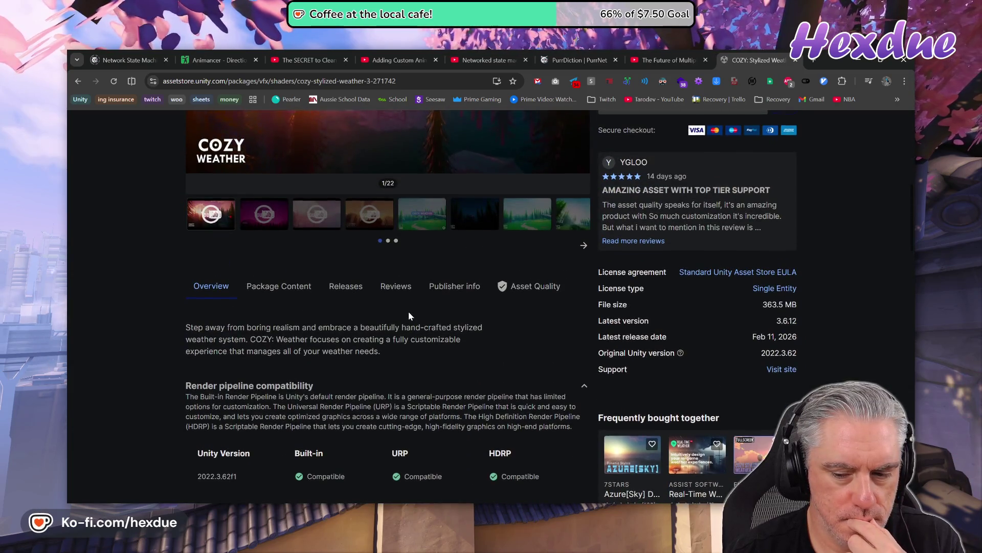
pyautogui.scroll(6, 408, 316)
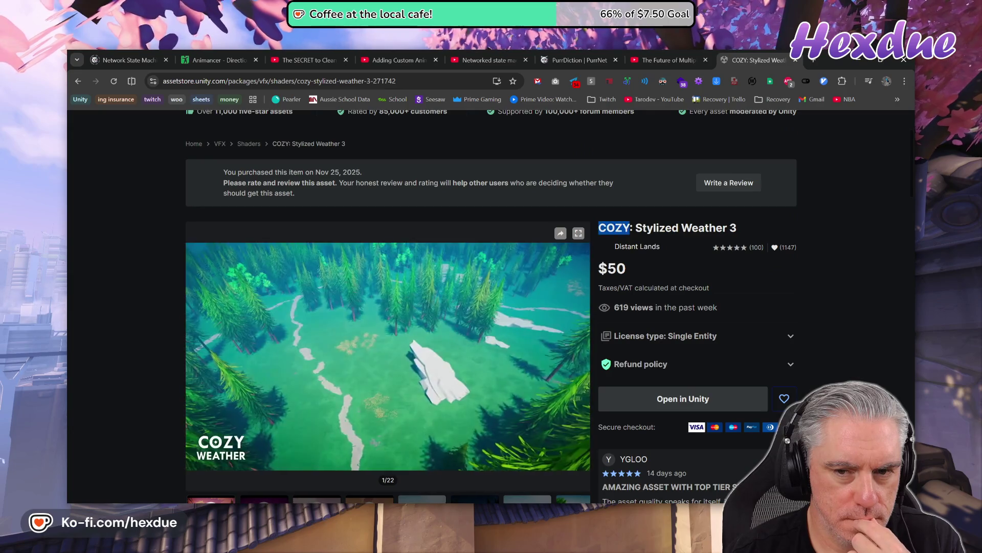
# - Replace the old store search with 'cozy bundle' and run it
pyautogui.scroll(2, 492, 307)
pyautogui.moveTo(614, 327); pyautogui.dragTo(351, 151)
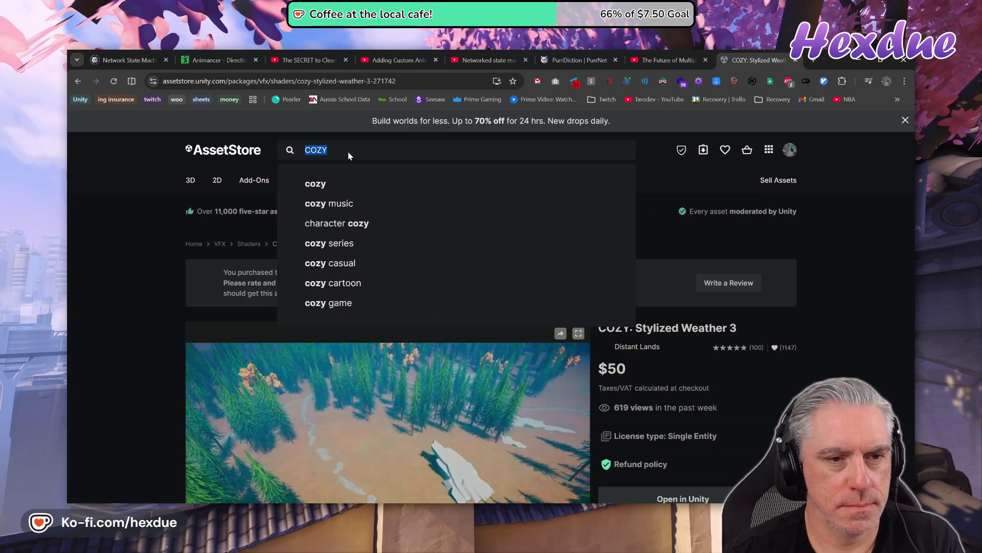
pyautogui.press('BackSpace')
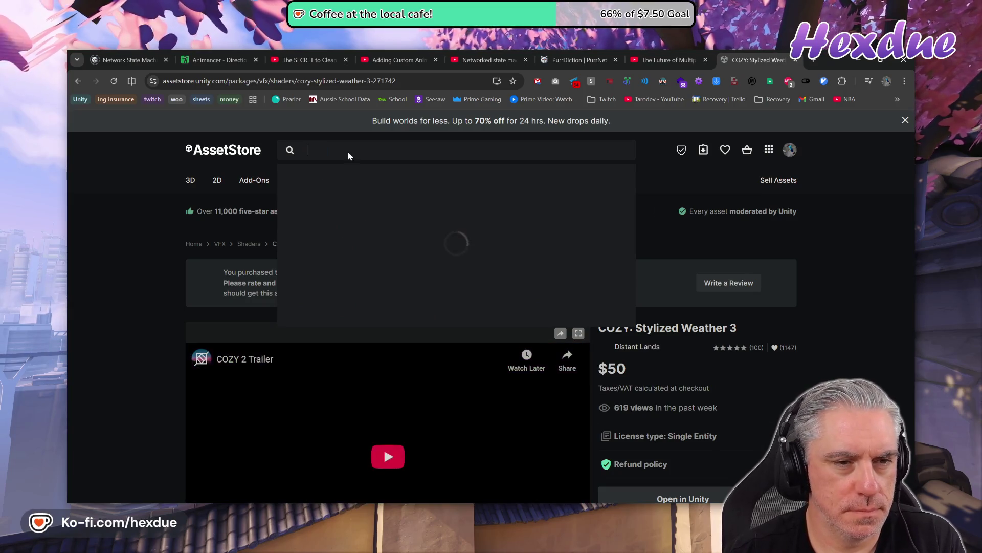
pyautogui.write('cozy bund')
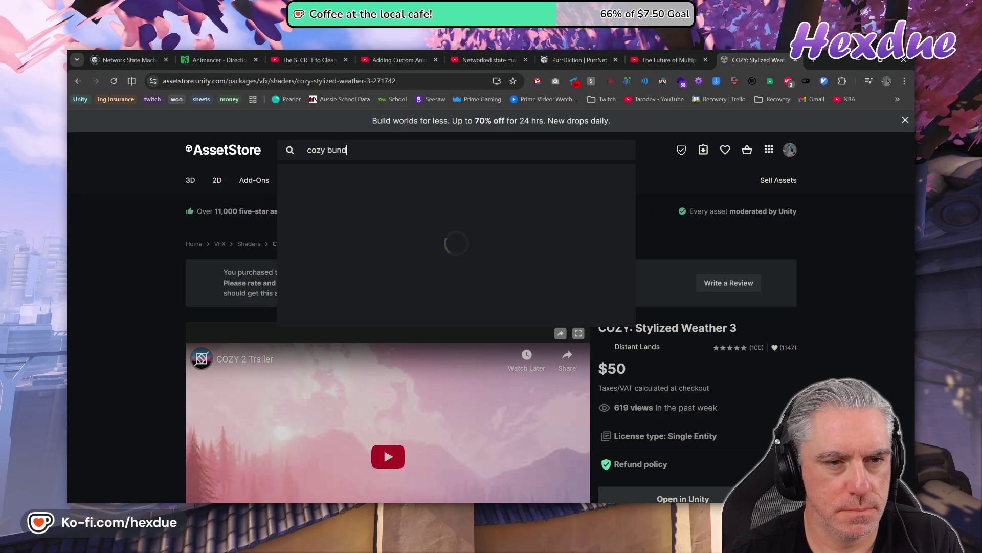
pyautogui.write('le')
pyautogui.press('Return')
# - Open the COZY Pro: Stylized Weather Bundle page ($50) in a tab and scroll to its module list
pyautogui.click(675, 57)
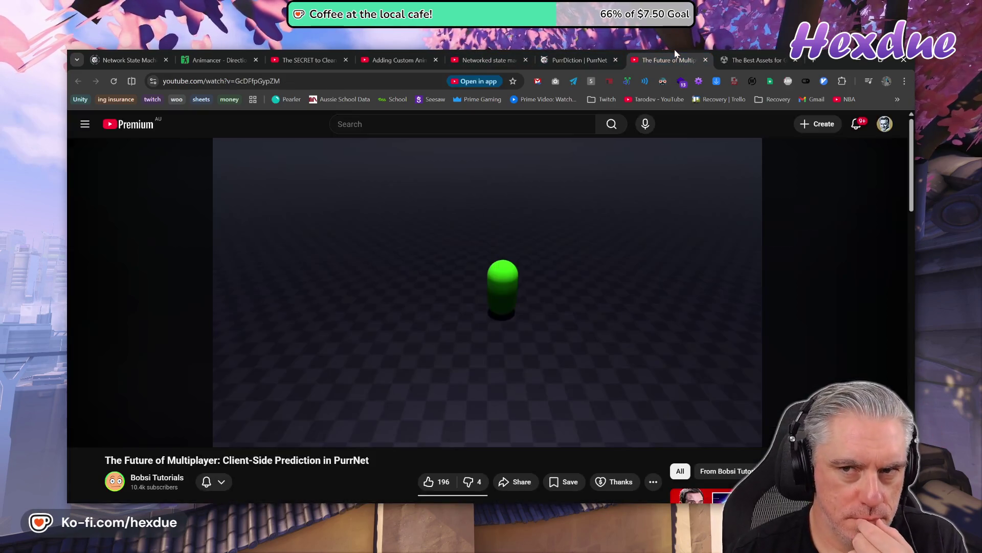
pyautogui.click(767, 54)
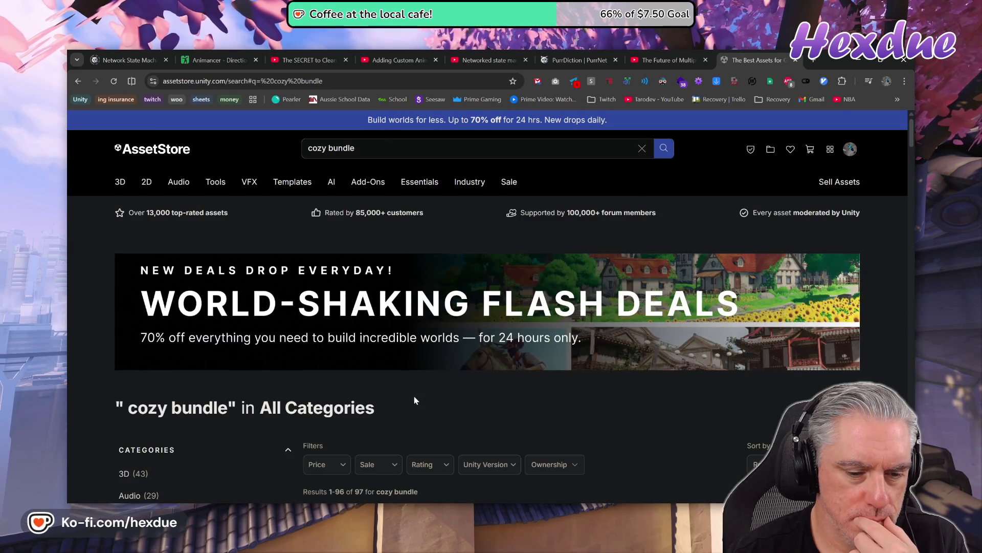
pyautogui.scroll(-4, 414, 397)
pyautogui.middleClick(374, 415)
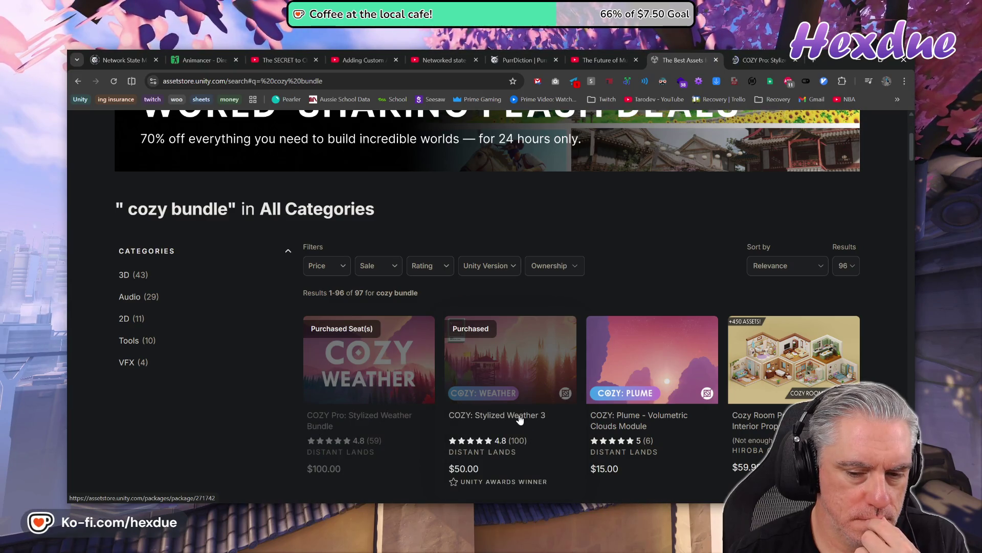
pyautogui.click(768, 60)
pyautogui.scroll(-10, 688, 426)
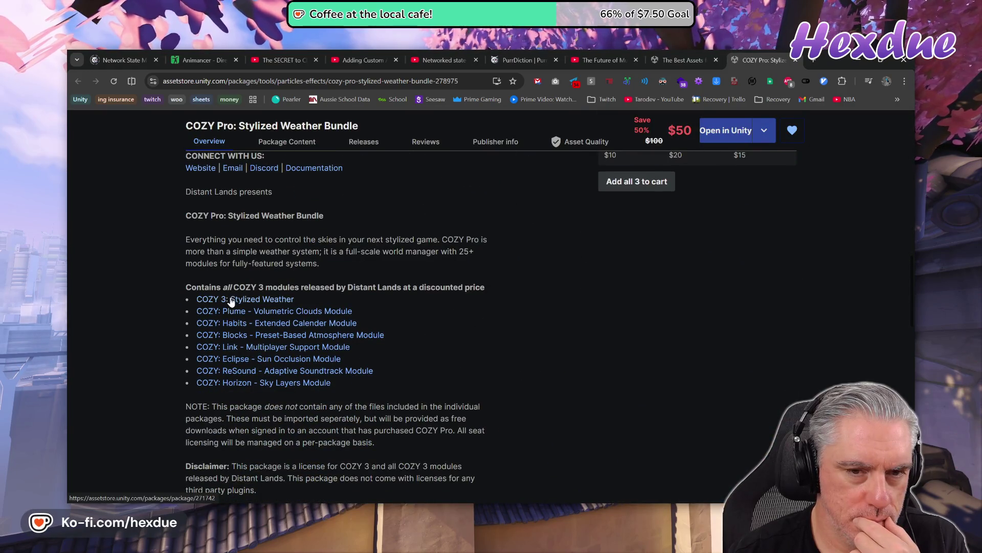
# - Open the COZY 3, Plume, Habits, Blocks, Link, Eclipse, ReSound and Horizon pages in background tabs
pyautogui.middleClick(231, 301)
pyautogui.middleClick(251, 312)
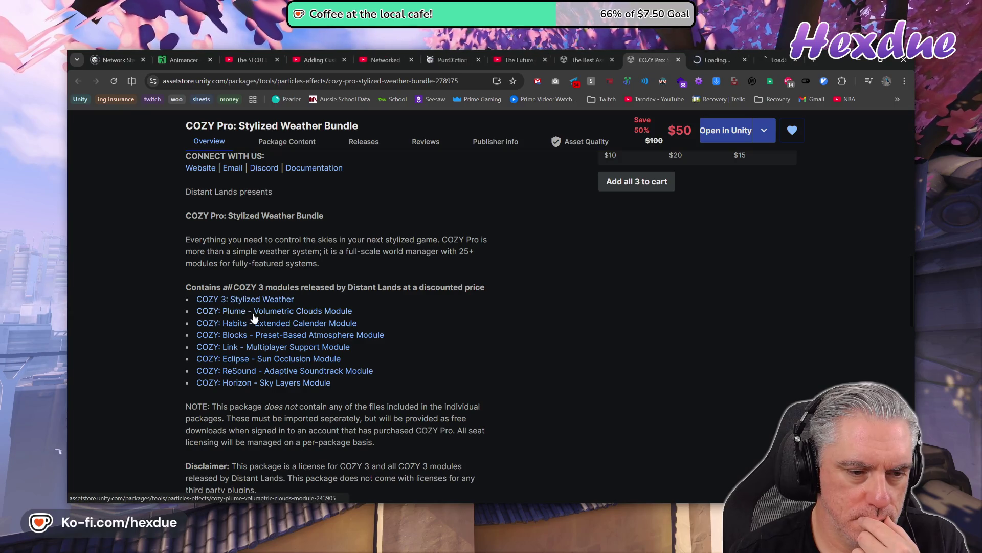
pyautogui.middleClick(259, 323)
pyautogui.middleClick(258, 336)
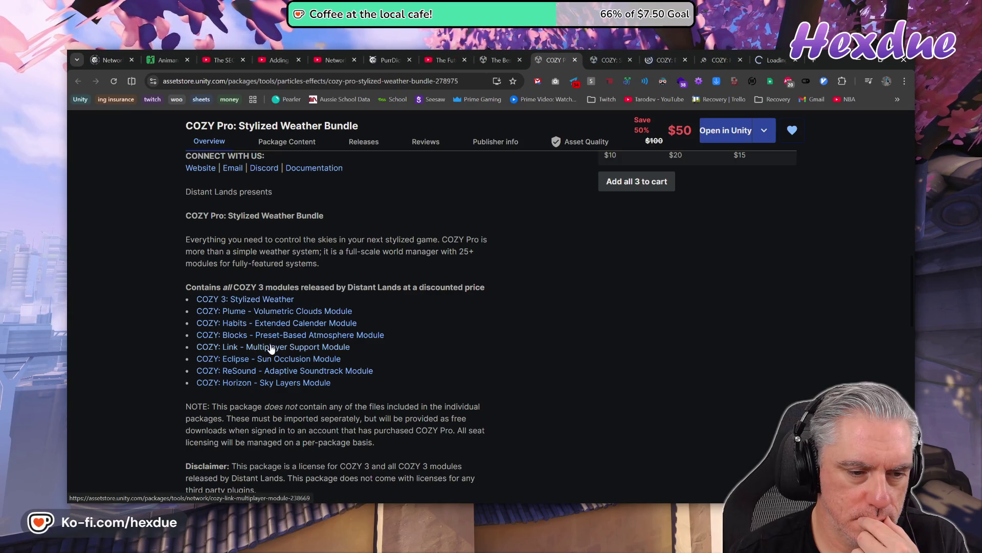
pyautogui.middleClick(267, 346)
pyautogui.middleClick(272, 358)
pyautogui.middleClick(291, 374)
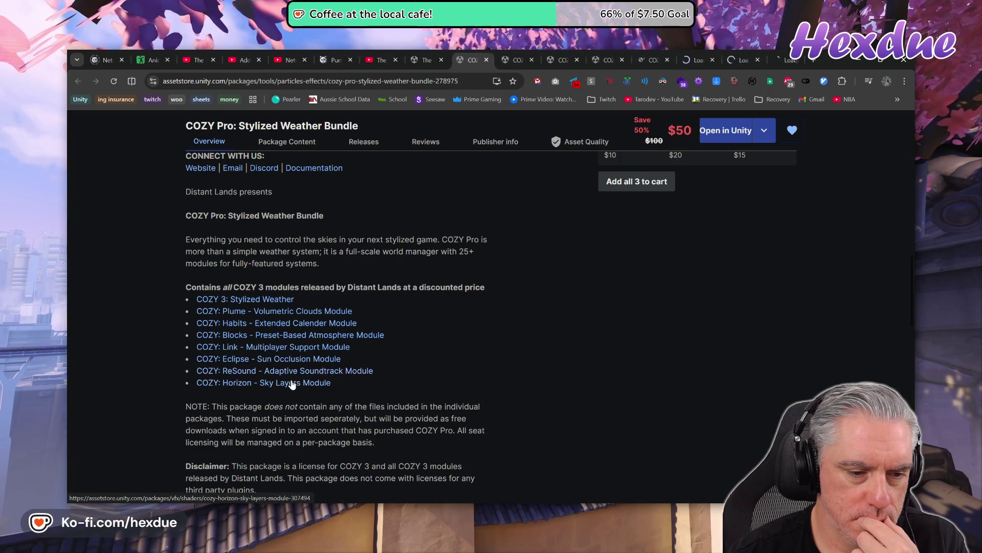
pyautogui.middleClick(287, 383)
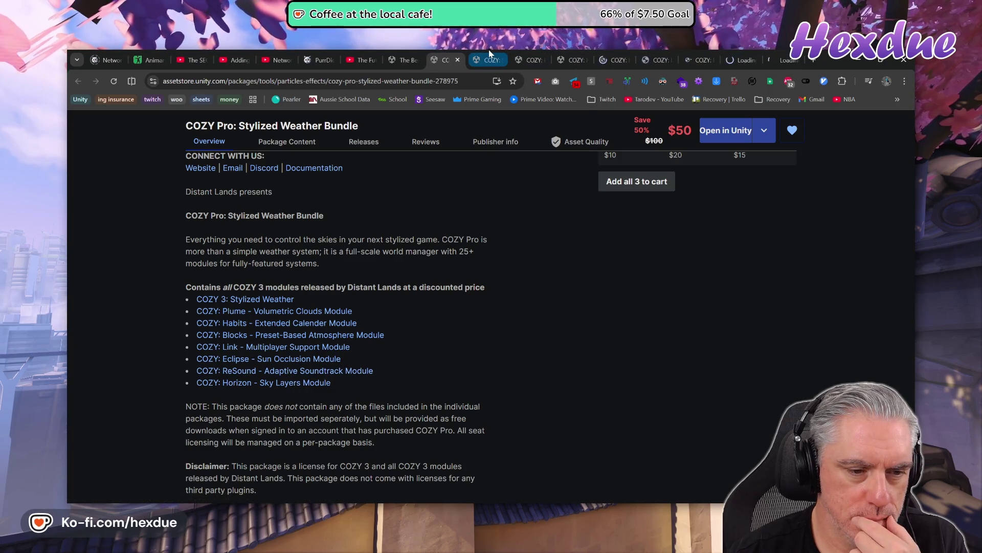
# - Close the already-owned Stylized Weather 3 page and add the free Plume and Habits modules to the cart
pyautogui.click(495, 56)
pyautogui.scroll(-3, 587, 264)
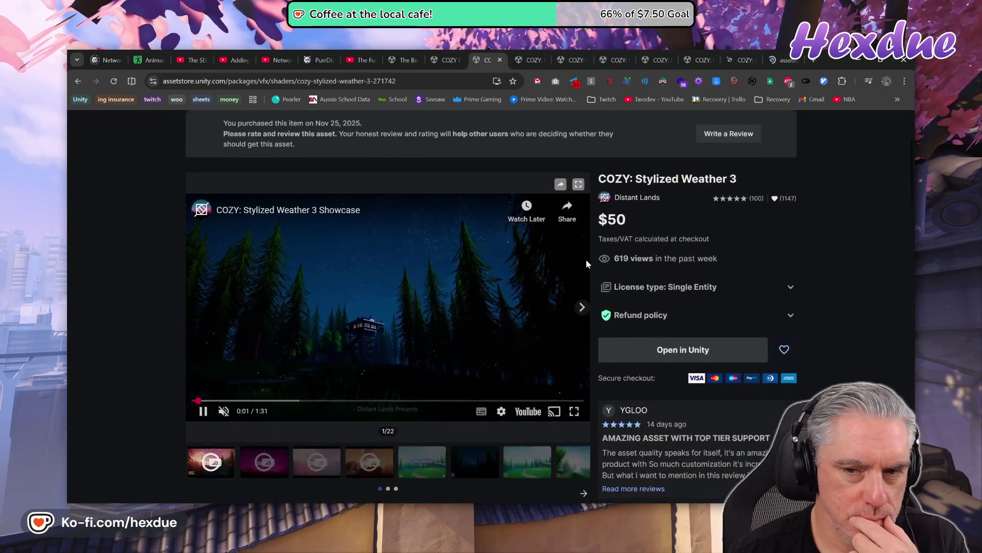
pyautogui.click(500, 60)
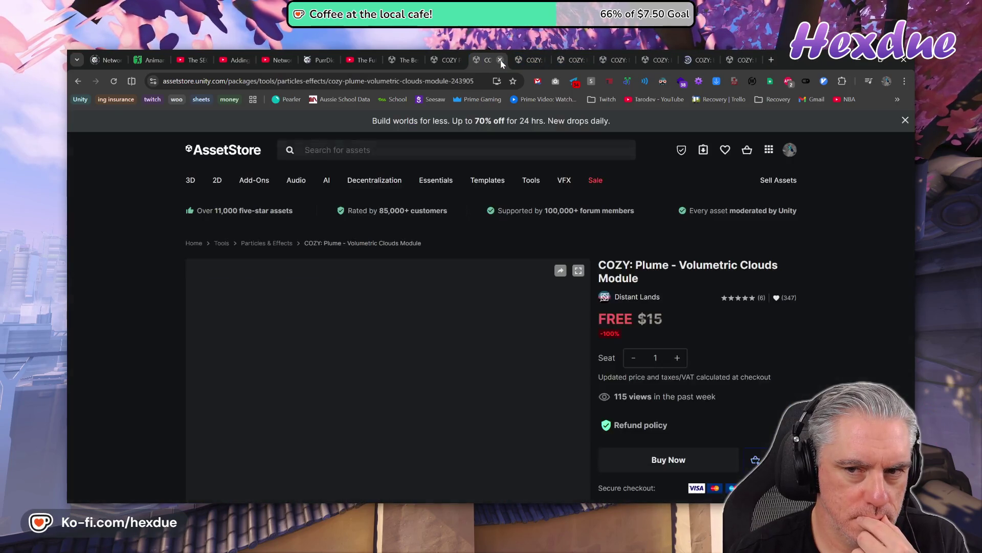
pyautogui.scroll(-1, 631, 284)
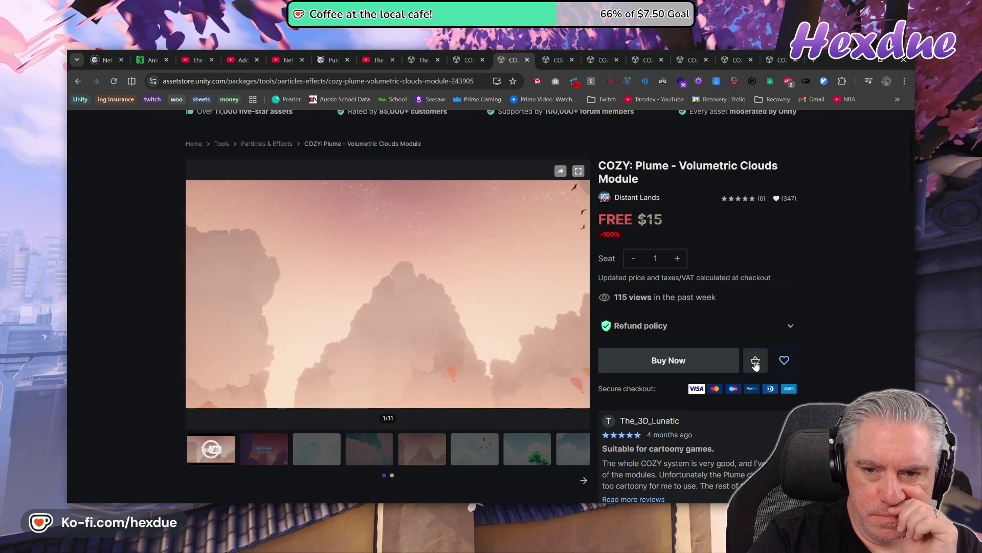
pyautogui.click(756, 365)
pyautogui.click(555, 60)
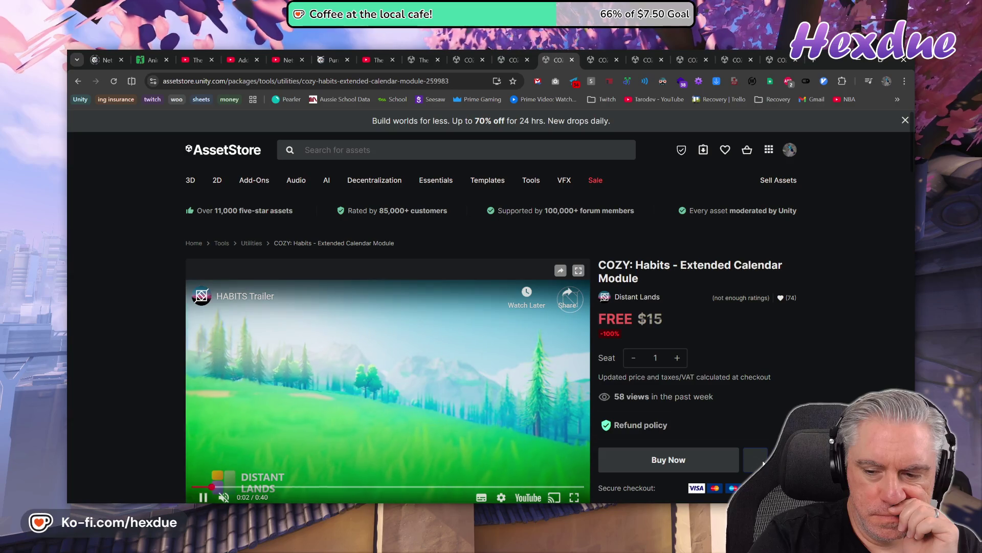
pyautogui.click(600, 60)
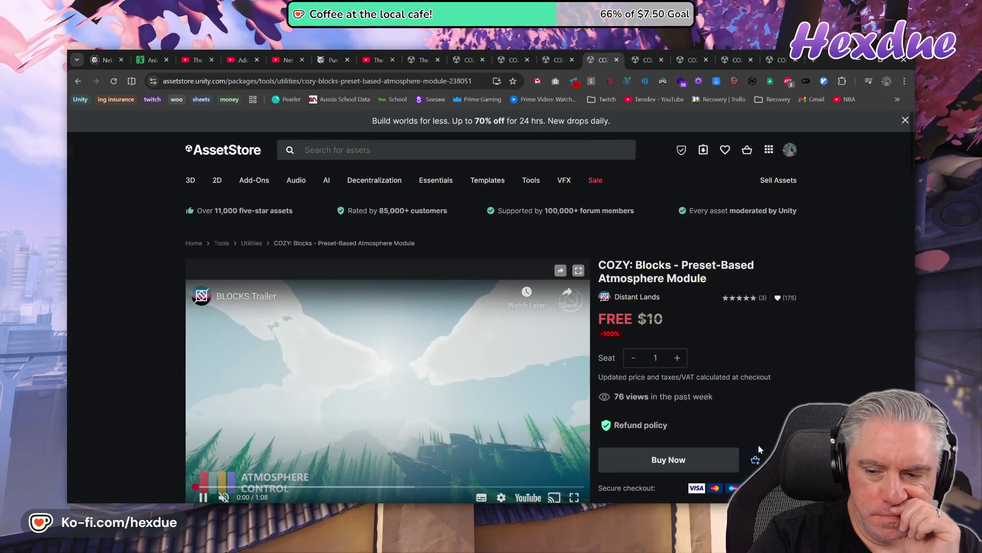
# - Add the Eclipse and Horizon modules to the cart, bringing it to seven items
pyautogui.hotkey('ctrl', 'Tab')
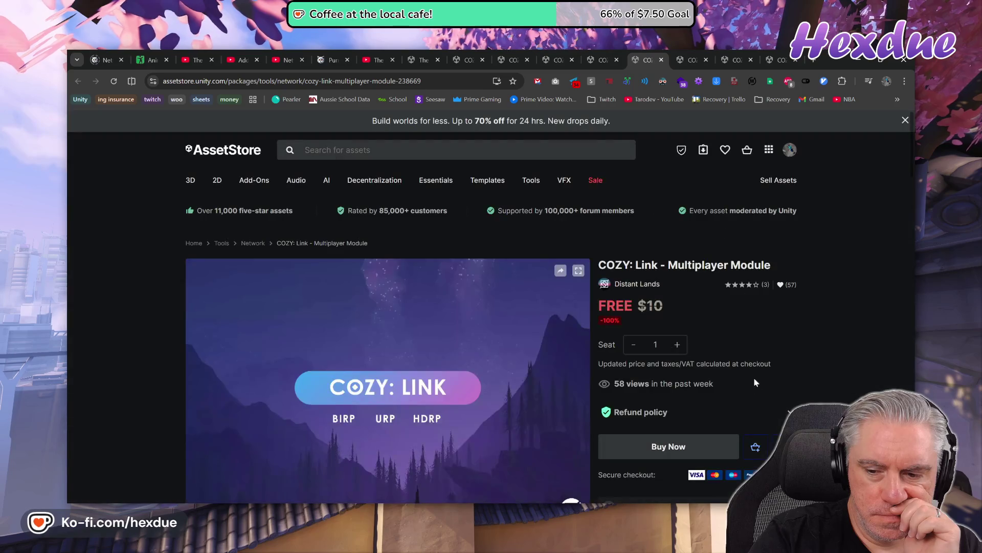
pyautogui.hotkey('ctrl', 'Tab')
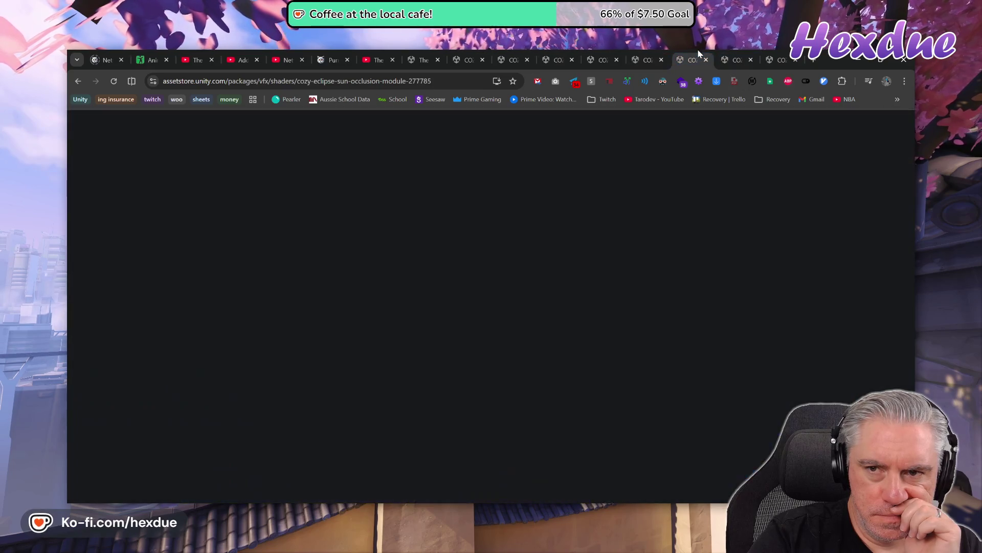
pyautogui.click(755, 460)
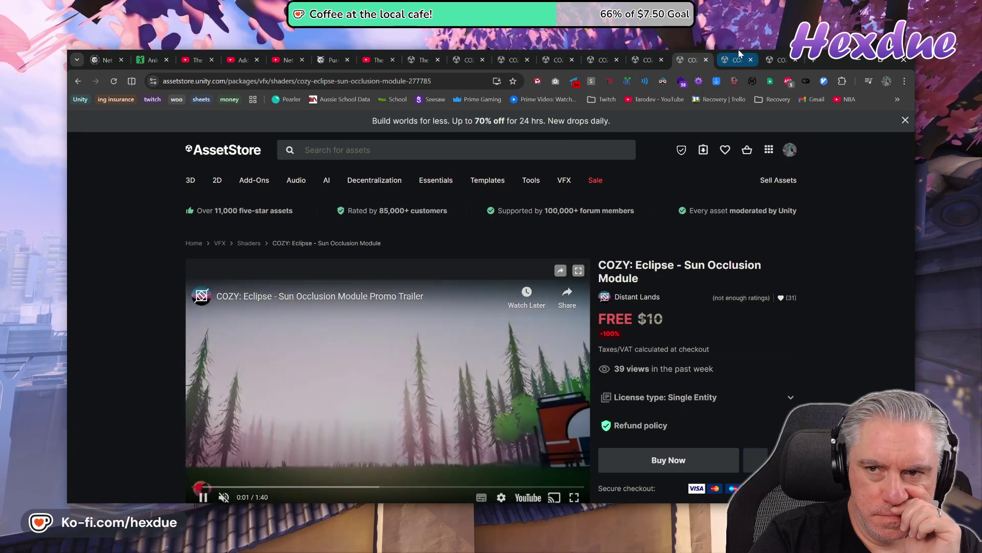
pyautogui.click(739, 49)
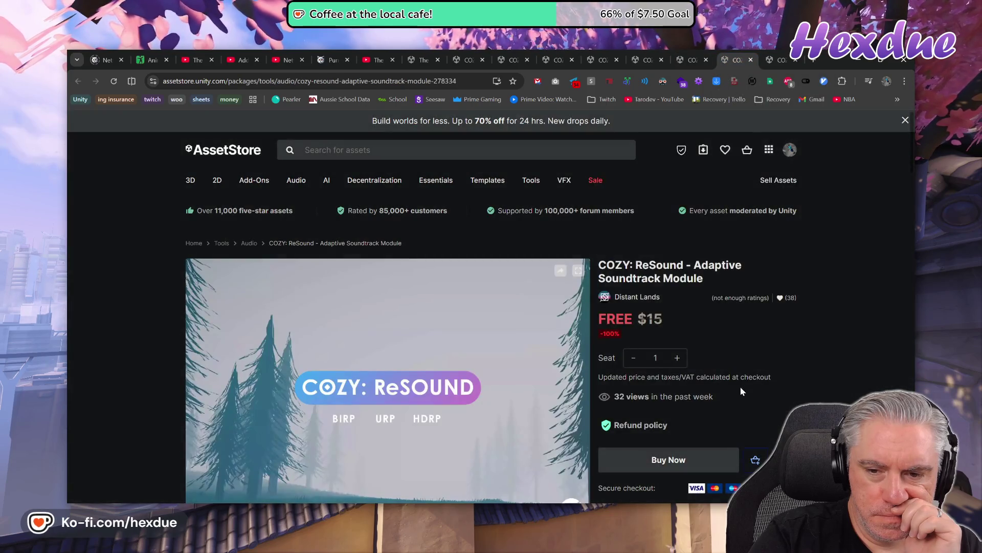
pyautogui.click(781, 60)
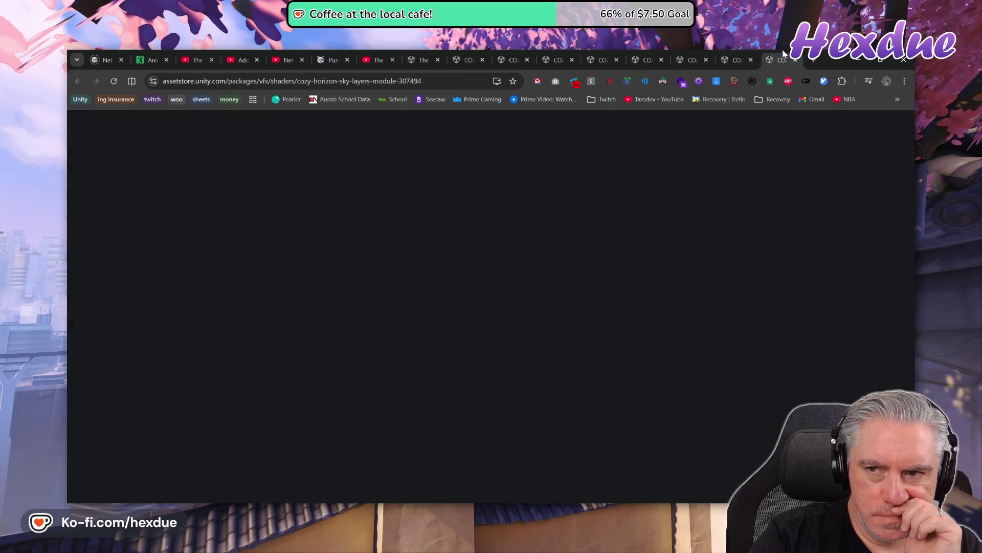
pyautogui.click(756, 450)
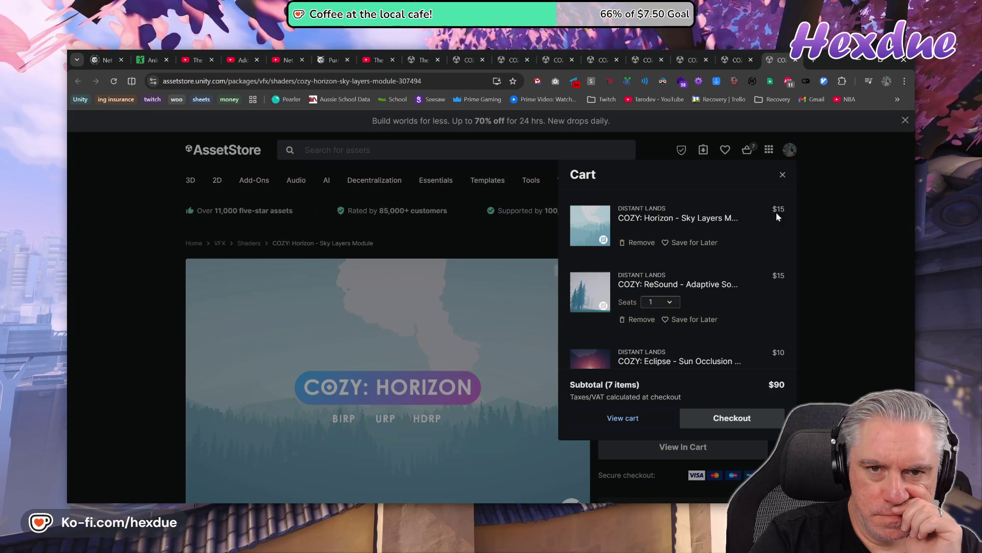
# - Step through each module page and refresh the cart to confirm all seven COZY modules are in it
pyautogui.click(462, 57)
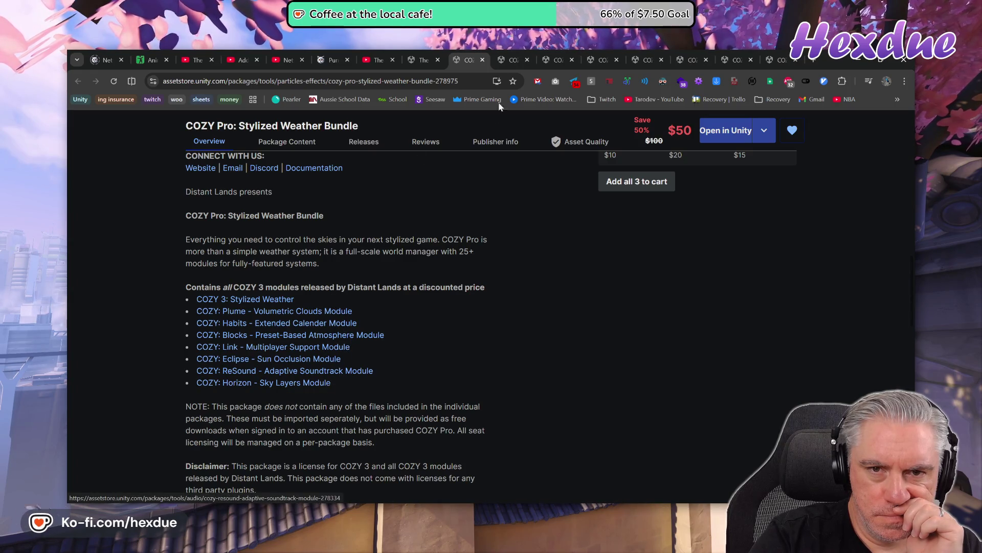
pyautogui.click(508, 59)
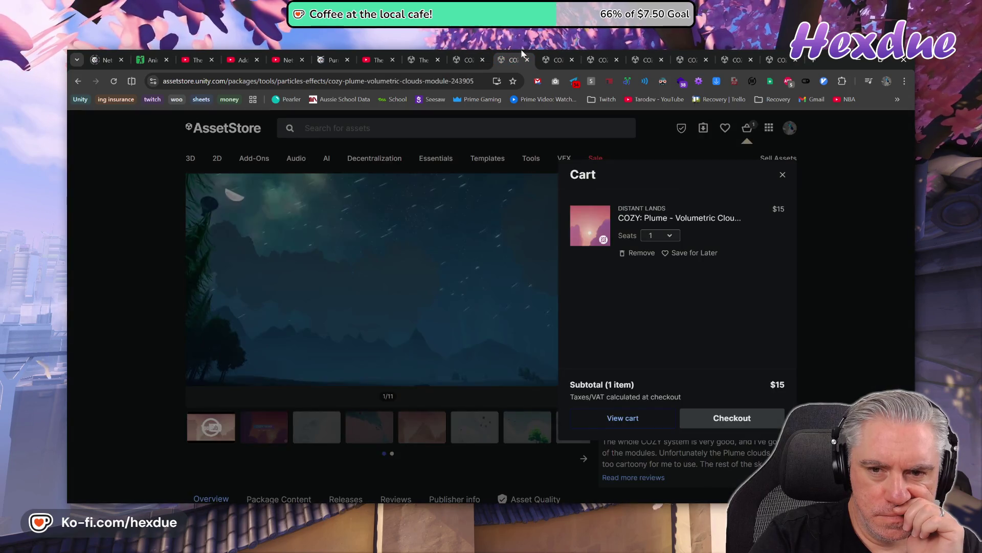
pyautogui.click(562, 50)
pyautogui.click(606, 50)
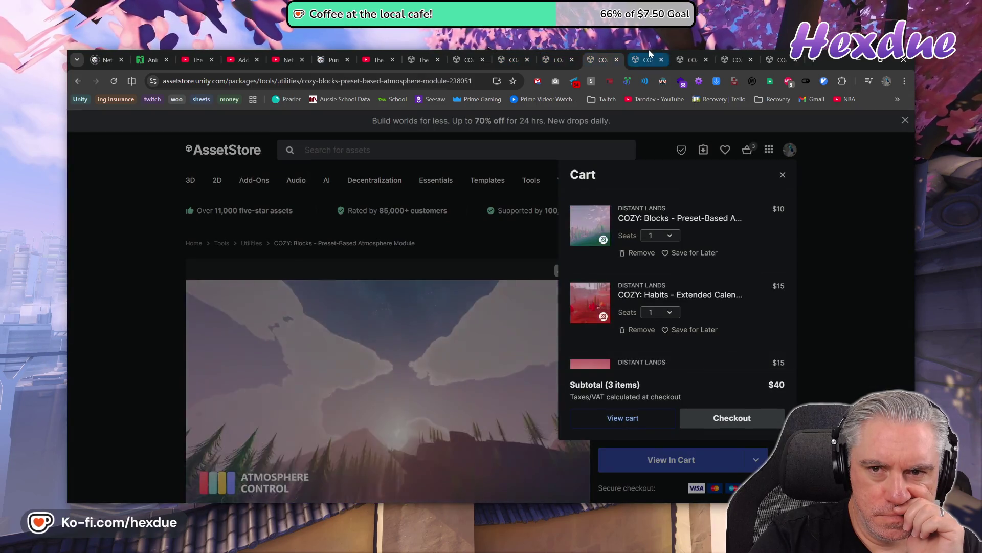
pyautogui.click(649, 51)
pyautogui.click(693, 50)
pyautogui.click(740, 50)
pyautogui.click(782, 51)
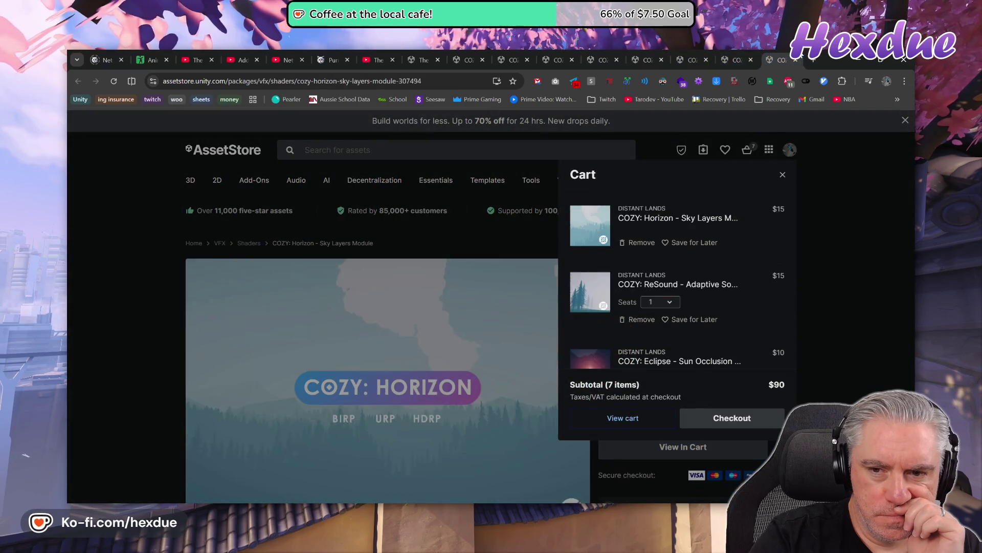
pyautogui.click(846, 163)
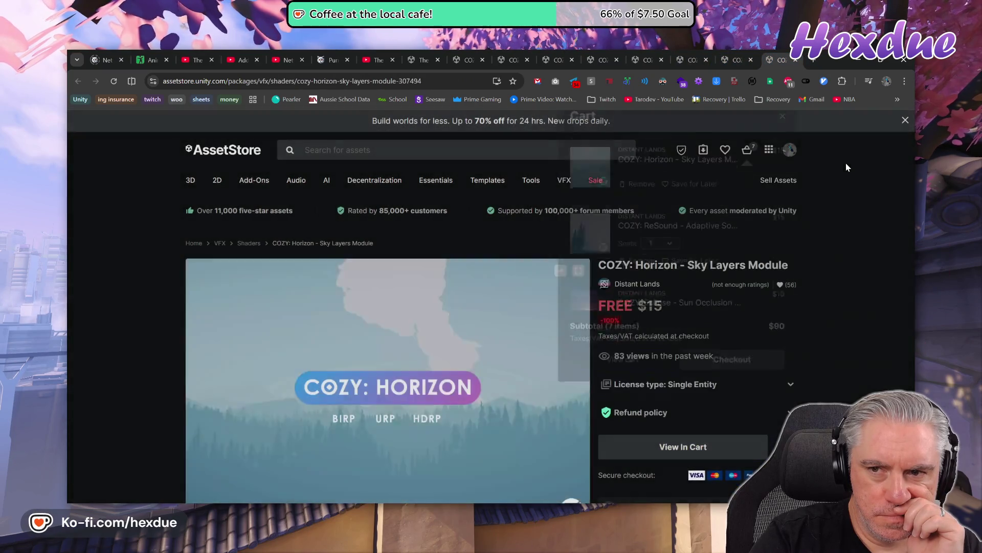
pyautogui.click(747, 150)
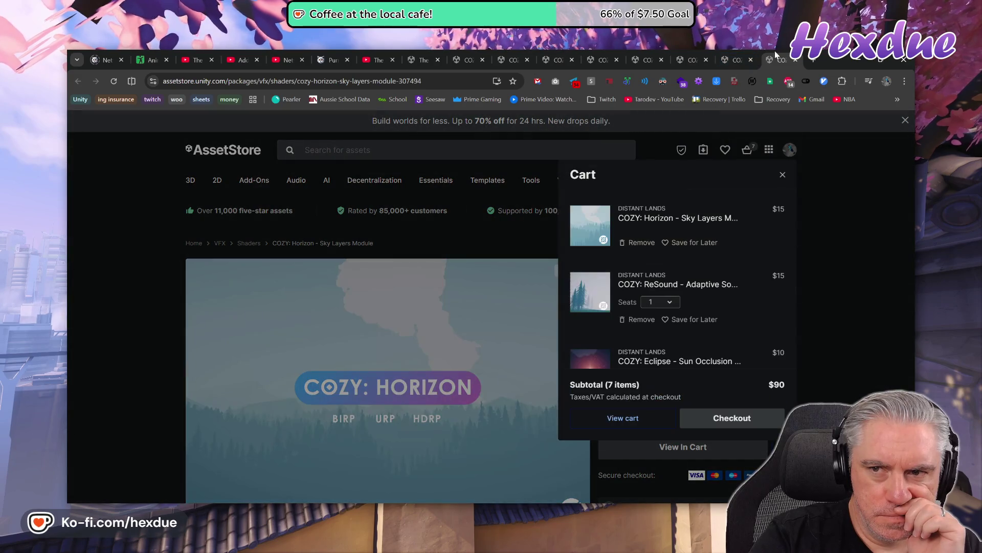
# - Close the tabs to the right of Horizon and go to checkout showing 7 items at $0
pyautogui.rightClick(514, 57)
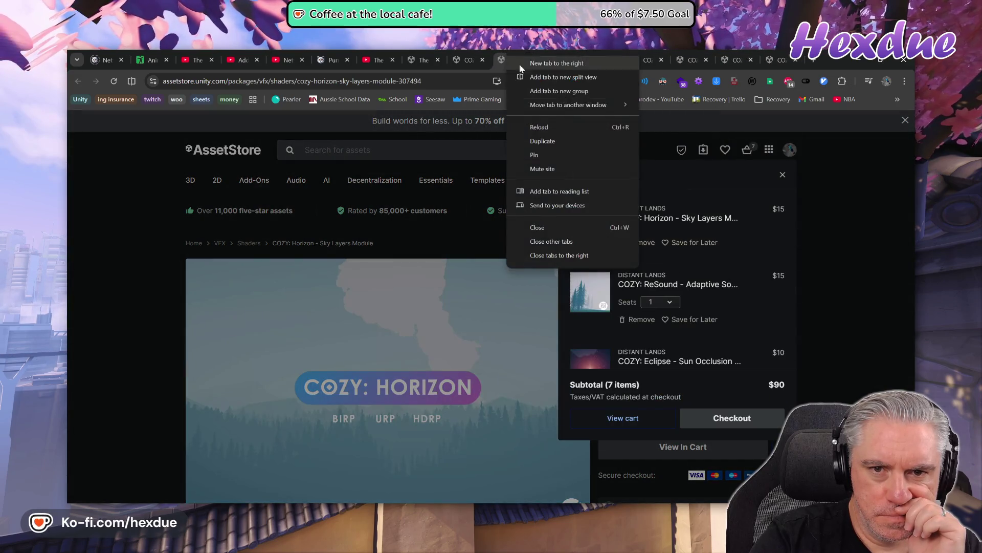
pyautogui.click(594, 254)
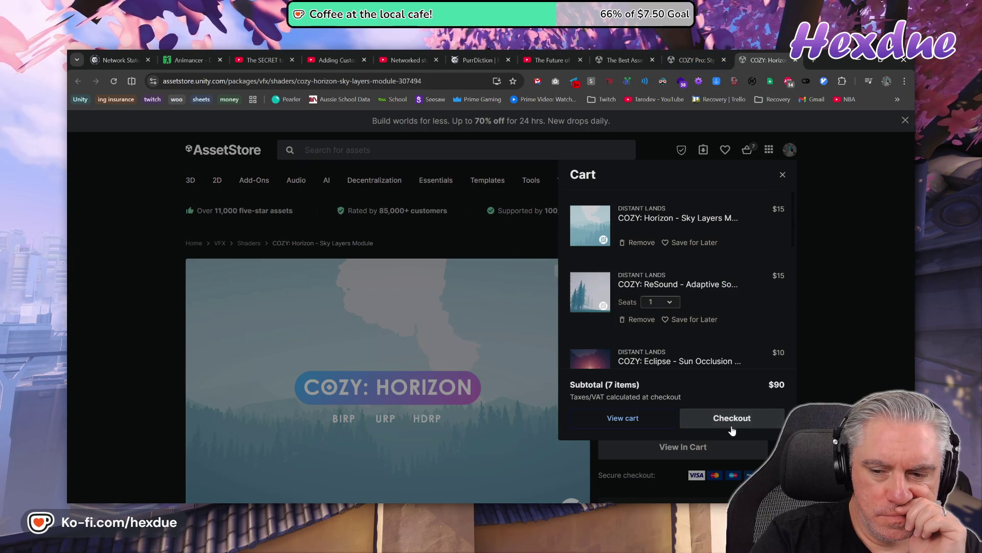
pyautogui.click(698, 53)
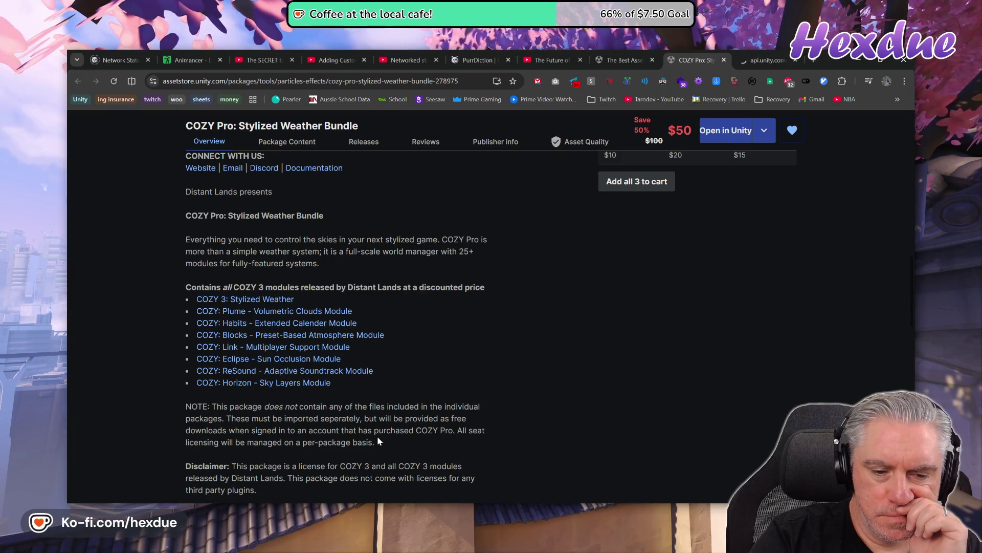
pyautogui.scroll(-1, 377, 438)
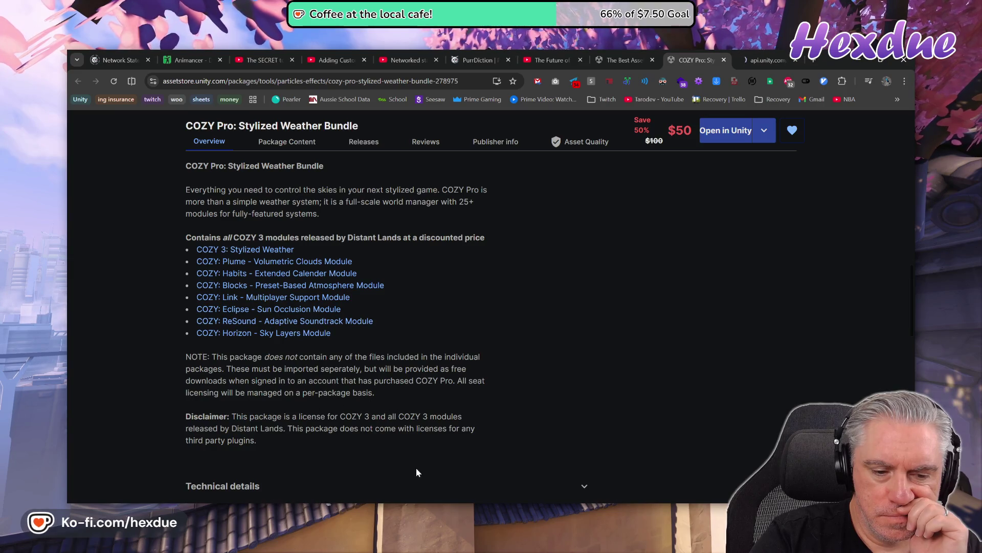
pyautogui.click(766, 60)
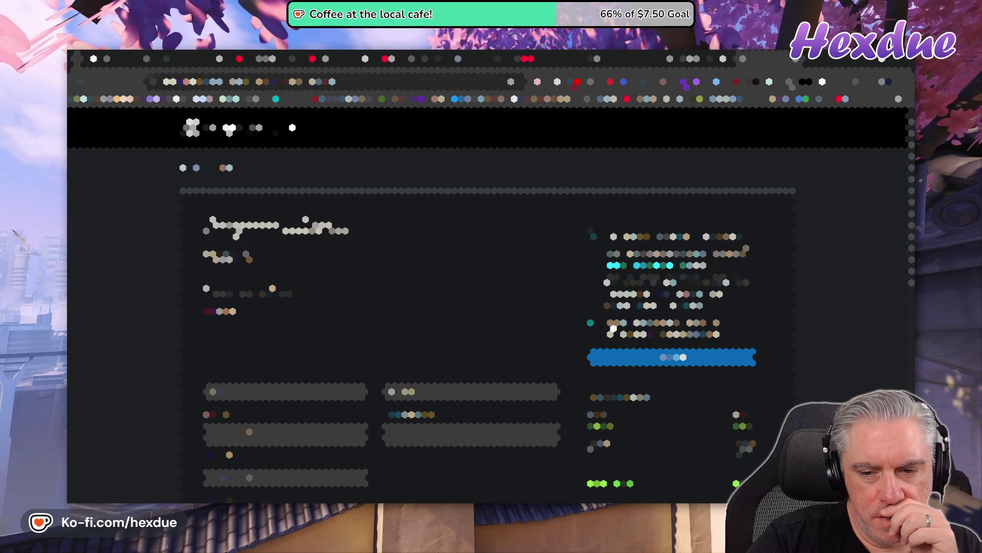
# - Complete the free checkout after unticking one option on the form
pyautogui.scroll(-2, 492, 307)
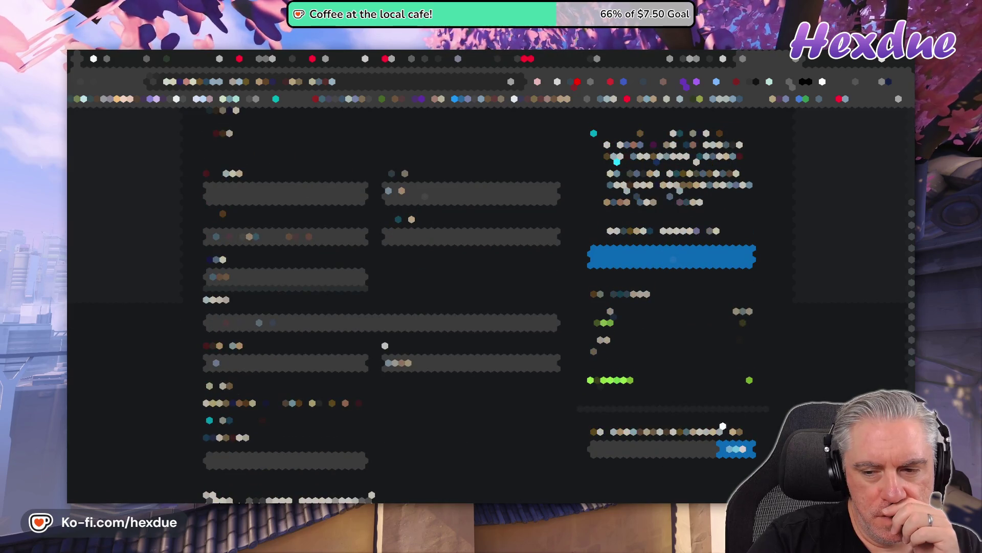
pyautogui.scroll(-3, 384, 307)
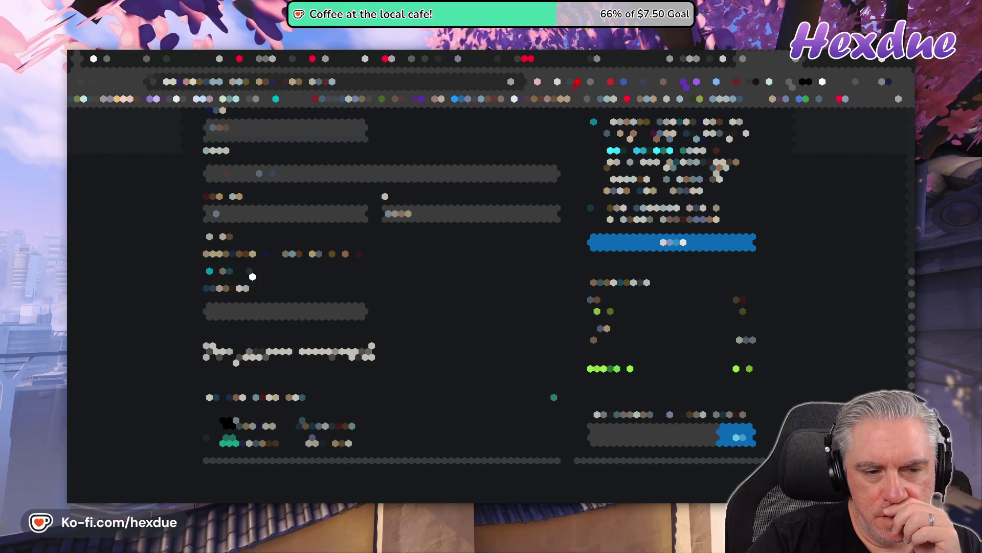
pyautogui.click(252, 275)
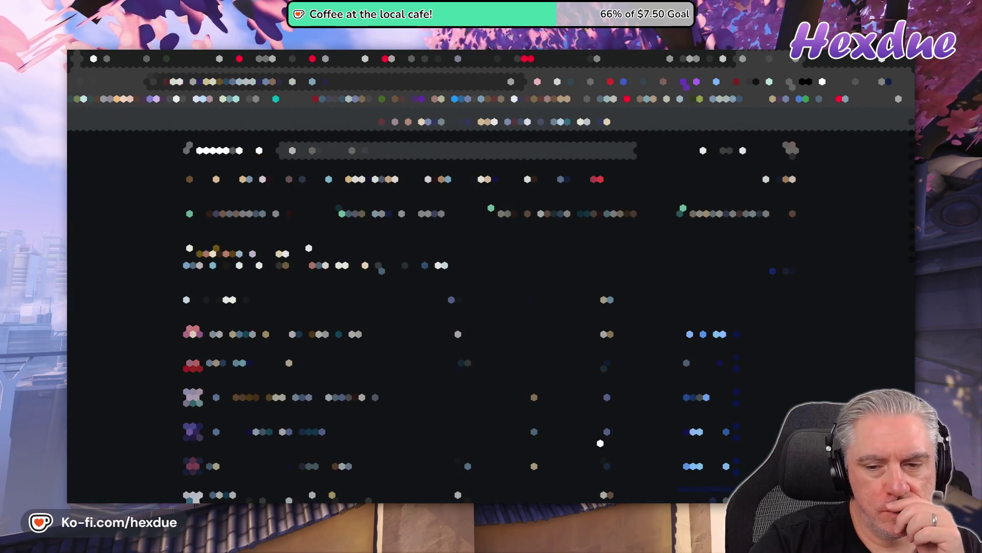
pyautogui.scroll(-3, 600, 443)
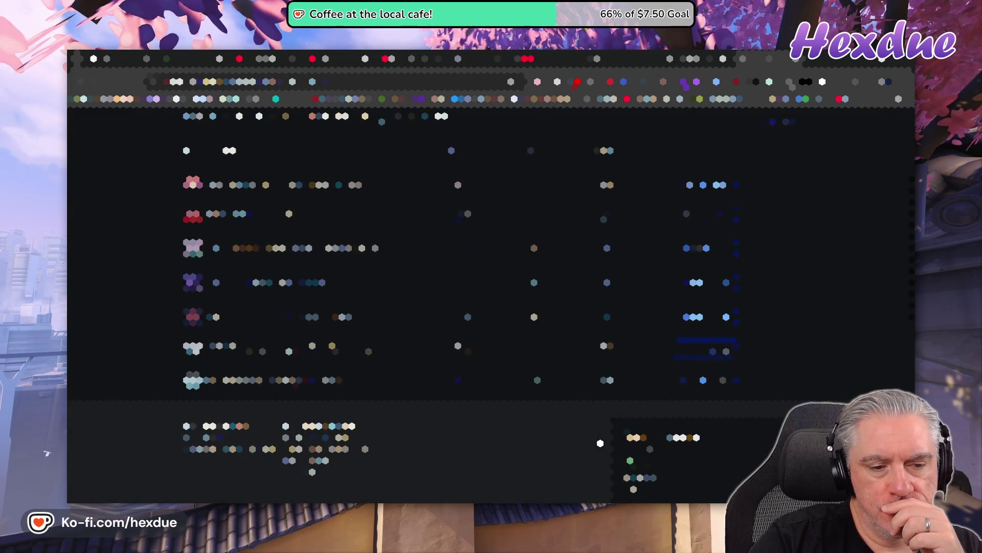
pyautogui.scroll(3, 600, 443)
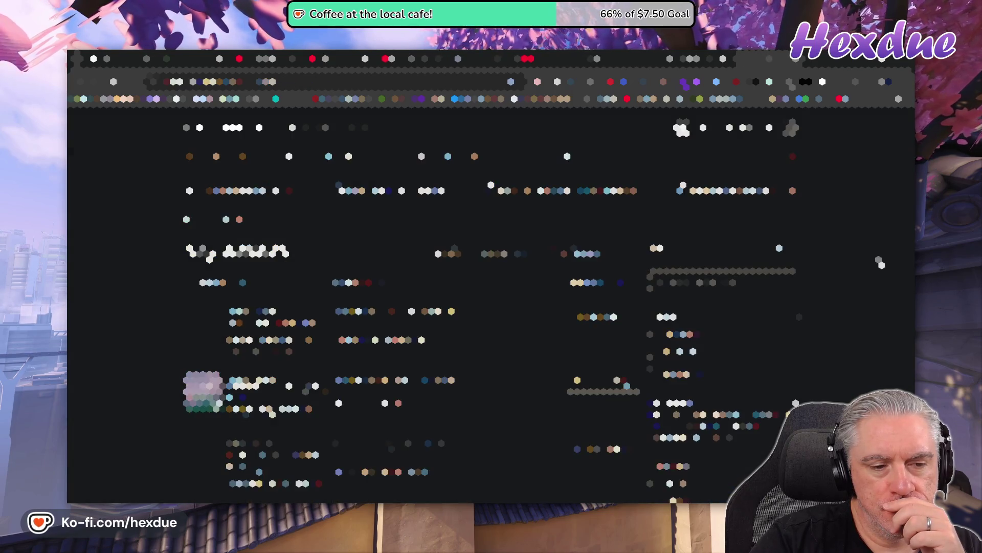
pyautogui.scroll(-3, 781, 378)
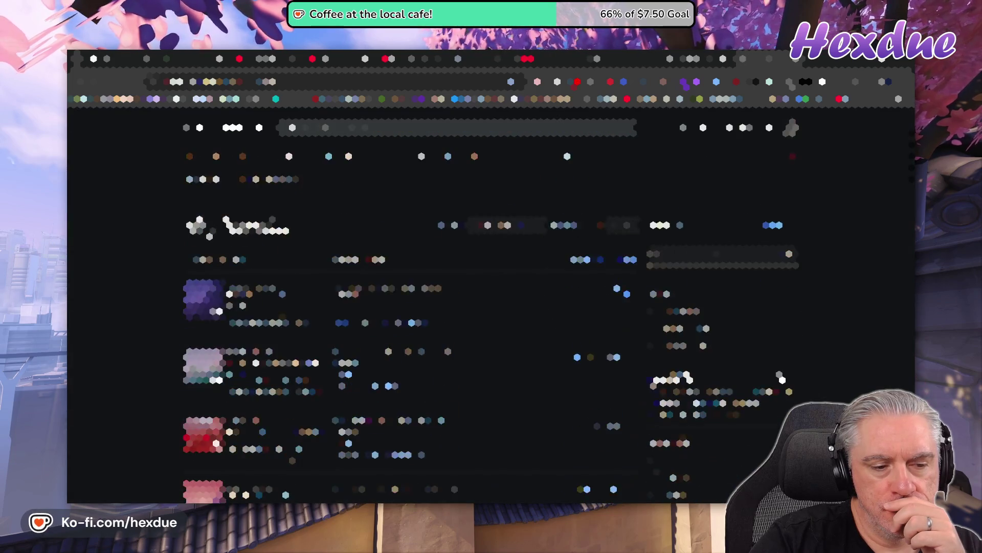
pyautogui.scroll(-3, 497, 415)
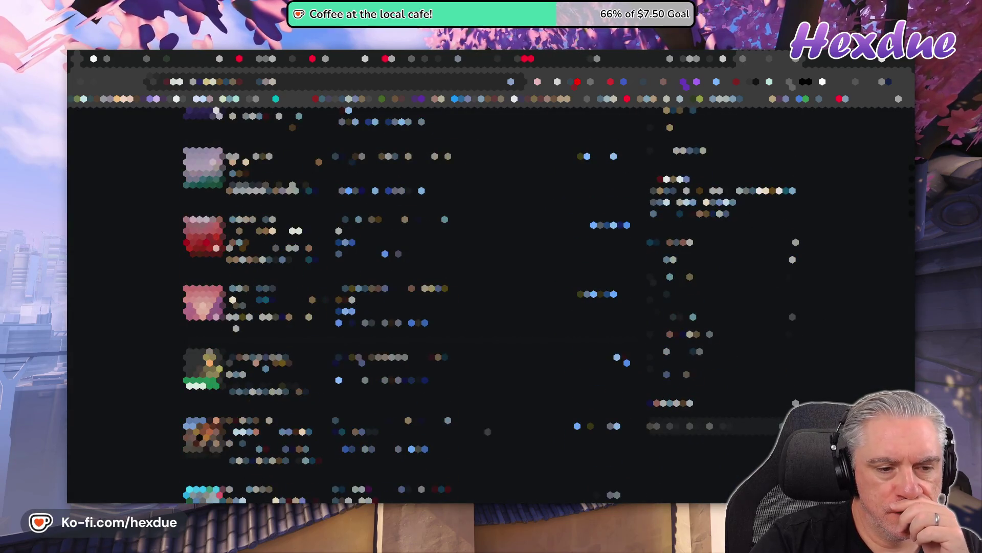
pyautogui.scroll(3, 335, 420)
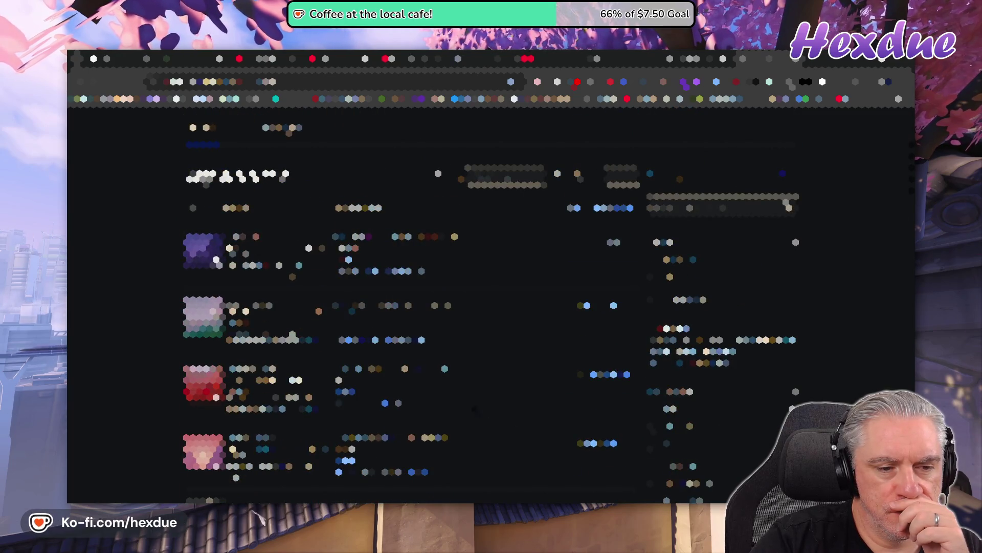
# - Preview a purchased asset, view its full details, then open the COZY: Blocks store page
pyautogui.click(263, 317)
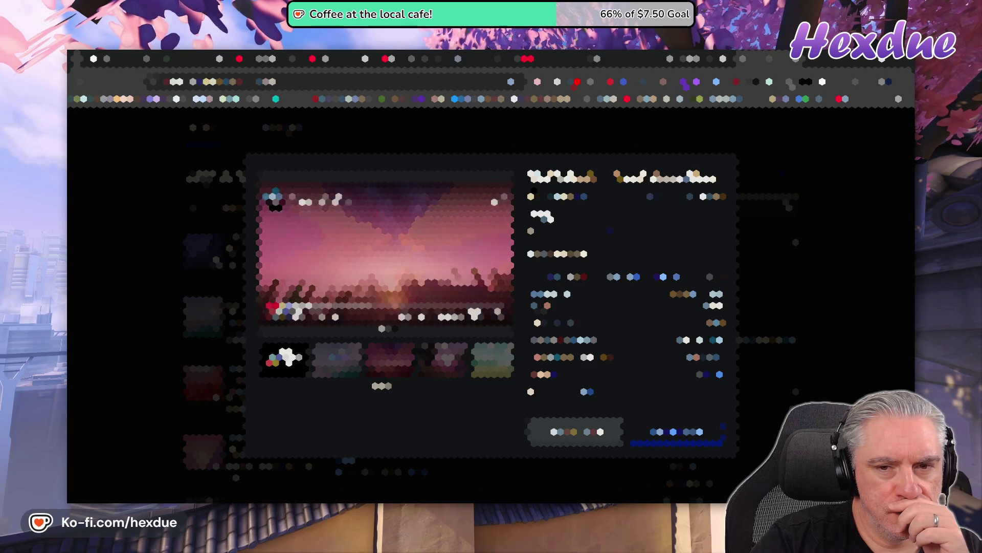
pyautogui.click(665, 431)
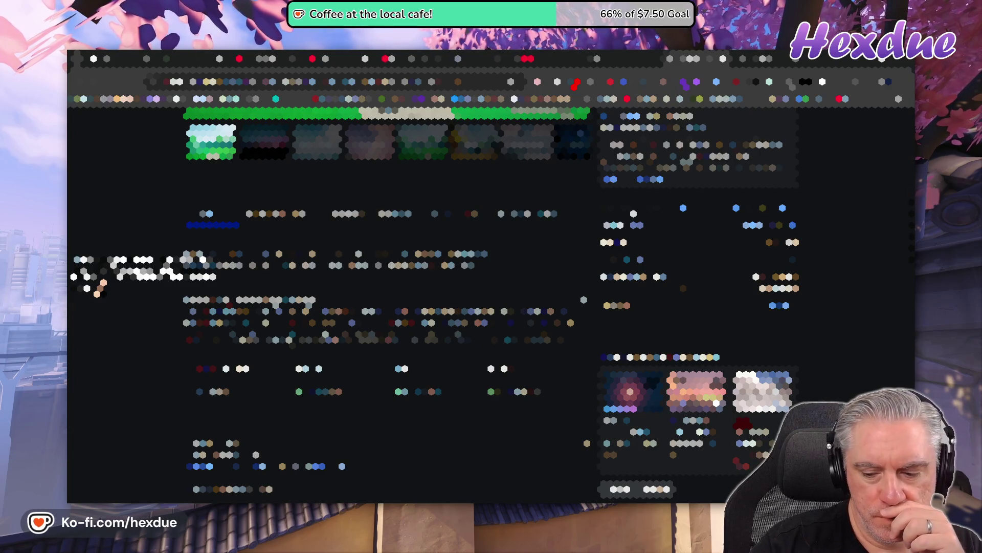
pyautogui.click(746, 58)
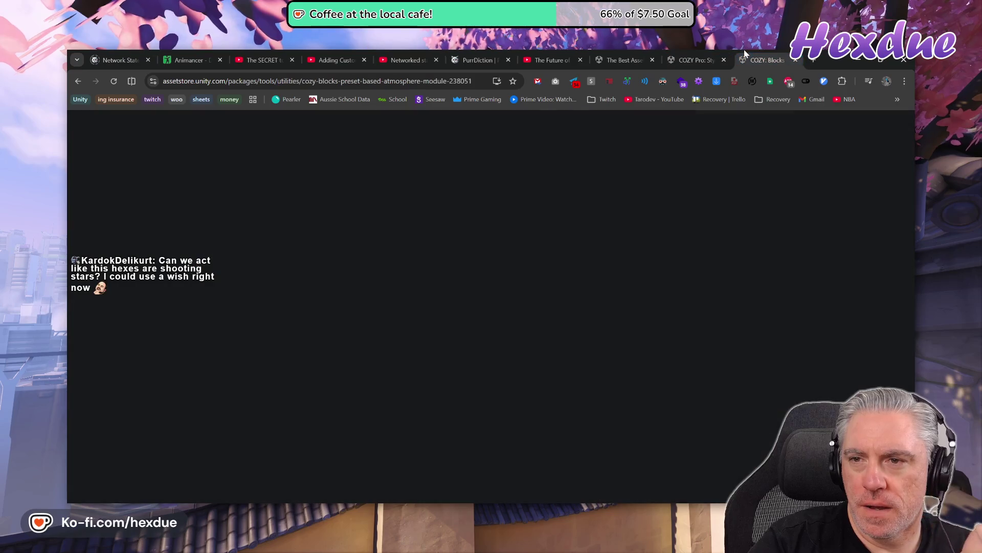
# - Scroll the COZY: Blocks page and skip ahead in its trailer to confirm it shows as purchased
pyautogui.scroll(-2, 673, 391)
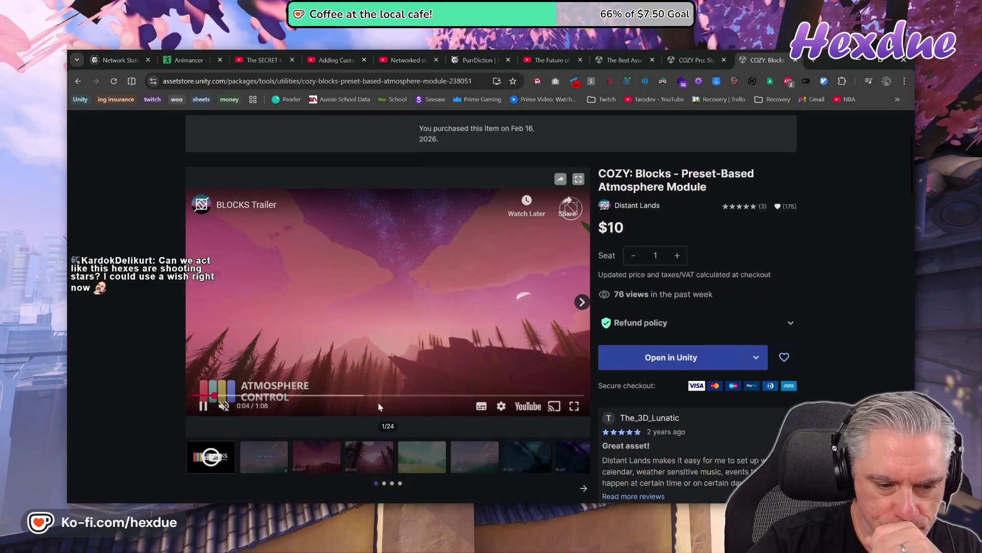
pyautogui.scroll(-2, 378, 403)
pyautogui.moveTo(252, 343); pyautogui.dragTo(459, 342)
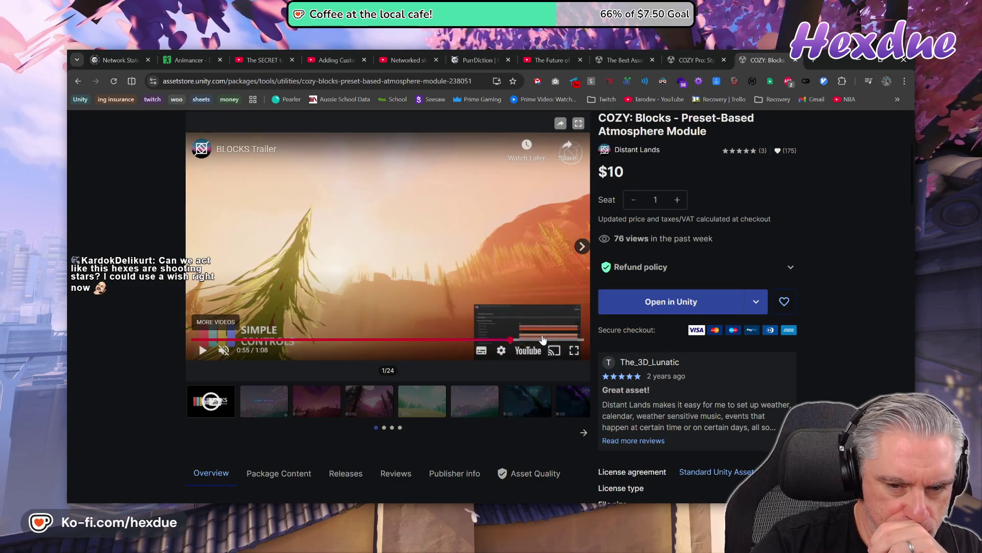
pyautogui.scroll(-3, 376, 440)
pyautogui.scroll(-3, 365, 463)
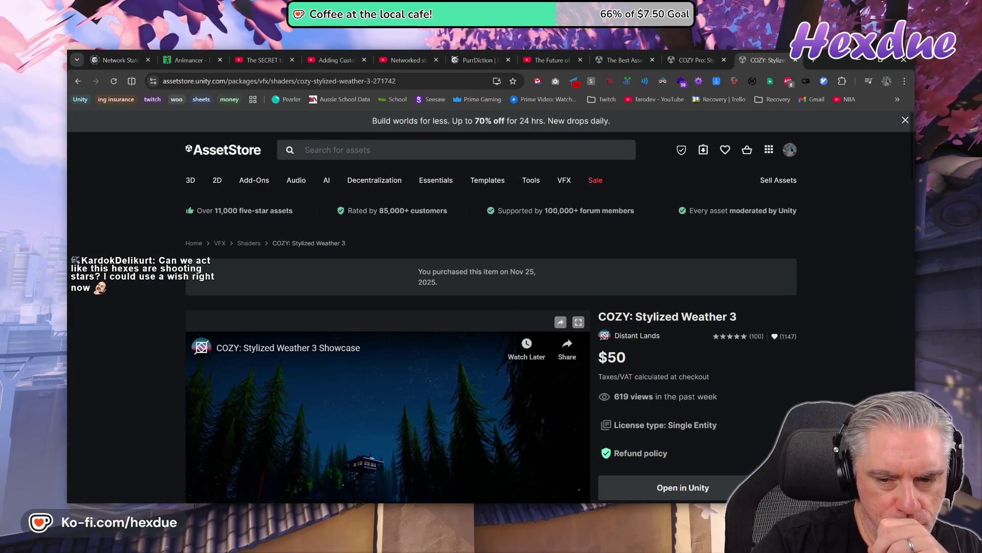
# - Copy the COZY: Stylized Weather 3 title from its store page
pyautogui.tripleClick(644, 318)
pyautogui.rightClick(635, 326)
pyautogui.click(652, 334)
pyautogui.scroll(-4, 634, 328)
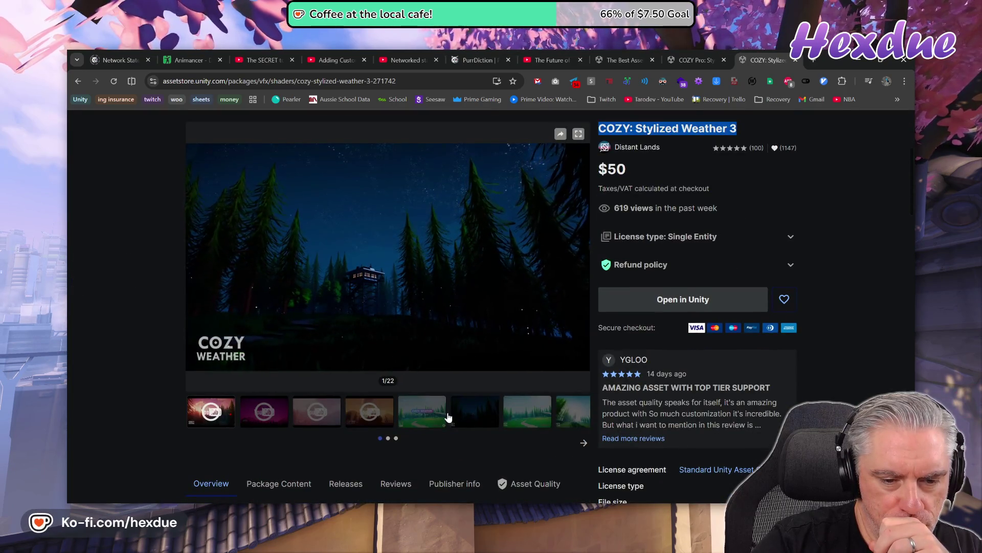
pyautogui.scroll(-9, 389, 307)
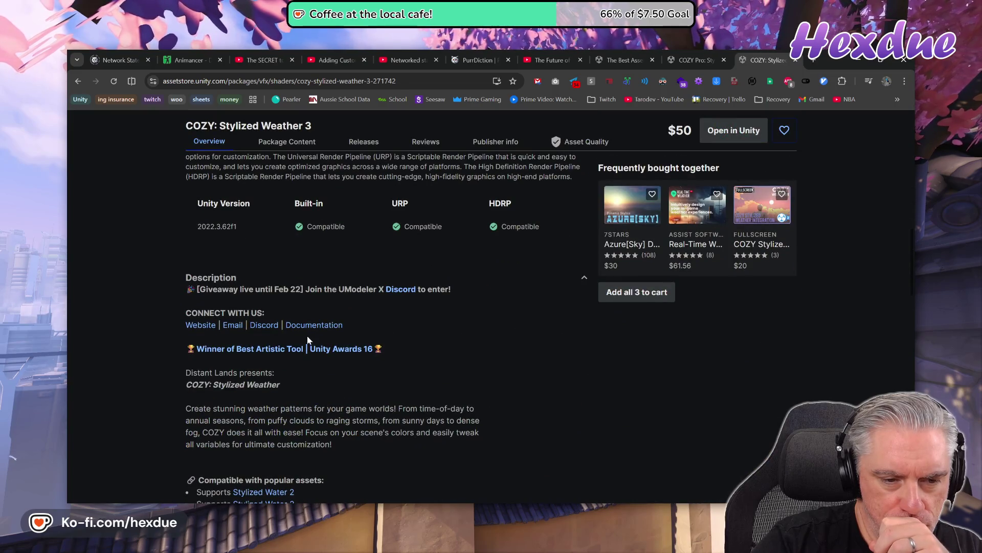
# - Open the COZY documentation in a new tab and close the cozy bundle search and COZY Pro tabs
pyautogui.click(314, 325)
pyautogui.click(589, 58)
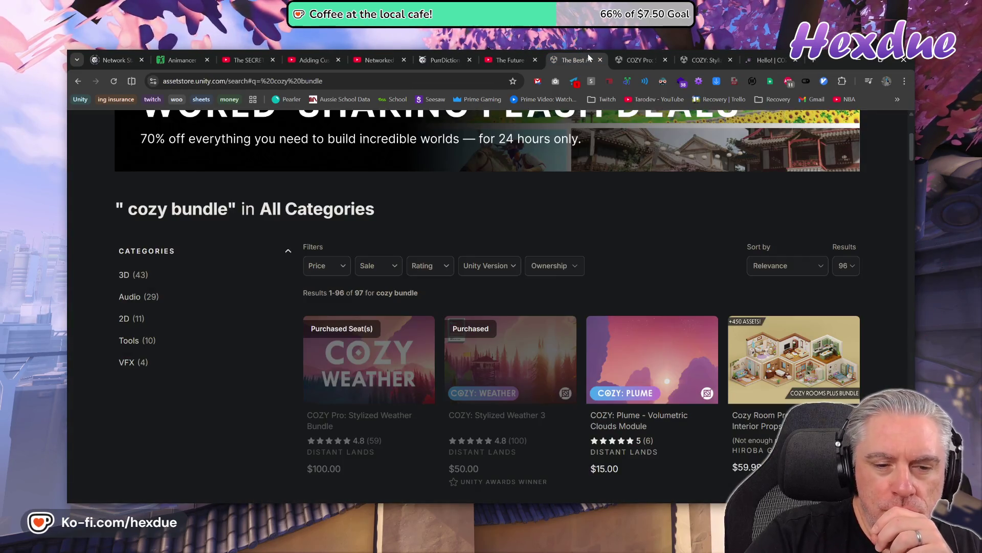
pyautogui.click(601, 60)
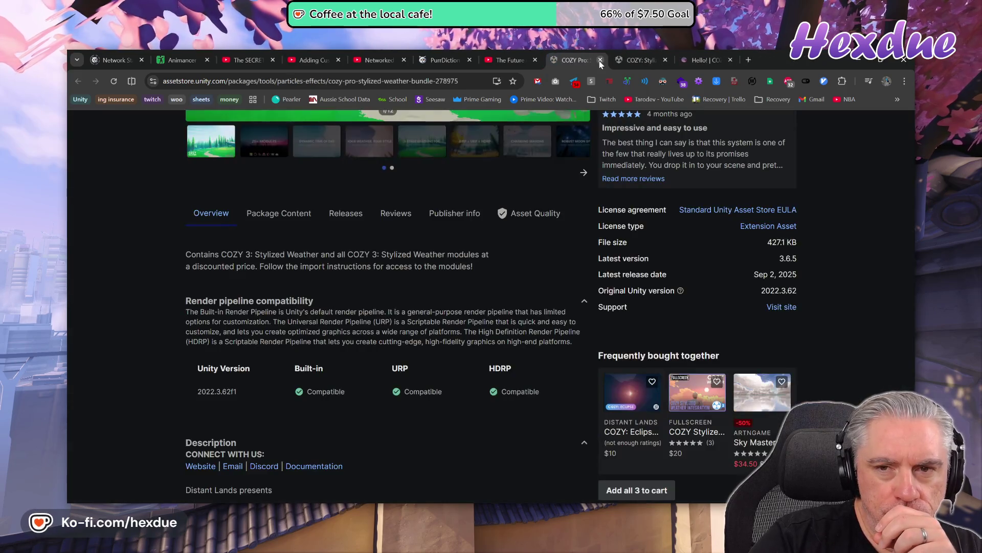
pyautogui.click(601, 60)
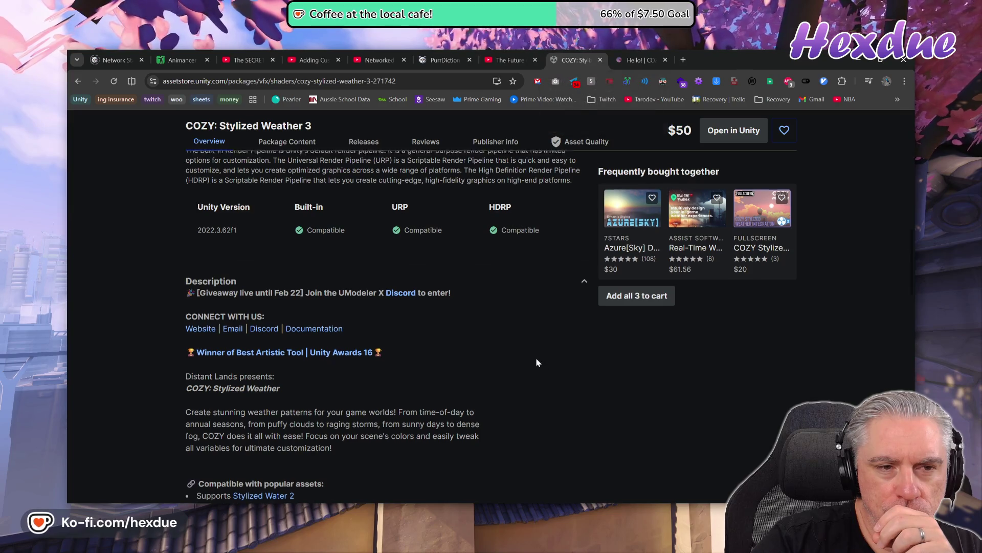
pyautogui.scroll(10, 536, 357)
pyautogui.scroll(-4, 536, 362)
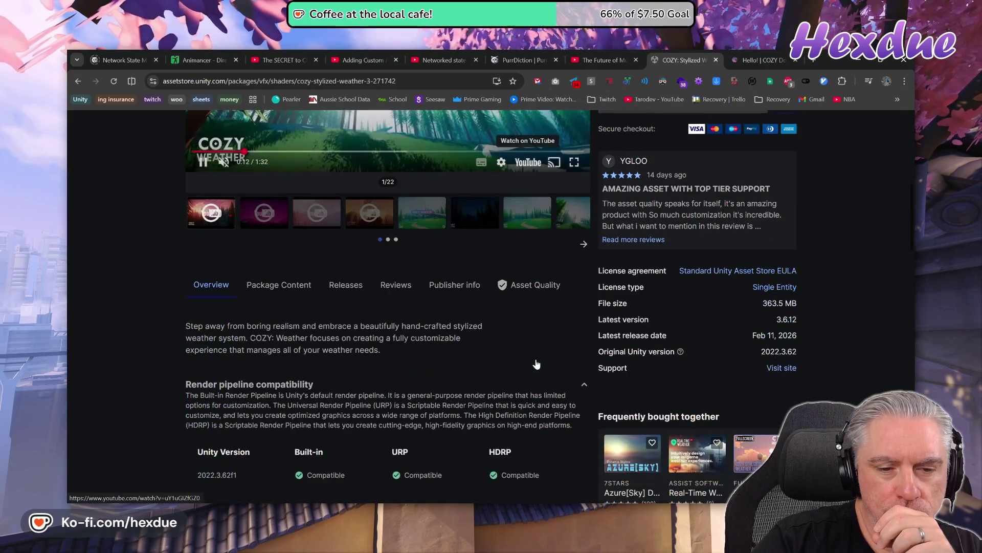
pyautogui.scroll(5, 536, 362)
pyautogui.click(755, 59)
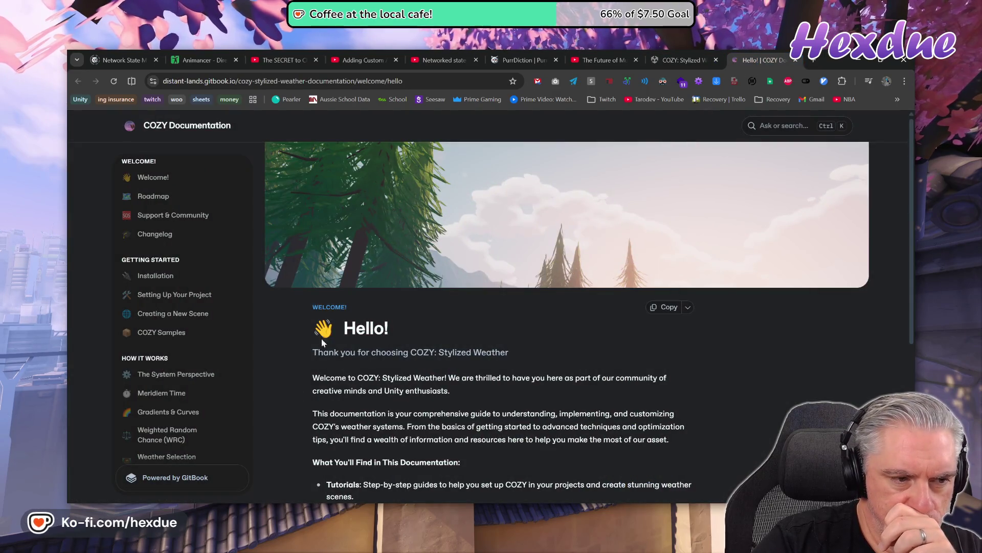
# - Search the documentation for 'fog' and open the Fog Cards (URP) result in a background tab
pyautogui.hotkey('ctrl', 'k')
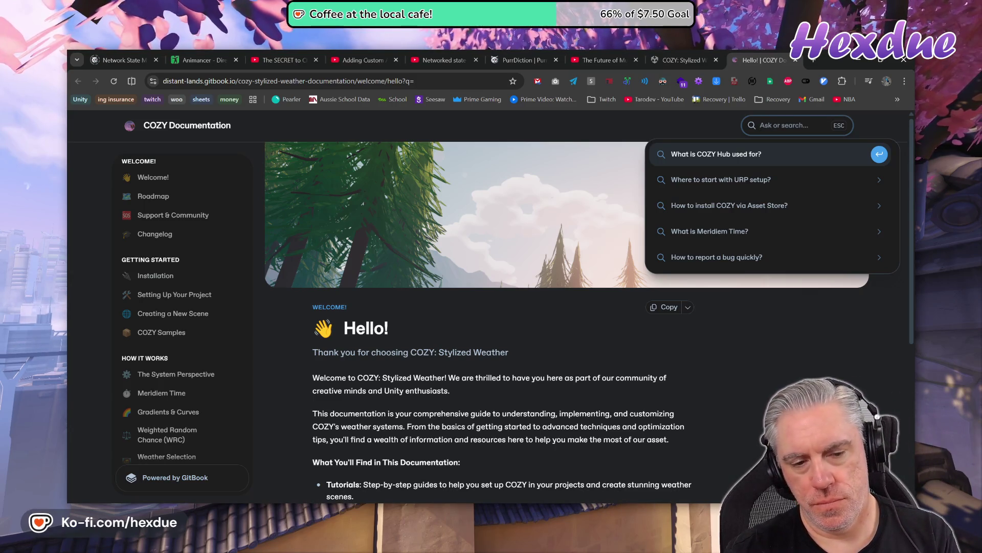
pyautogui.write('fog')
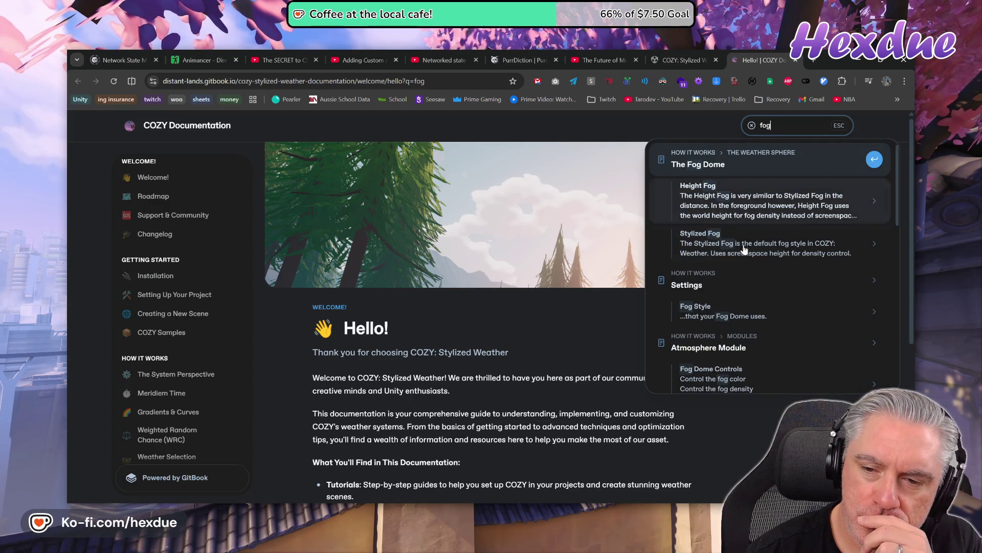
pyautogui.scroll(-2, 725, 338)
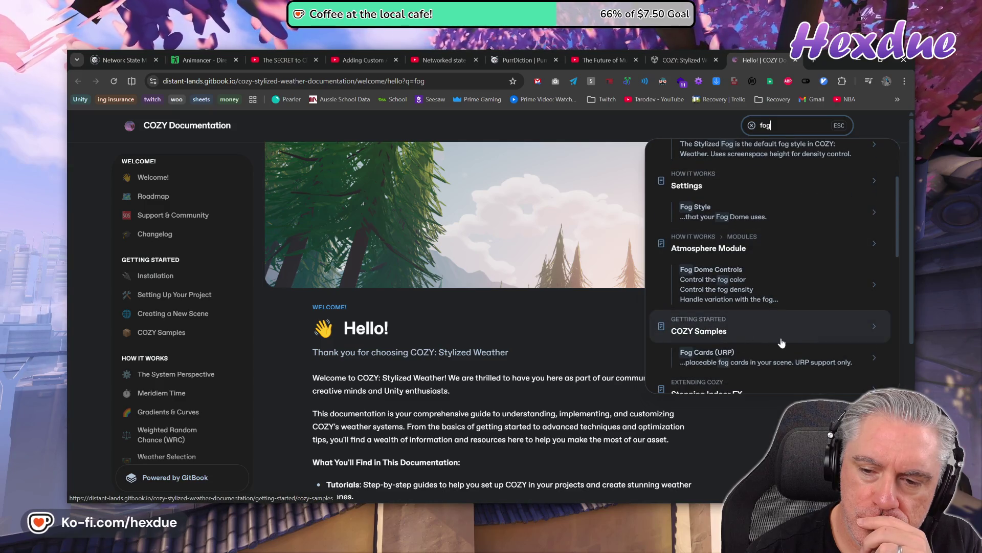
pyautogui.scroll(-1, 781, 343)
pyautogui.scroll(-1, 781, 343)
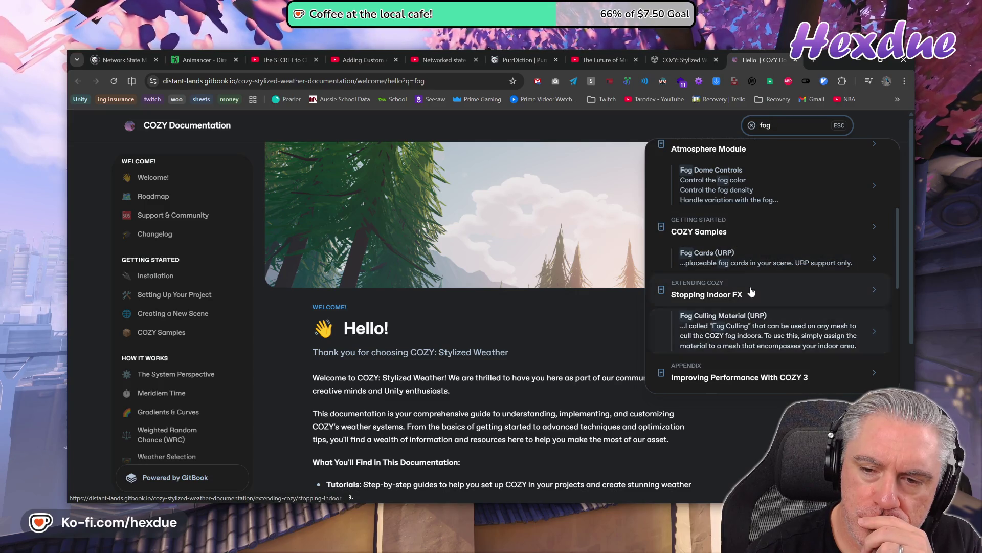
pyautogui.middleClick(715, 252)
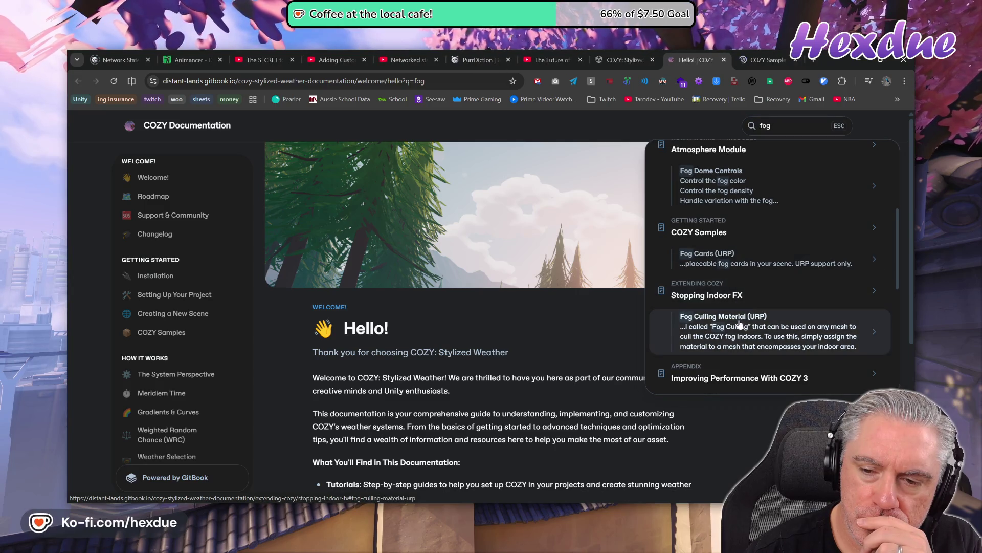
# - Open the fog style performance tip and Buto Module results in tabs, then close the welcome page
pyautogui.scroll(-2, 740, 325)
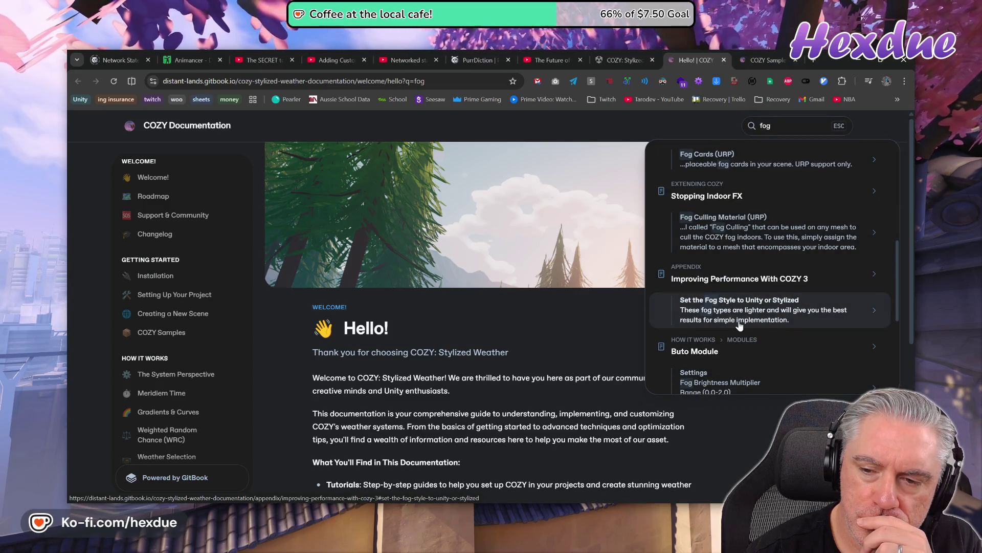
pyautogui.middleClick(768, 315)
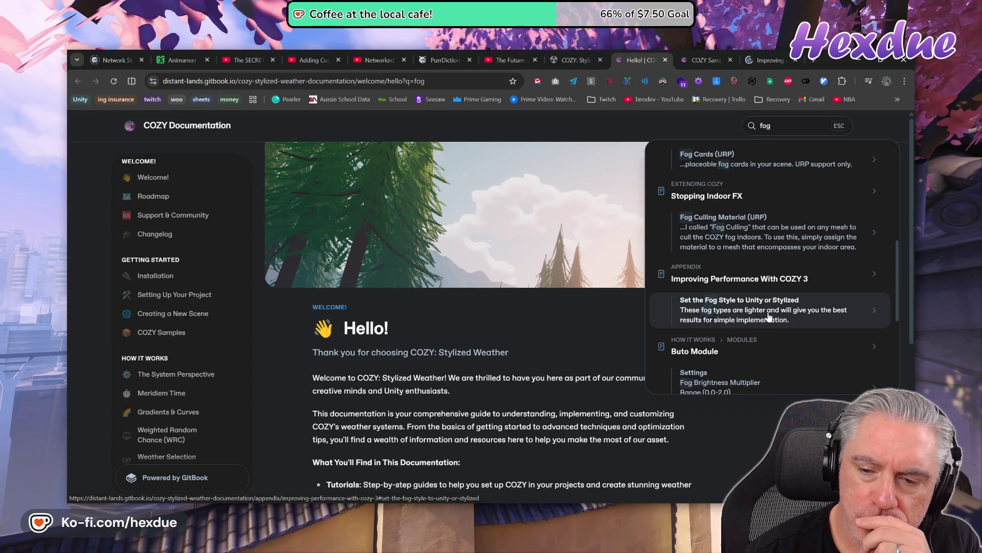
pyautogui.scroll(-3, 757, 264)
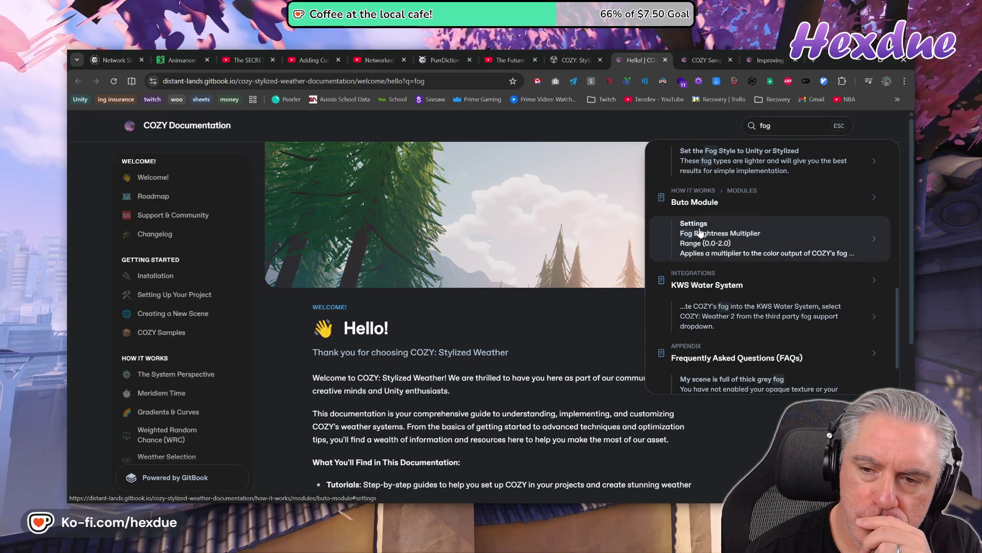
pyautogui.middleClick(695, 203)
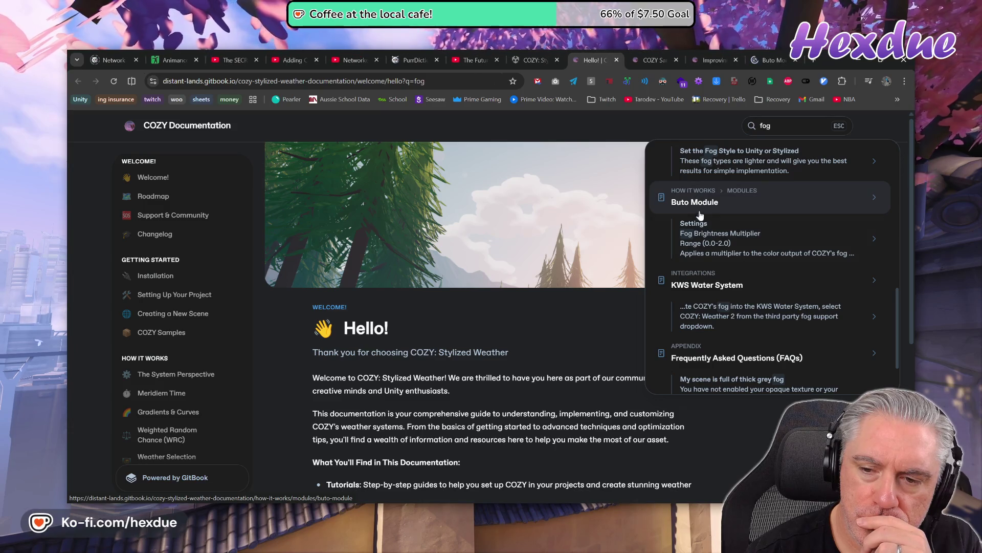
pyautogui.scroll(-1, 805, 328)
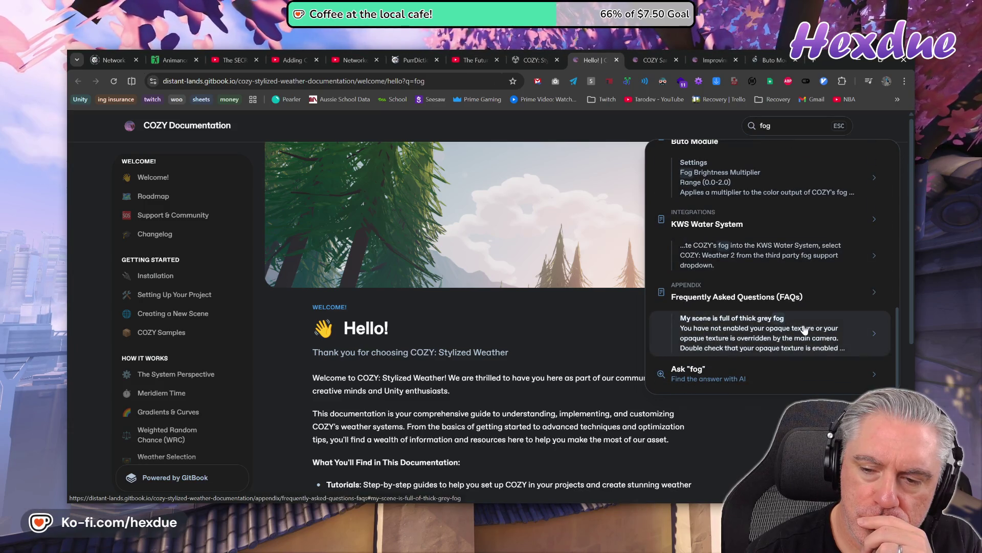
pyautogui.click(616, 59)
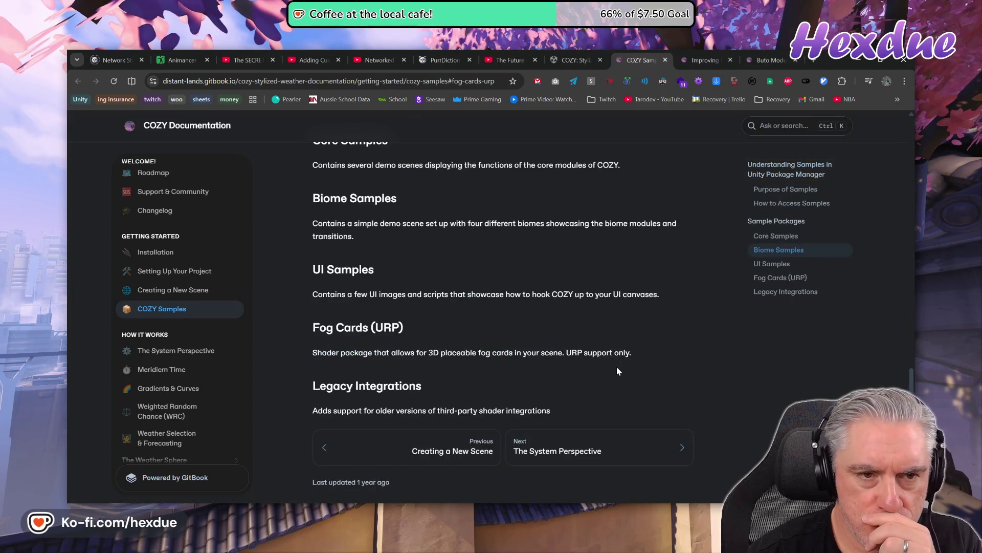
# - Jump to the Sample Packages descriptions on COZY Samples and read them before opening Profiles
pyautogui.scroll(2, 617, 369)
pyautogui.scroll(5, 616, 367)
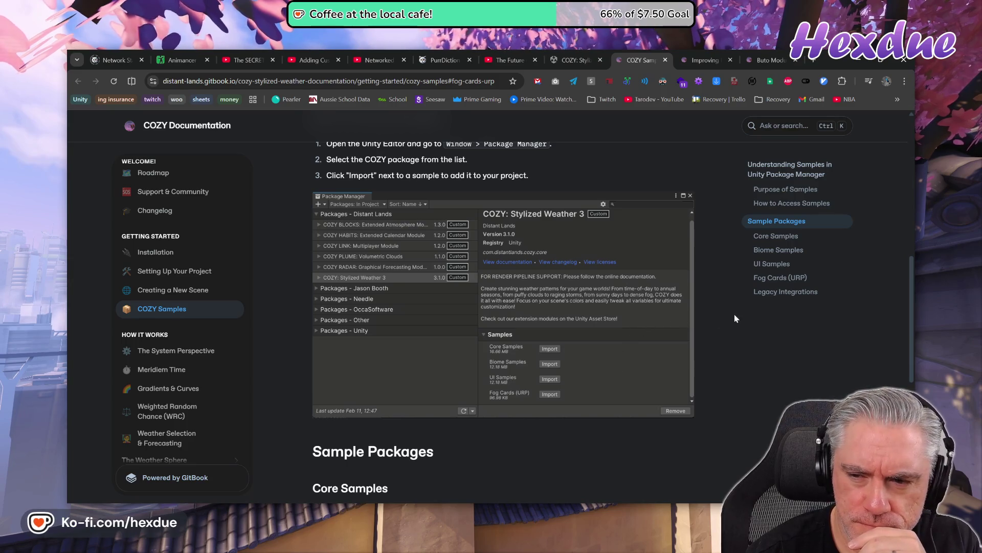
pyautogui.click(779, 279)
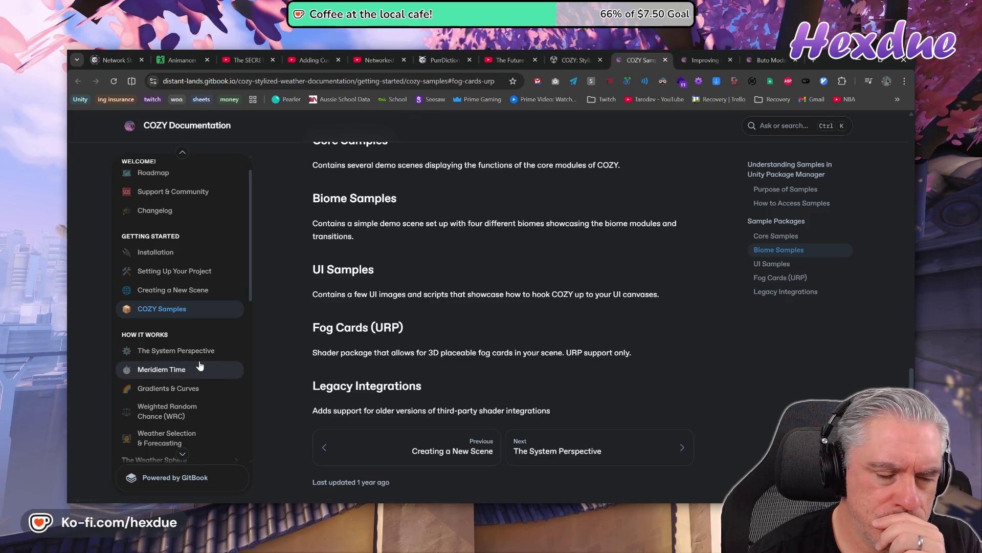
pyautogui.scroll(-3, 199, 365)
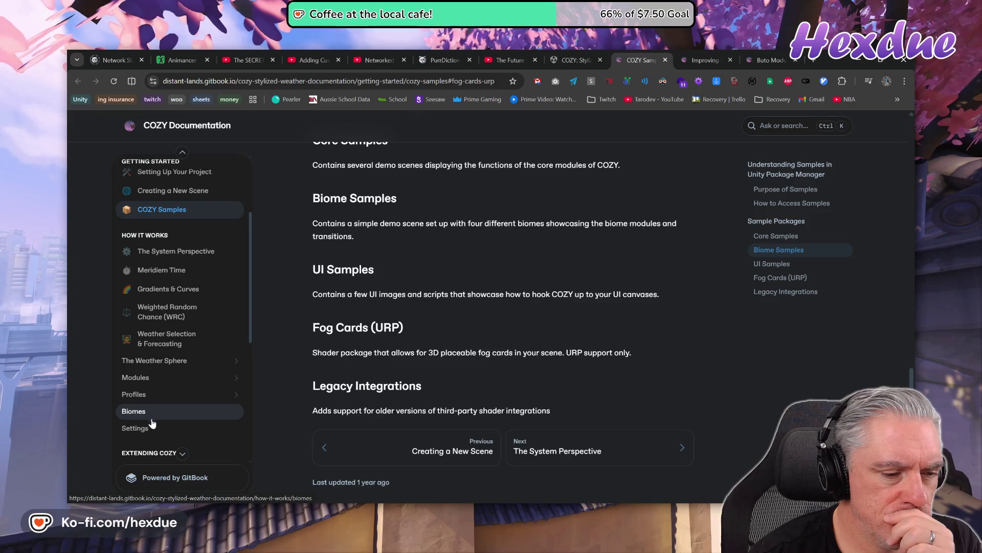
pyautogui.click(152, 395)
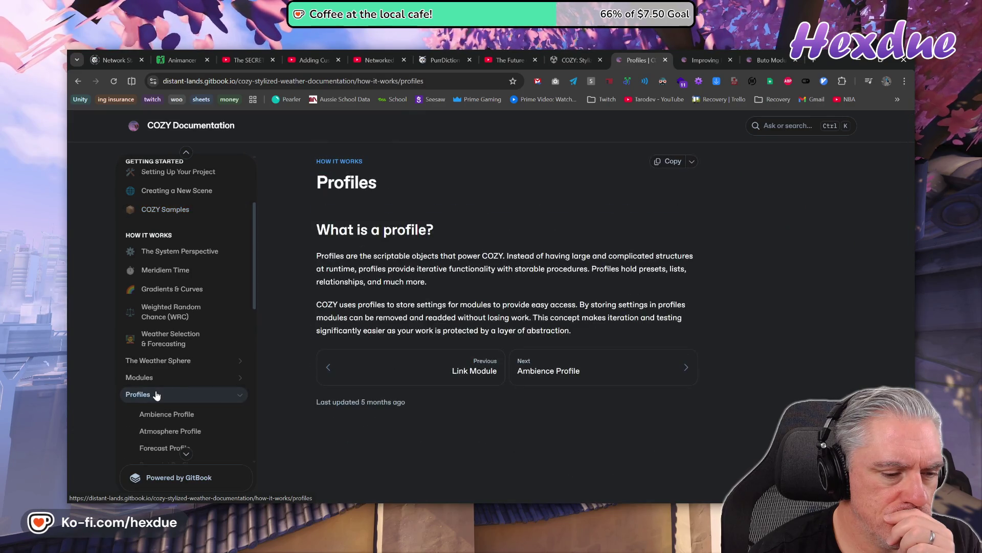
# - Visit Modules, search 'fog cards', review Improving Performance With COZY 3, then close that tab
pyautogui.click(187, 378)
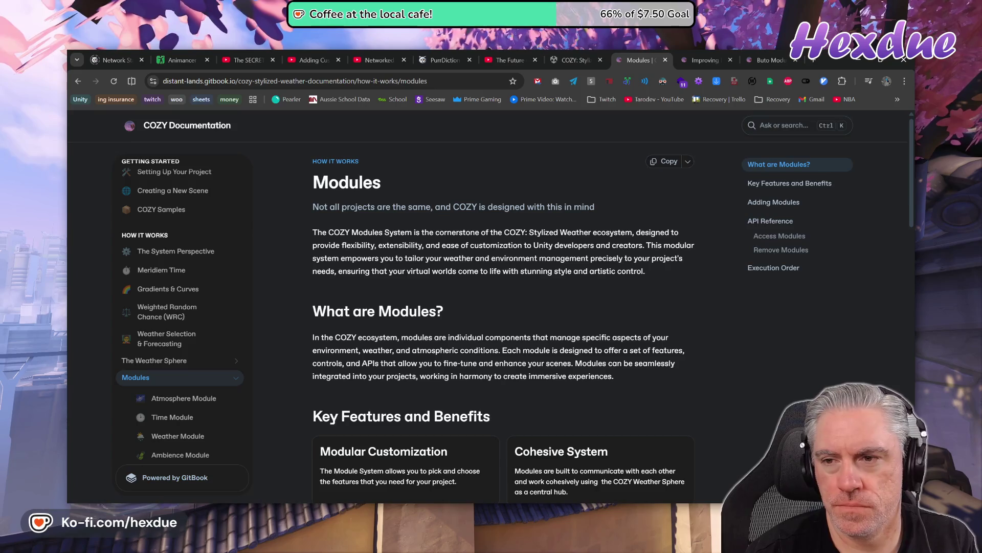
pyautogui.hotkey('ctrl', 'k')
pyautogui.write('fog cards')
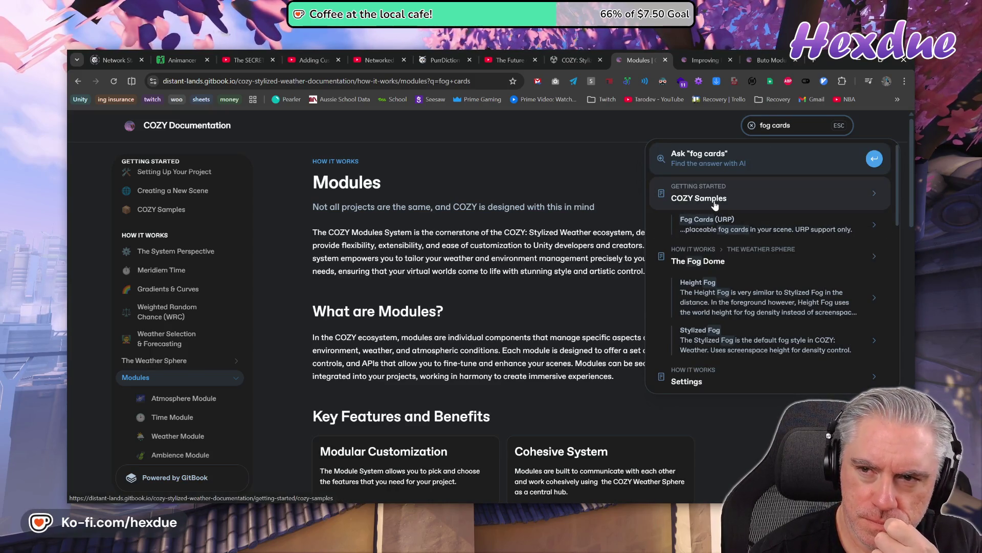
pyautogui.click(708, 59)
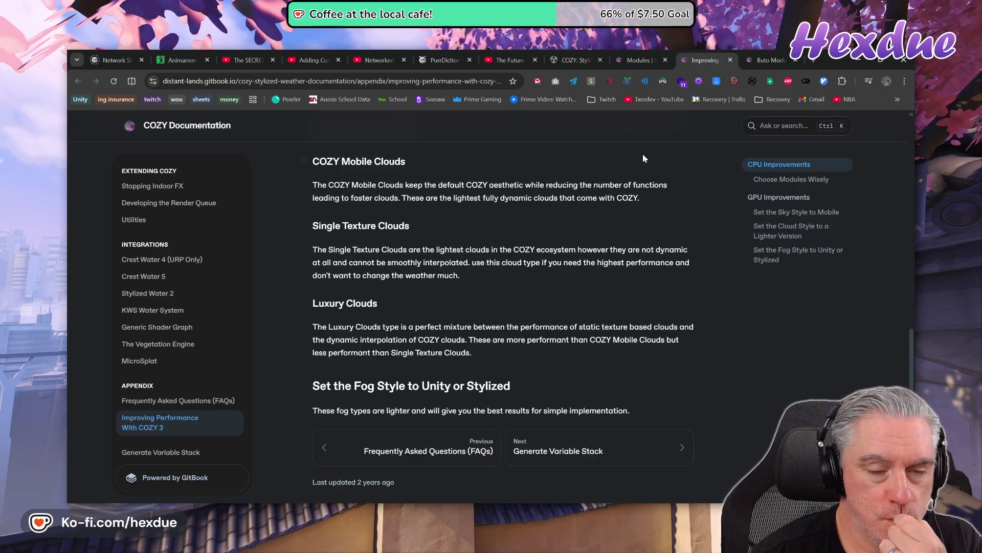
pyautogui.scroll(15, 625, 317)
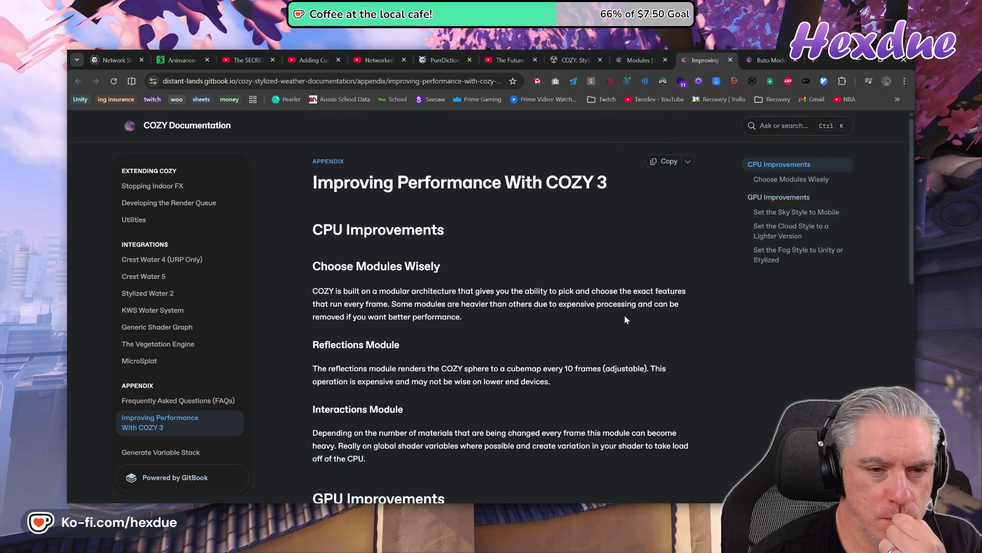
pyautogui.click(732, 60)
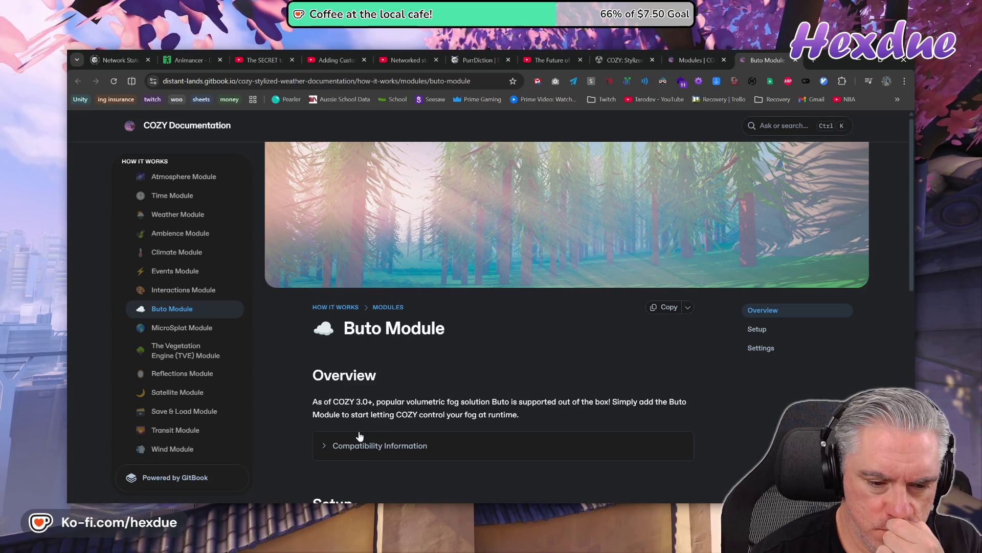
# - Read the Buto Module's compatibility, setup and fog multiplier settings, then go back to the COZY: Stylized Weather 3 page
pyautogui.click(322, 446)
pyautogui.scroll(-3, 376, 423)
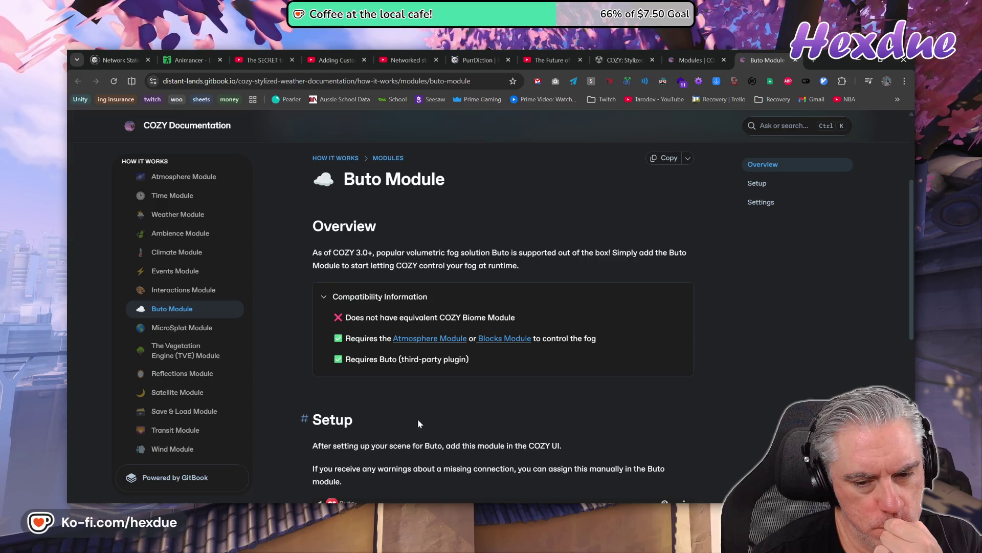
pyautogui.scroll(-3, 436, 420)
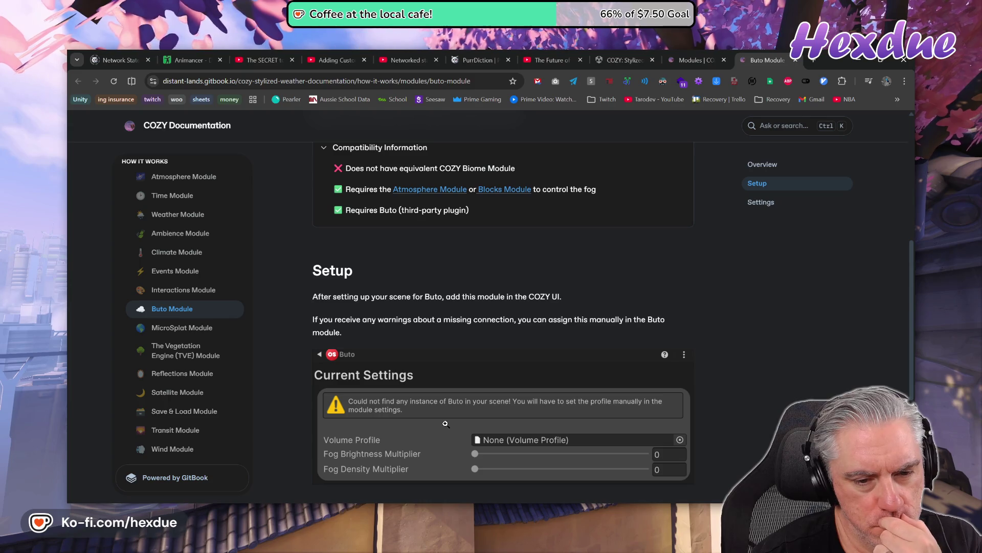
pyautogui.scroll(-5, 445, 424)
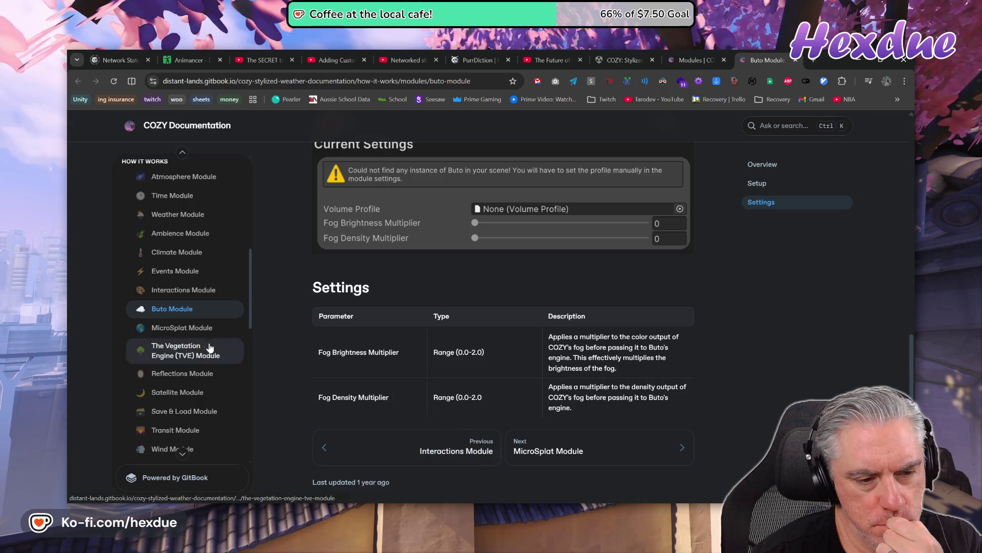
pyautogui.scroll(4, 348, 313)
pyautogui.click(639, 55)
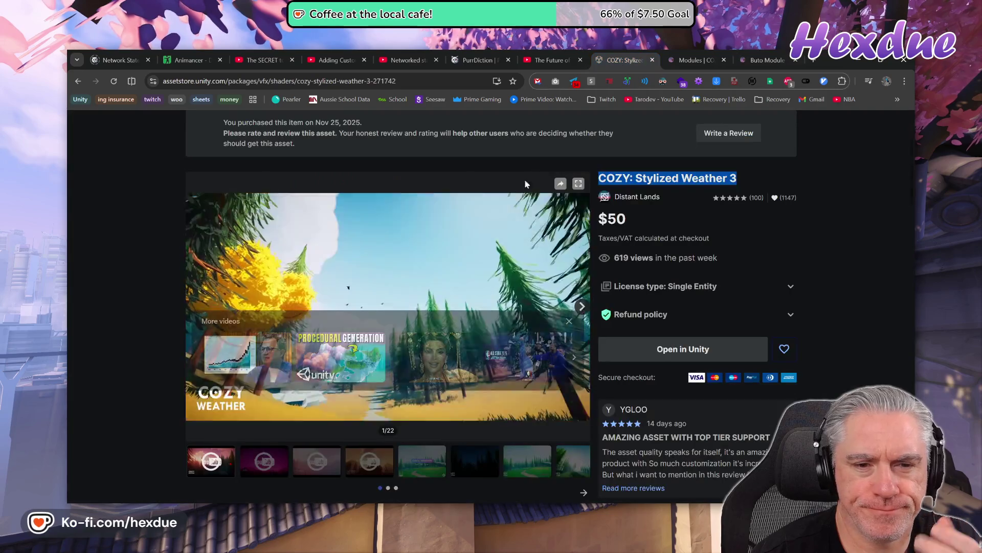
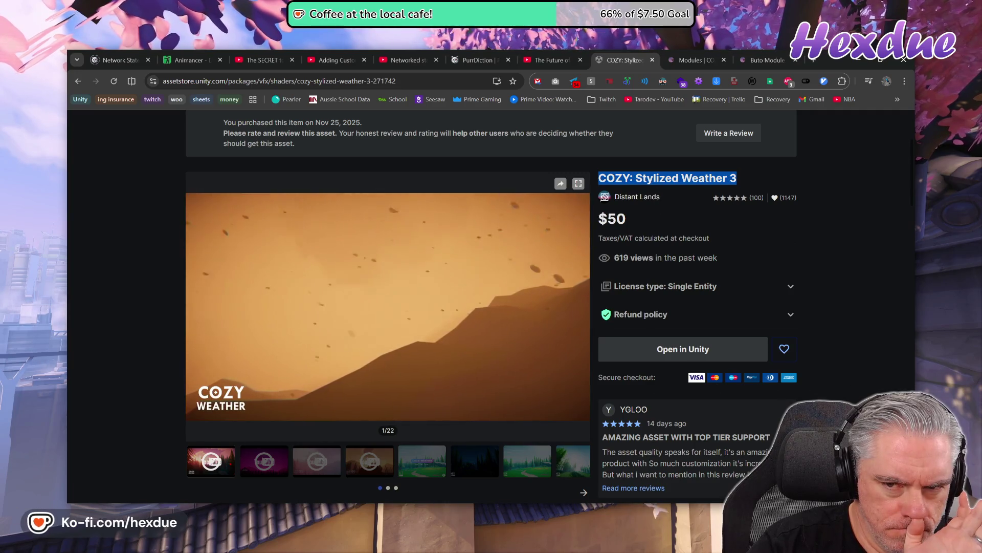
# - Apply a context-menu action to the selected asset title
pyautogui.rightClick(664, 176)
pyautogui.click(672, 188)
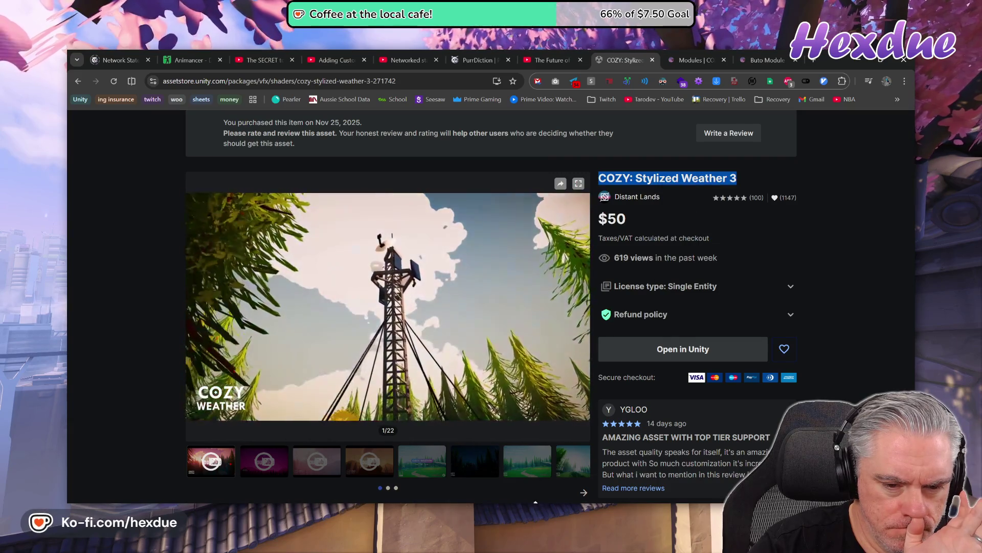
pyautogui.scroll(-3, 547, 362)
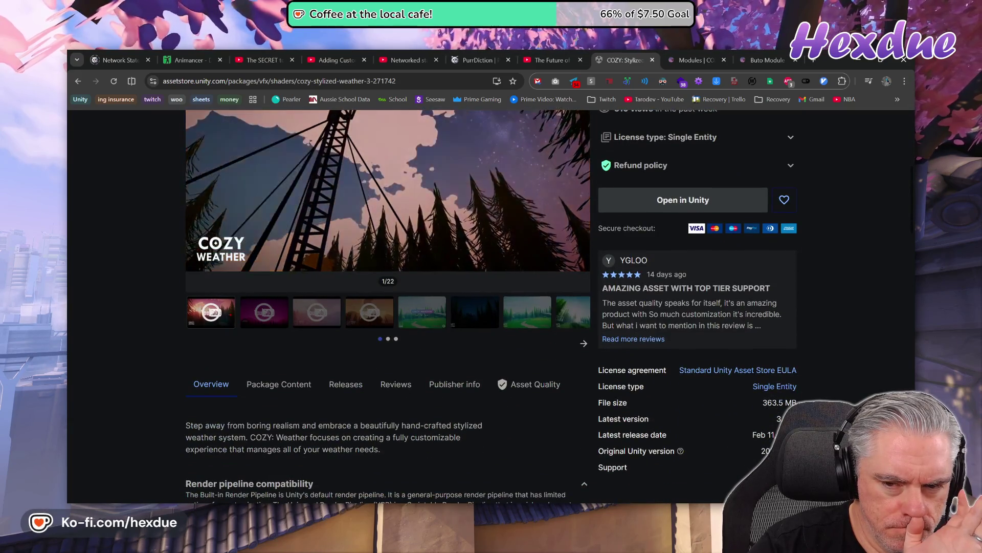
pyautogui.scroll(4, 630, 386)
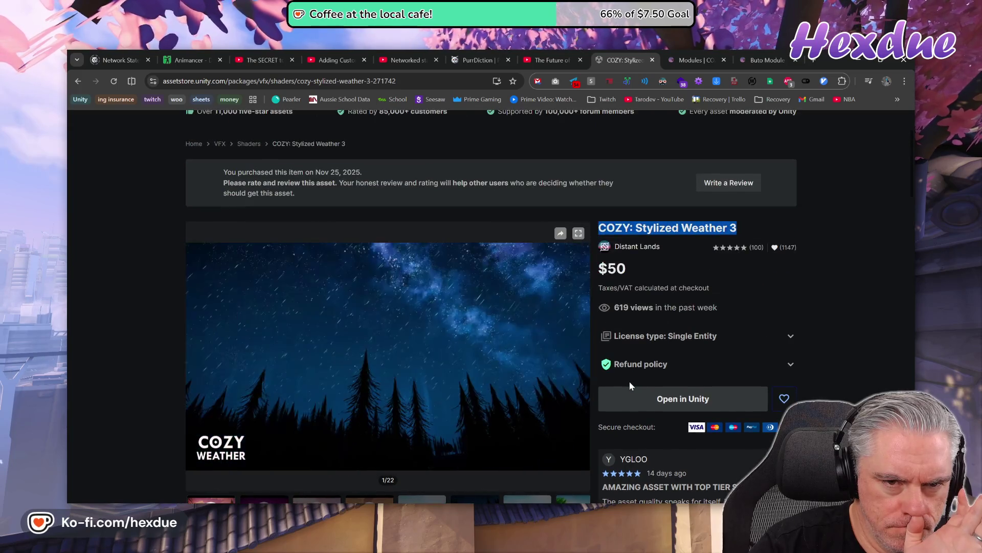
pyautogui.scroll(2, 629, 381)
# - Search the Asset Store for 'fog'
pyautogui.click(338, 149)
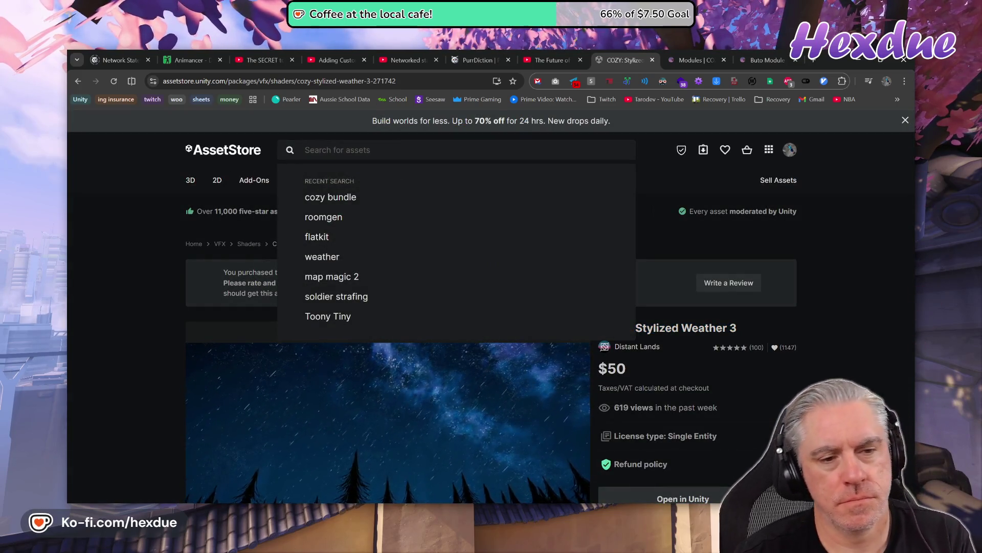
pyautogui.write('fog')
pyautogui.press('Return')
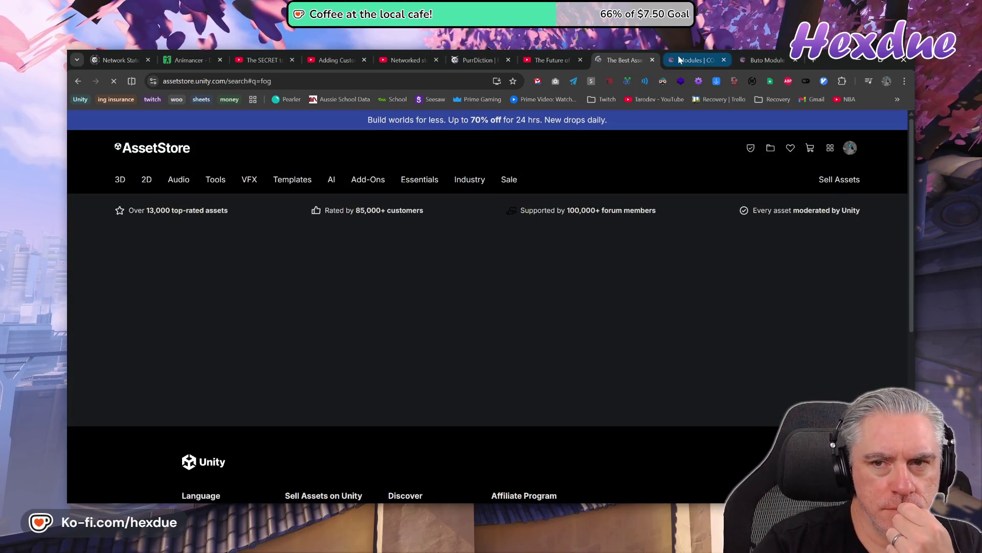
# - Close the COZY Modules and Buto Module documentation pages
pyautogui.click(689, 60)
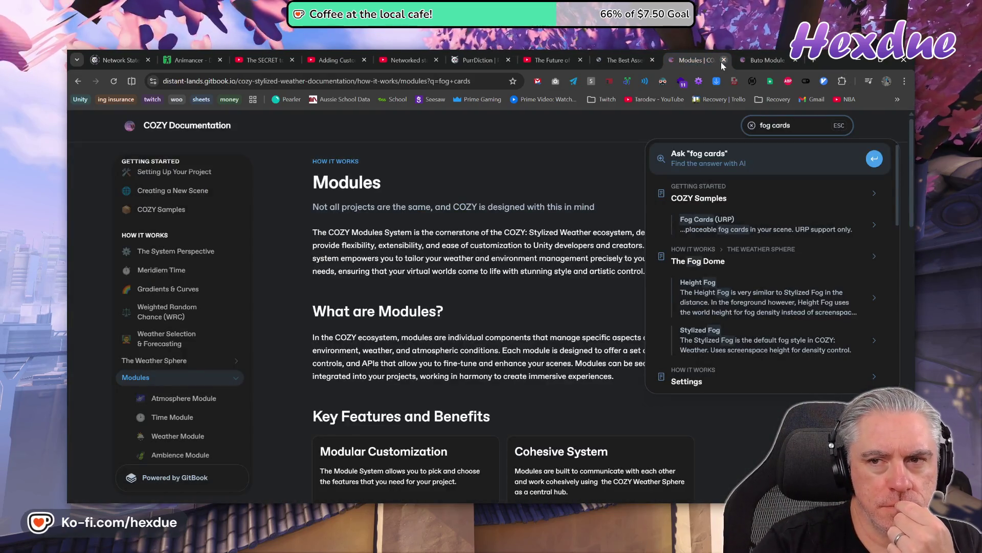
pyautogui.click(722, 61)
pyautogui.click(721, 61)
pyautogui.scroll(-4, 543, 351)
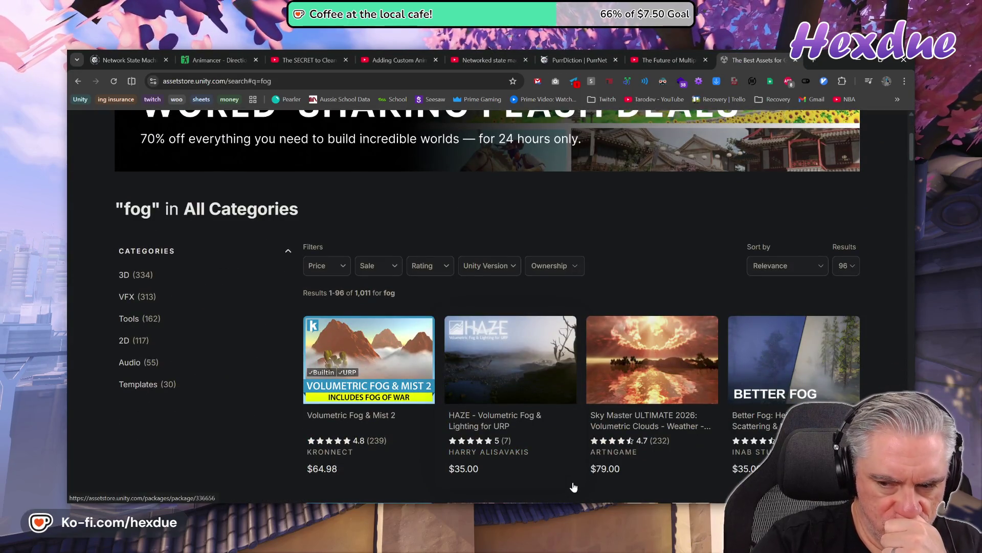
# - Copy 'fog' from the results heading and open My Assets in a new tab
pyautogui.scroll(-2, 563, 473)
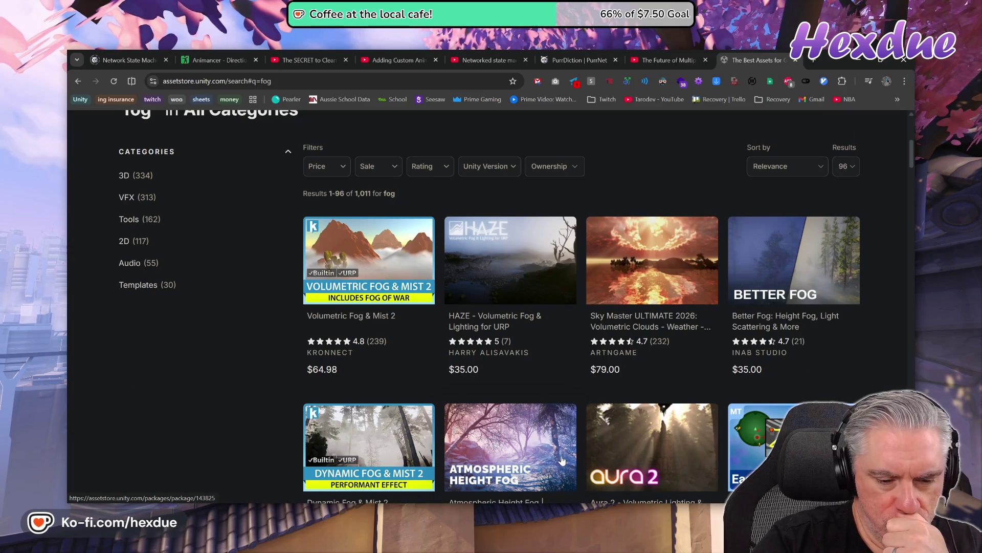
pyautogui.scroll(3, 561, 461)
pyautogui.doubleClick(137, 258)
pyautogui.rightClick(157, 262)
pyautogui.click(172, 282)
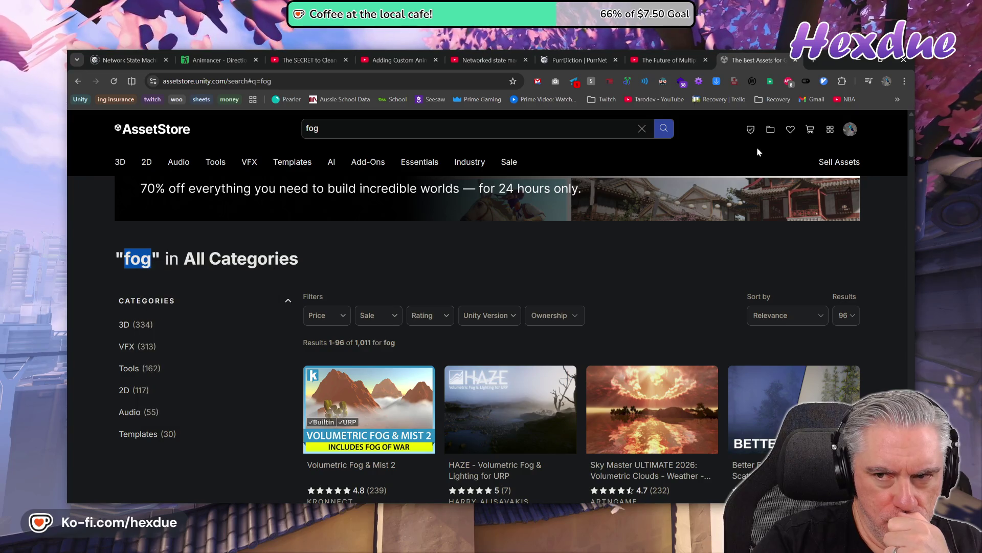
pyautogui.middleClick(770, 136)
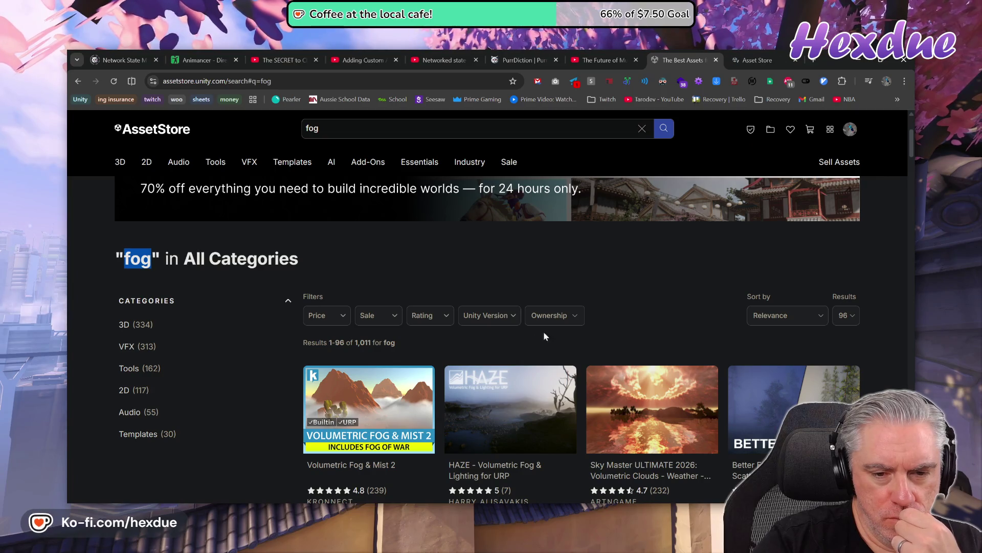
# - Filter the fog results by Price to Free assets only
pyautogui.click(340, 315)
pyautogui.click(322, 342)
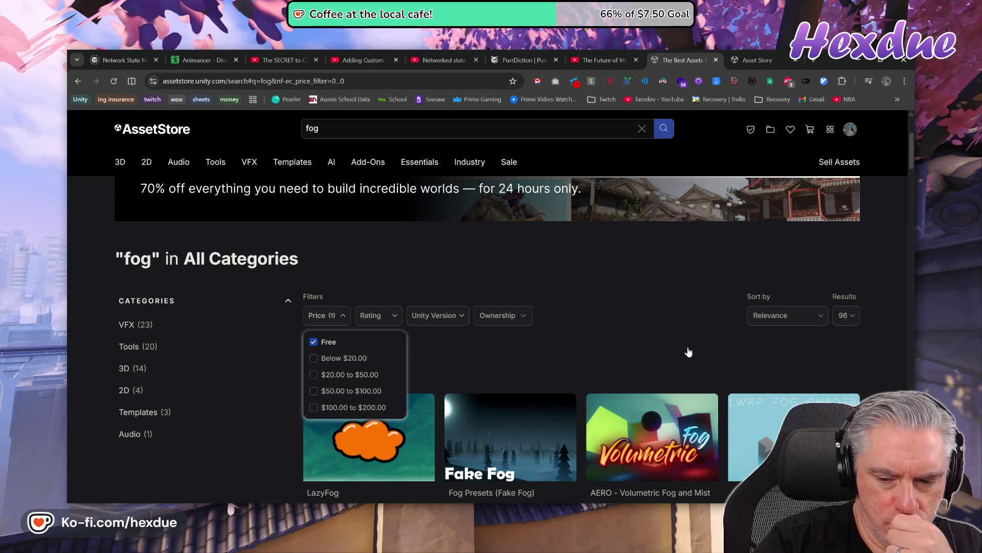
pyautogui.click(553, 263)
pyautogui.scroll(-4, 553, 263)
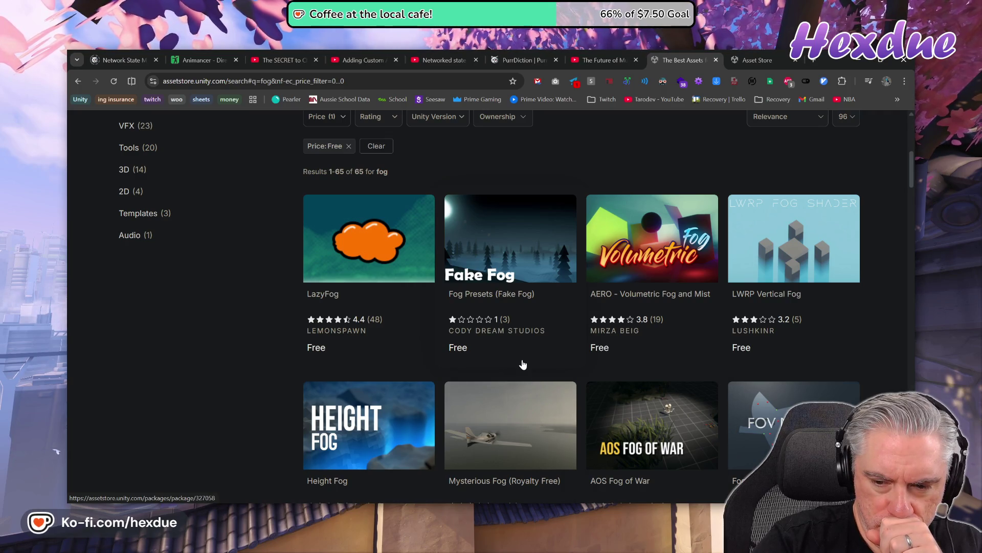
pyautogui.scroll(-2, 523, 364)
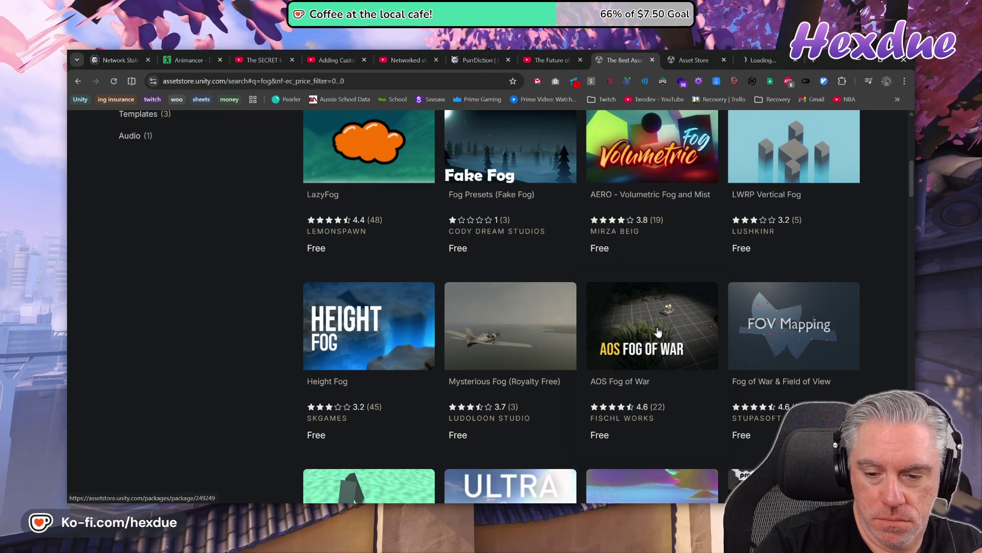
pyautogui.scroll(-3, 637, 422)
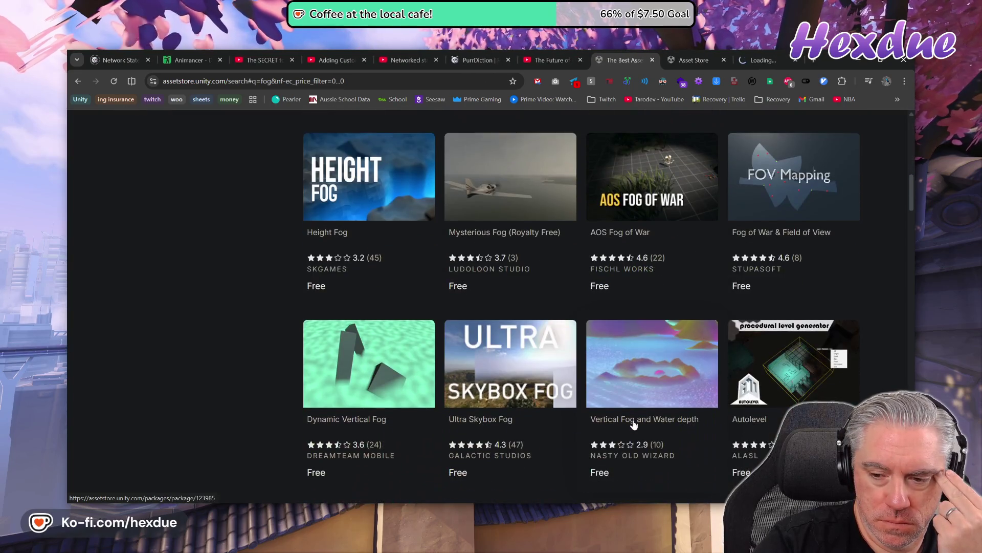
pyautogui.scroll(9, 633, 424)
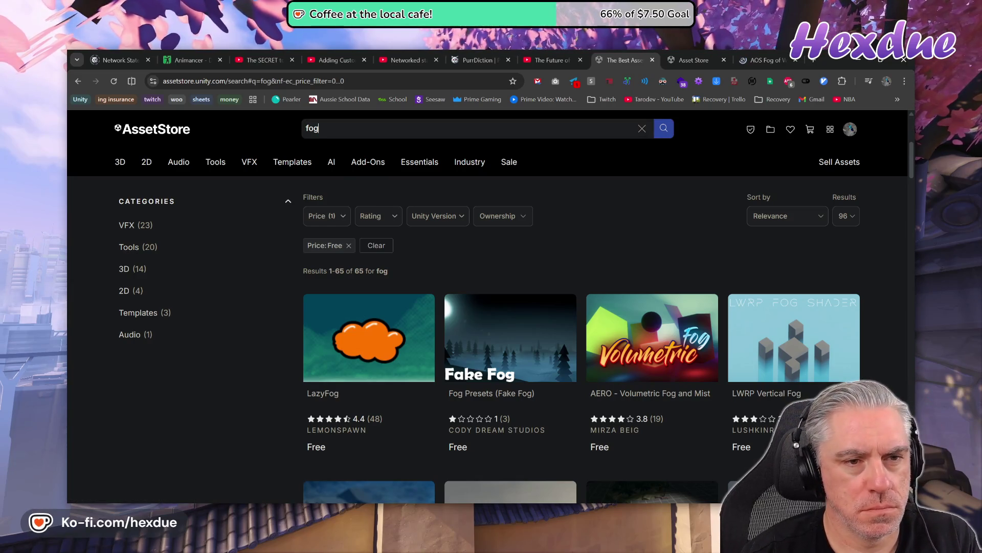
# - Search 'fog of war', filter to On sale and Flash Deal, then go to My Assets
pyautogui.write('of war')
pyautogui.press('Return')
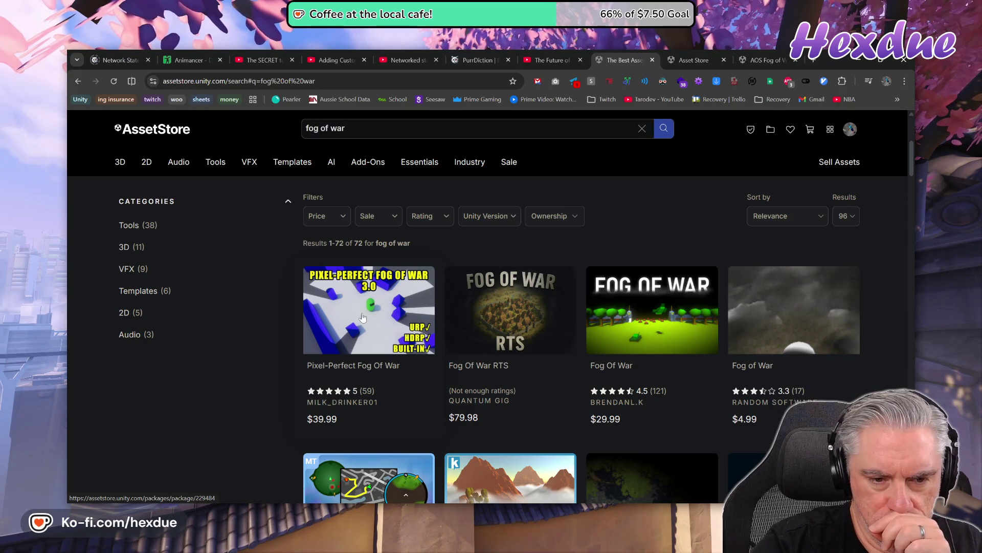
pyautogui.click(367, 220)
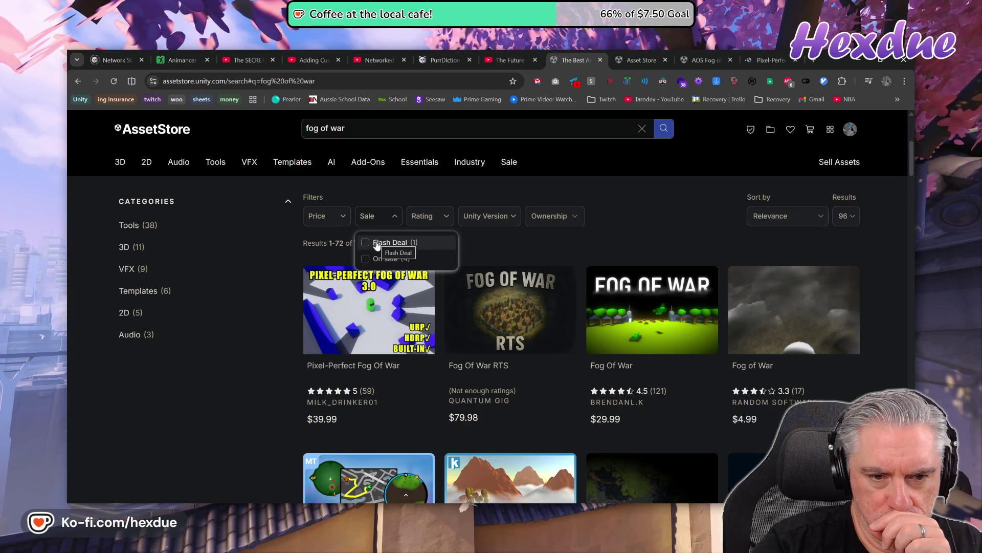
pyautogui.click(381, 259)
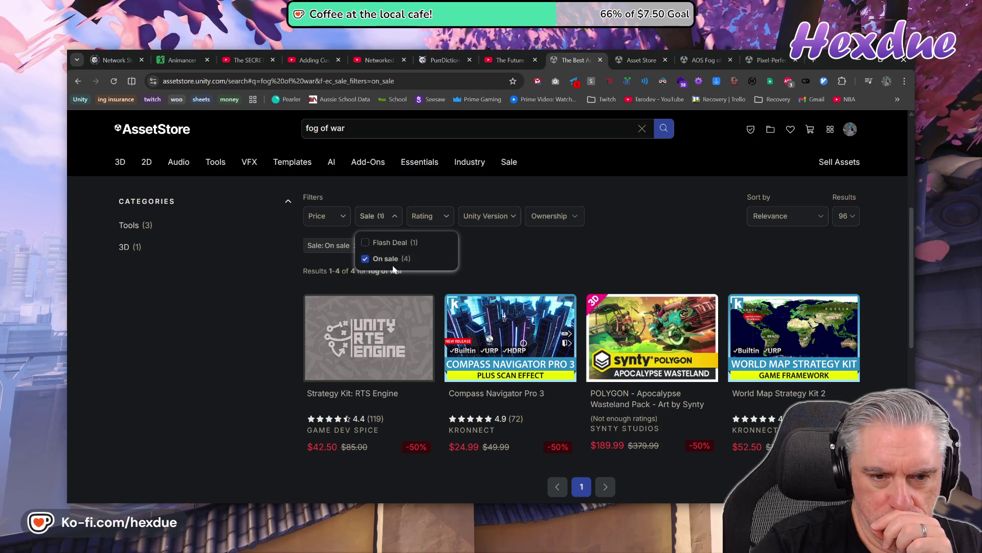
pyautogui.click(384, 243)
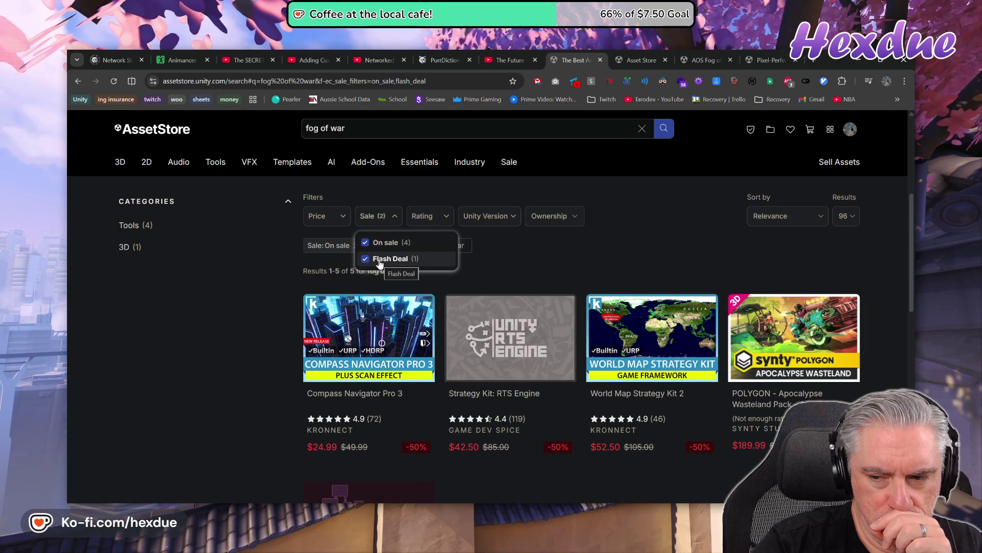
pyautogui.scroll(-4, 471, 347)
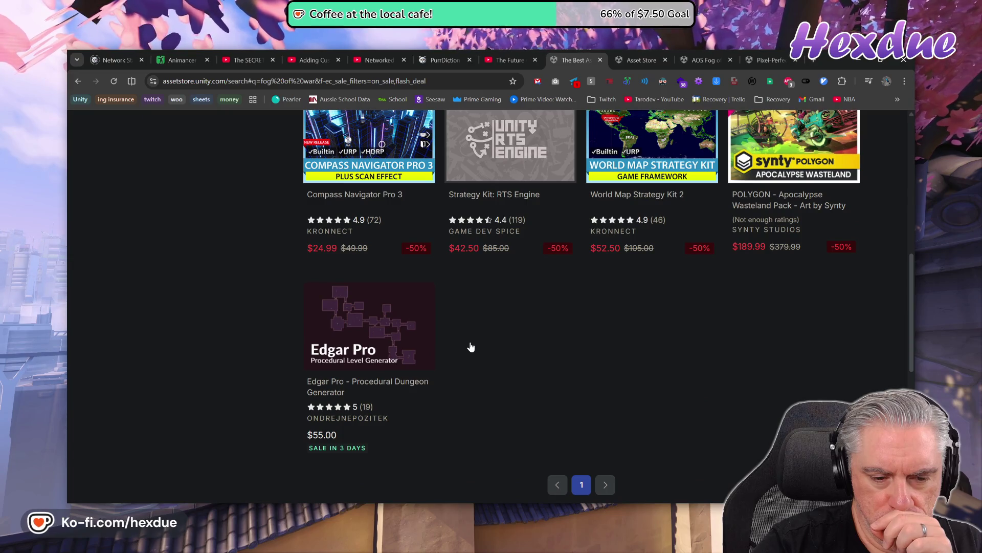
pyautogui.scroll(2, 470, 348)
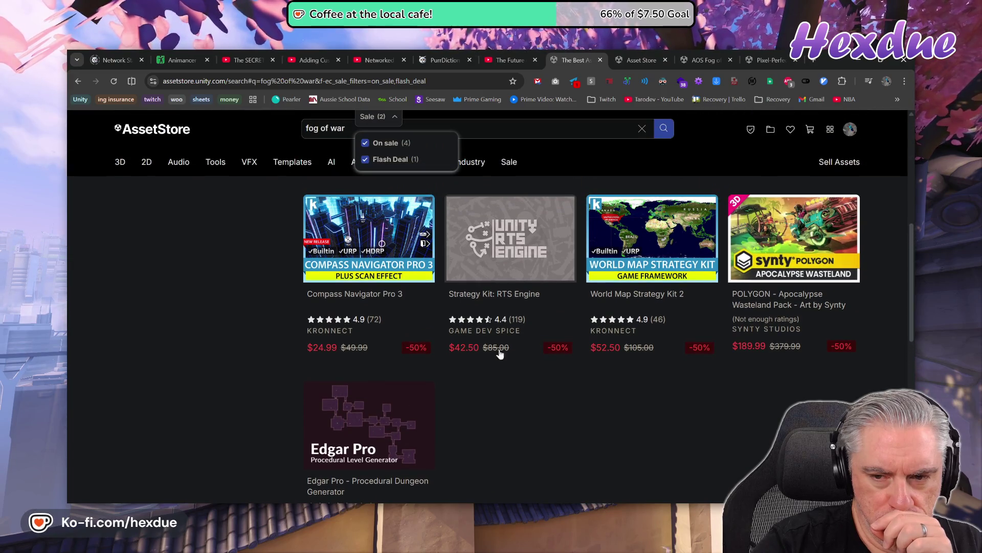
pyautogui.scroll(1, 763, 412)
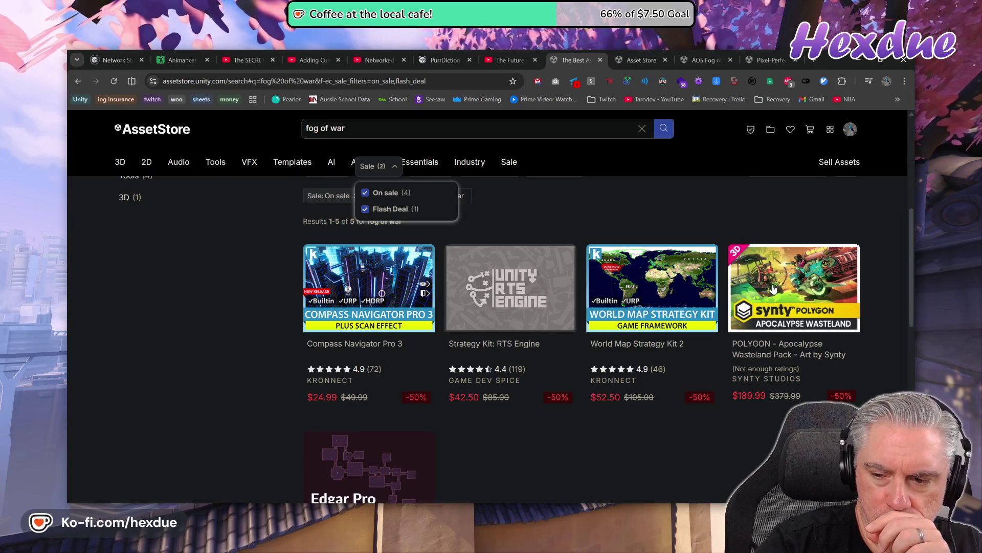
pyautogui.click(547, 272)
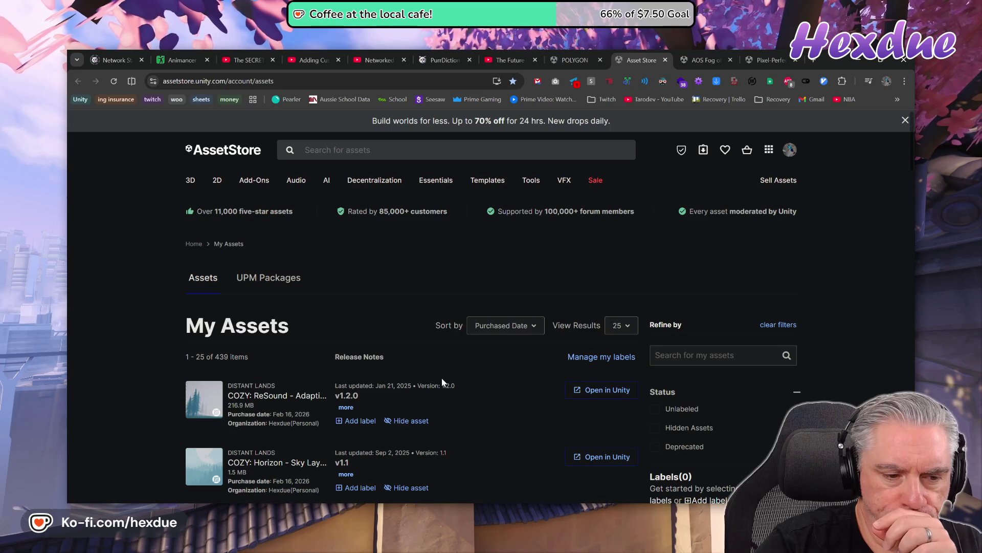
# - Open the Distant Lands publisher page in a new tab and view COZY: Plume's details
pyautogui.scroll(-2, 441, 379)
pyautogui.scroll(-1, 294, 425)
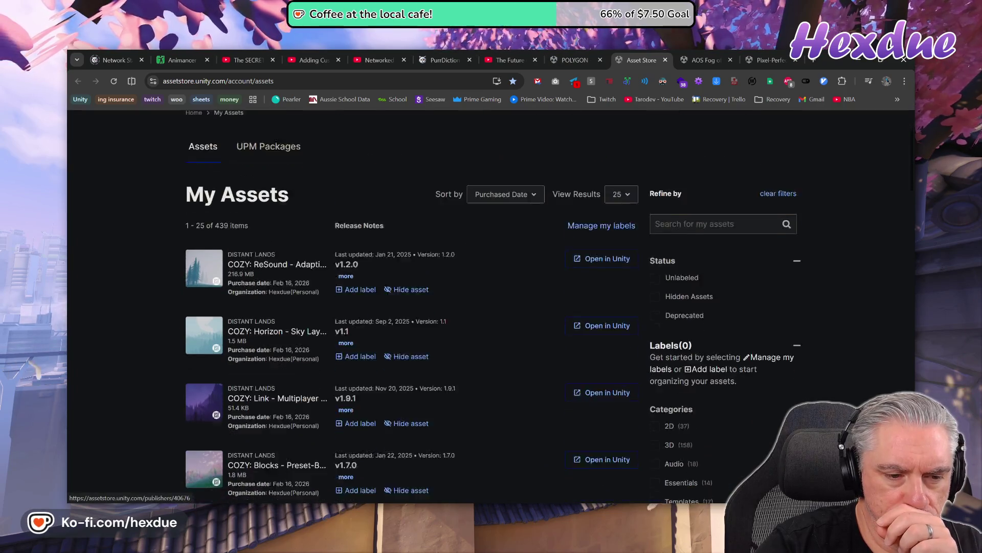
pyautogui.scroll(-1, 295, 425)
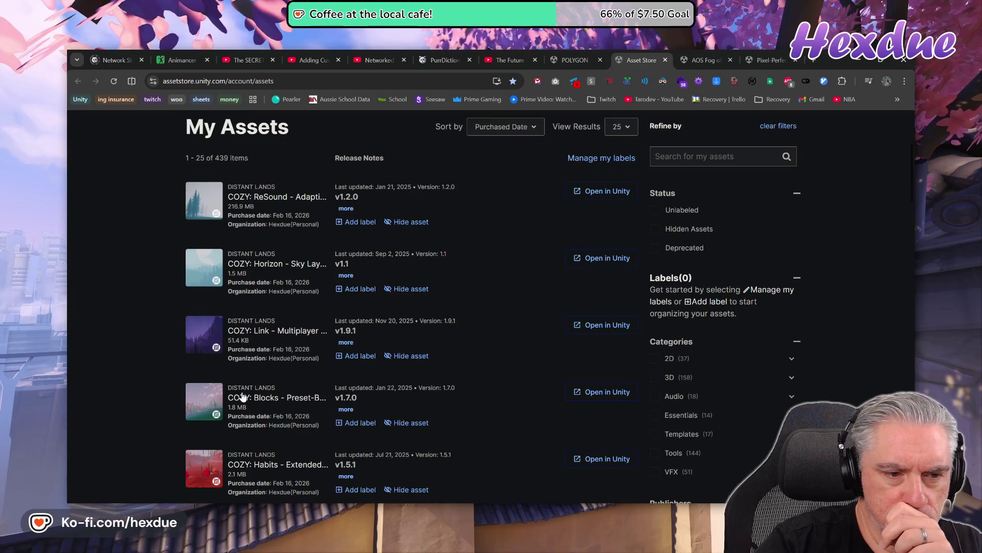
pyautogui.scroll(-2, 243, 395)
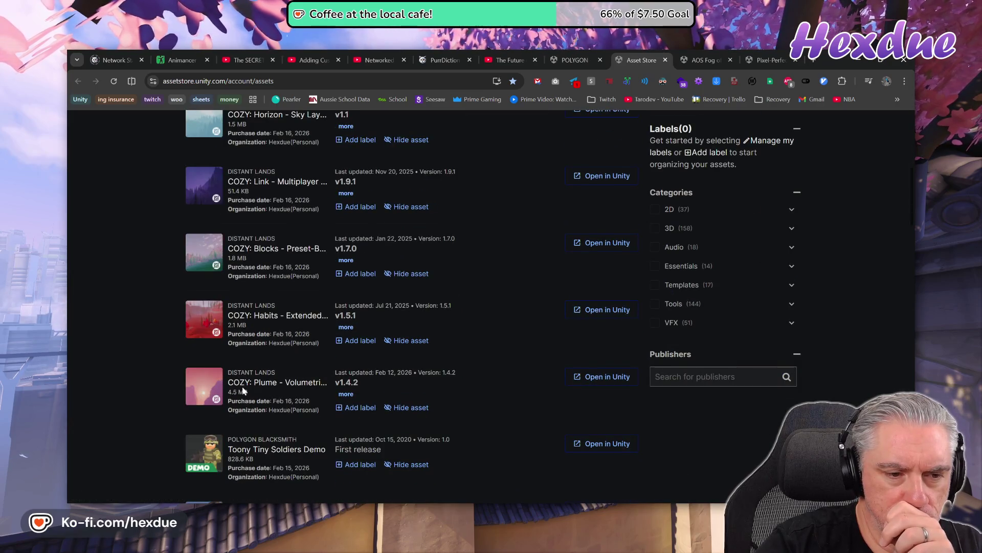
pyautogui.scroll(3, 242, 391)
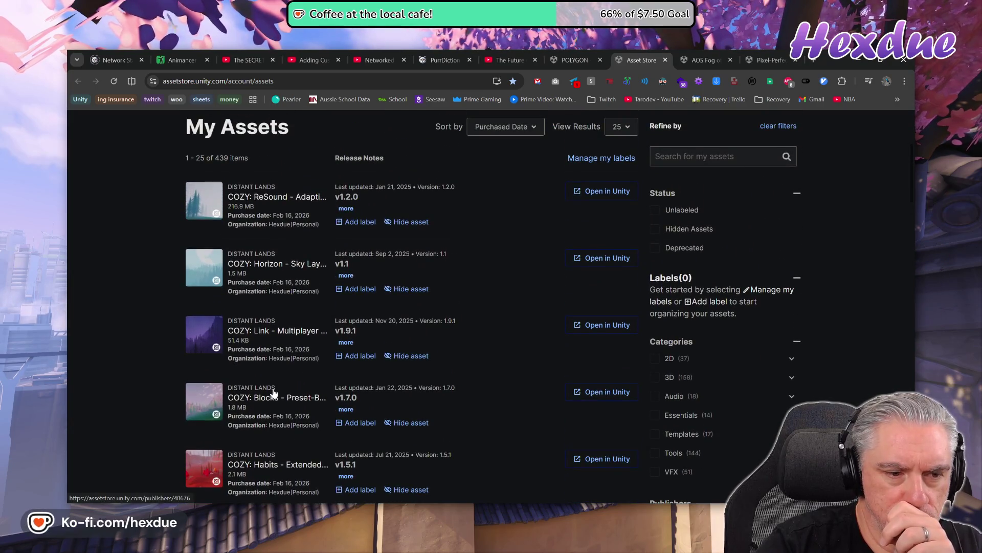
pyautogui.scroll(-1, 274, 392)
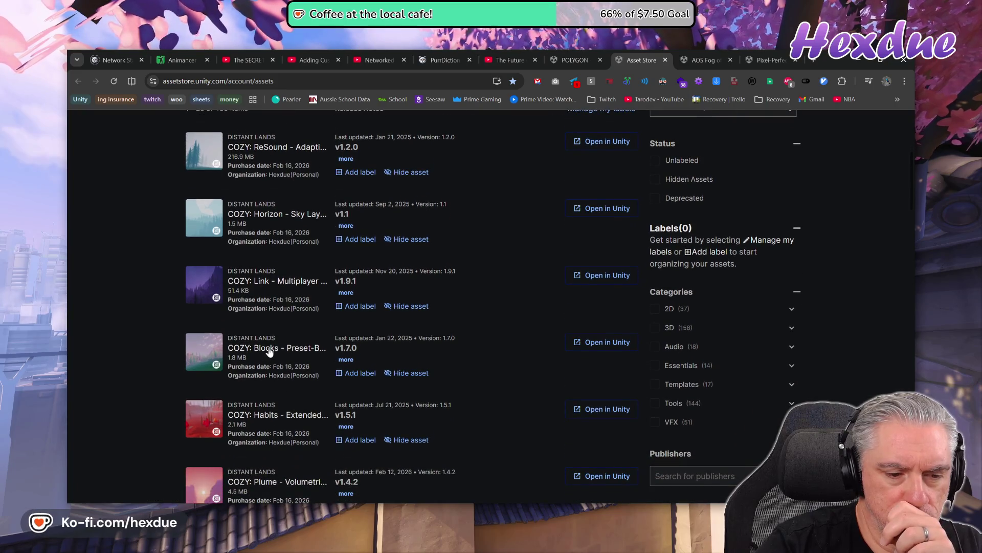
pyautogui.middleClick(271, 414)
pyautogui.scroll(-4, 271, 348)
pyautogui.scroll(-5, 309, 445)
pyautogui.scroll(4, 307, 412)
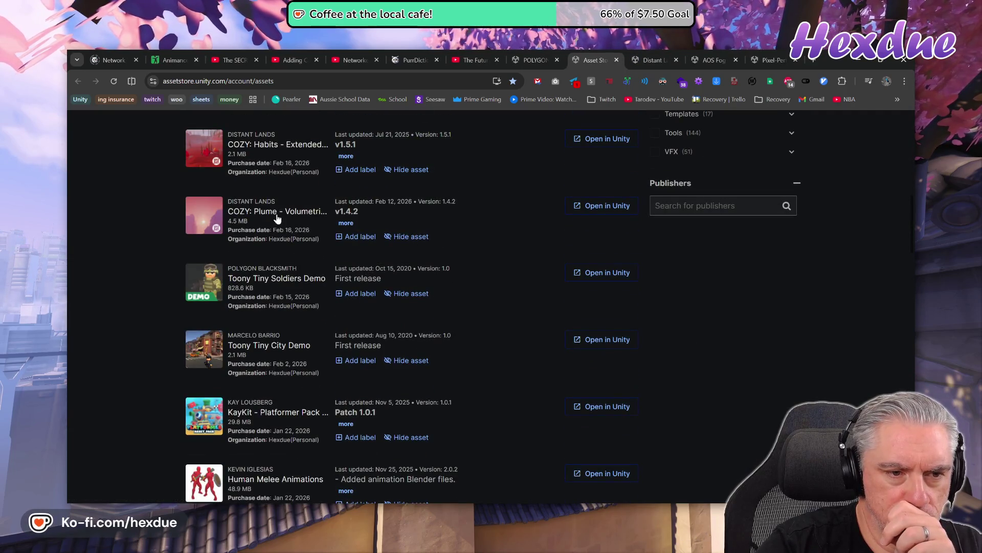
pyautogui.click(277, 219)
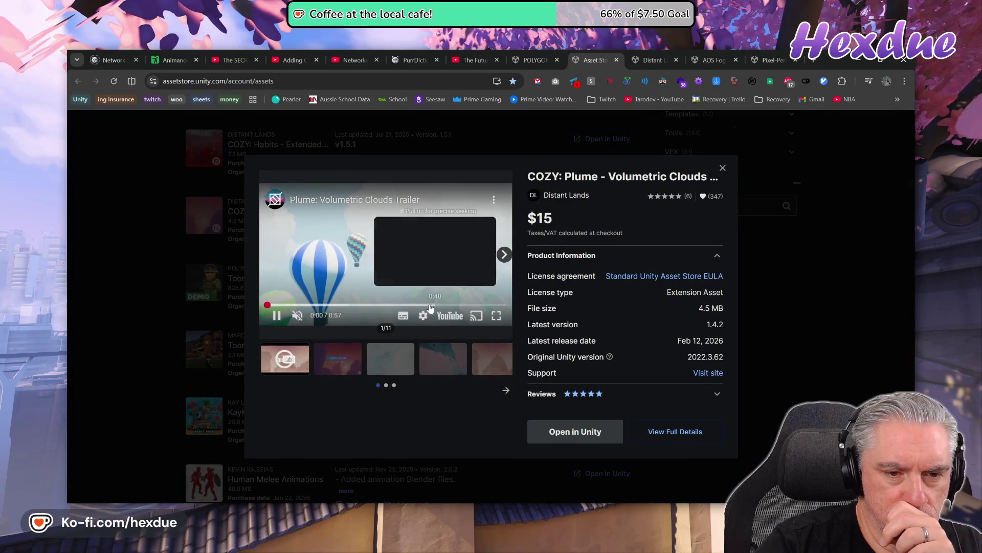
# - Browse COZY: Plume gallery images, then glance at COZY: Habits details
pyautogui.click(430, 369)
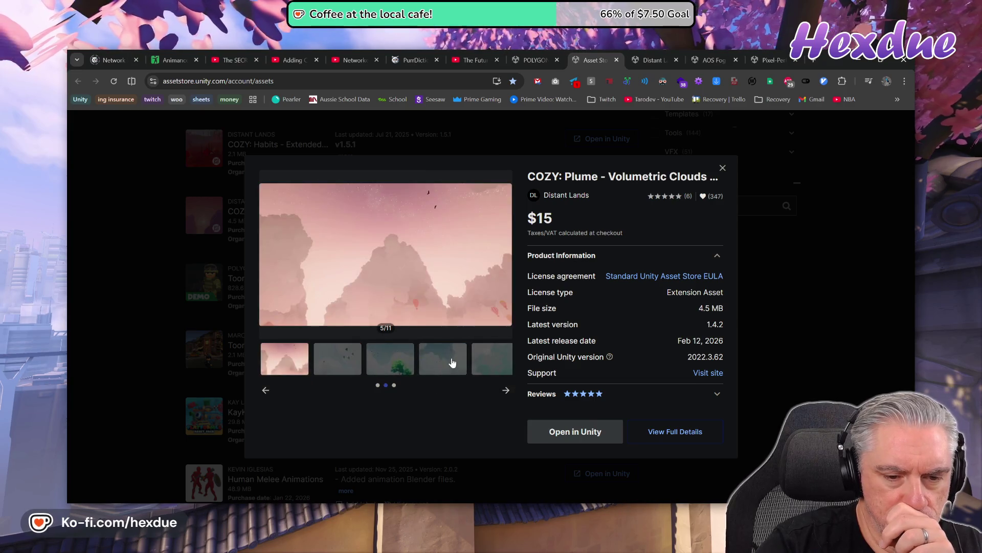
pyautogui.click(453, 362)
pyautogui.click(744, 198)
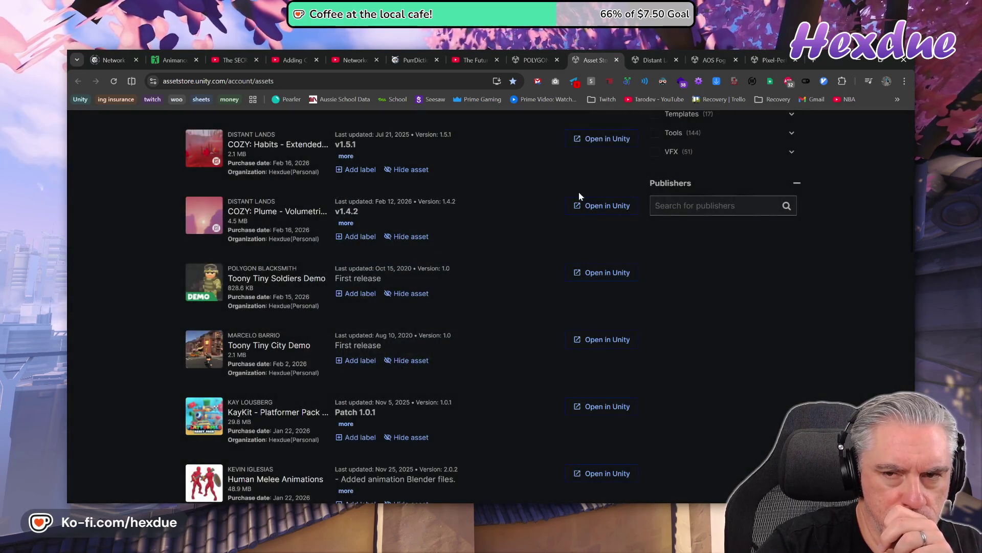
pyautogui.scroll(2, 265, 249)
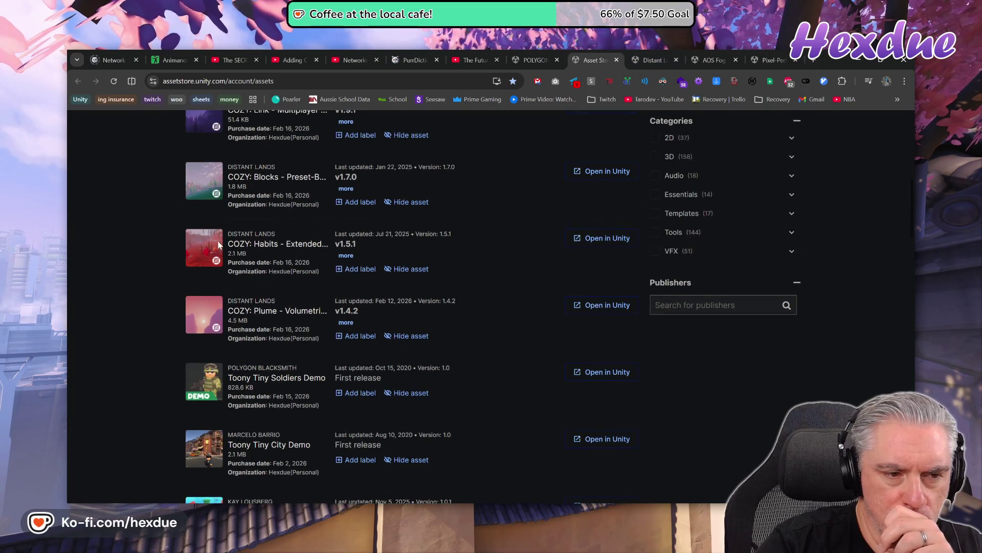
pyautogui.click(265, 245)
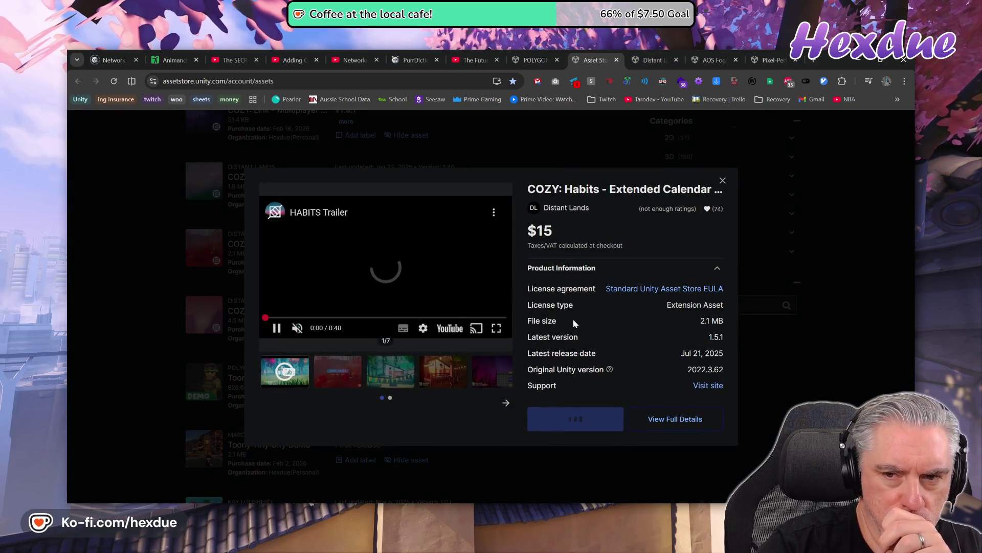
pyautogui.click(775, 281)
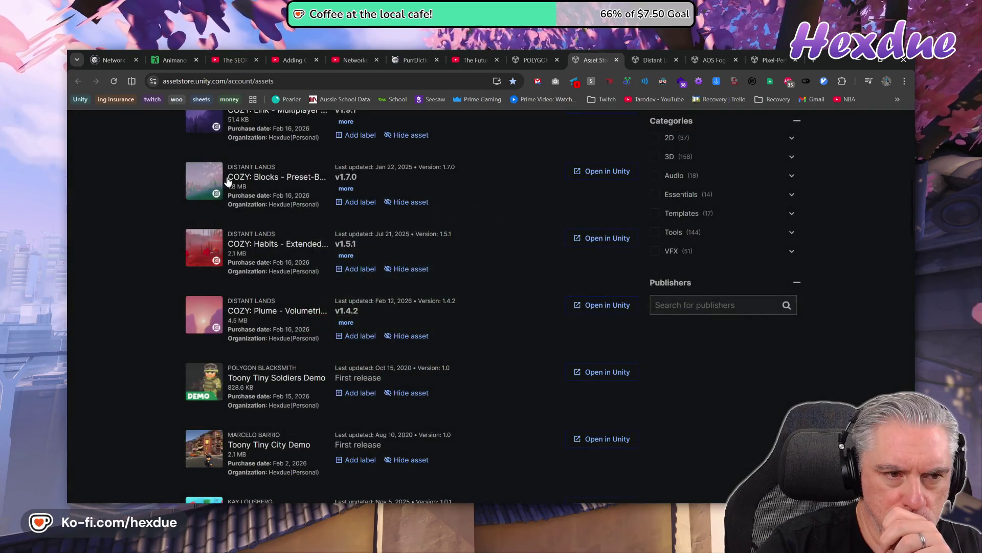
# - Page through the COZY: Blocks gallery to the barn scene image
pyautogui.click(209, 180)
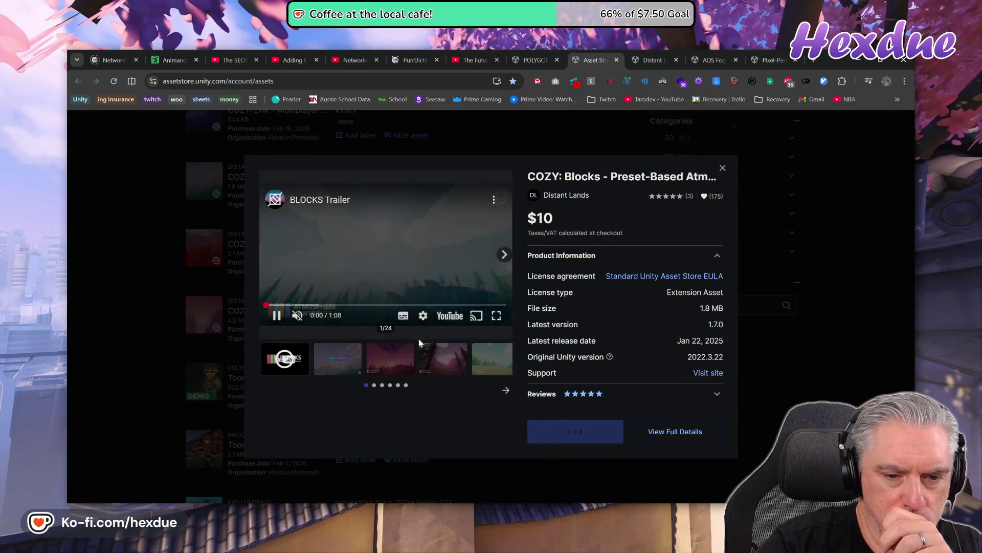
pyautogui.click(406, 365)
pyautogui.click(448, 367)
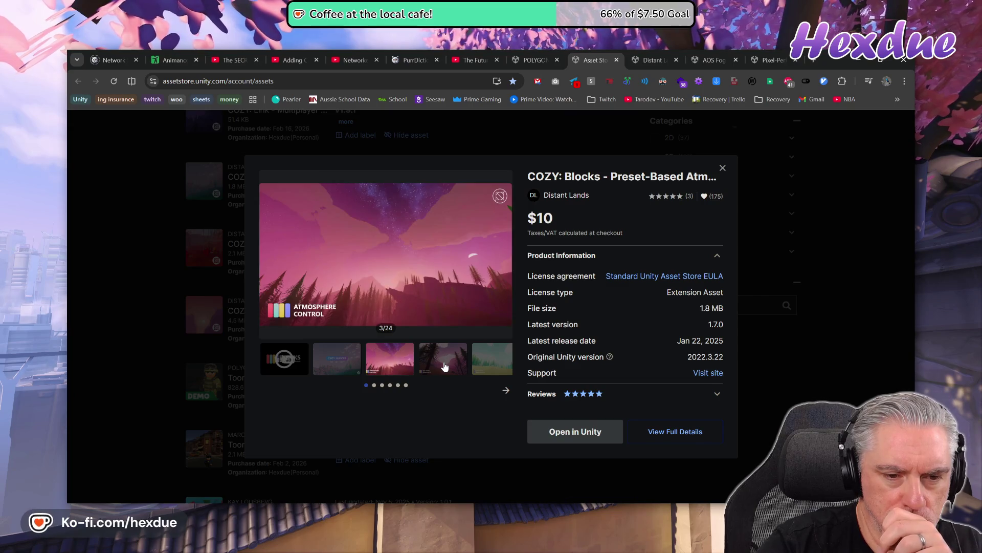
pyautogui.click(480, 362)
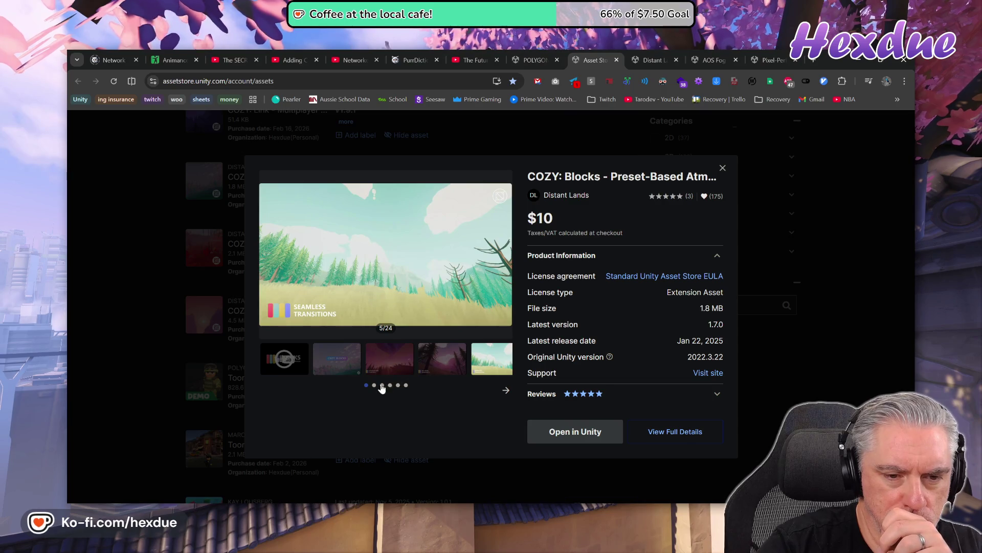
pyautogui.click(505, 391)
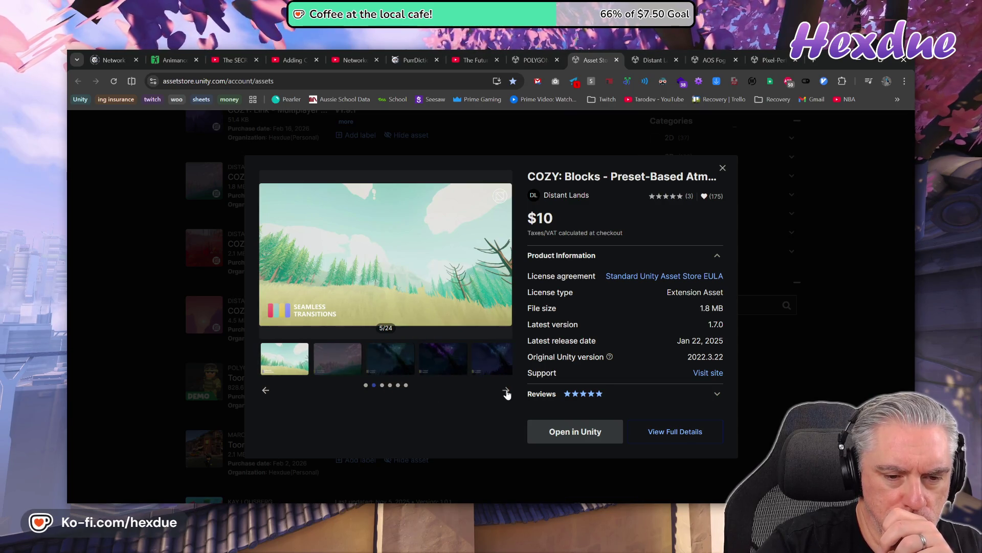
pyautogui.click(507, 391)
pyautogui.click(507, 391)
pyautogui.click(507, 392)
pyautogui.click(506, 391)
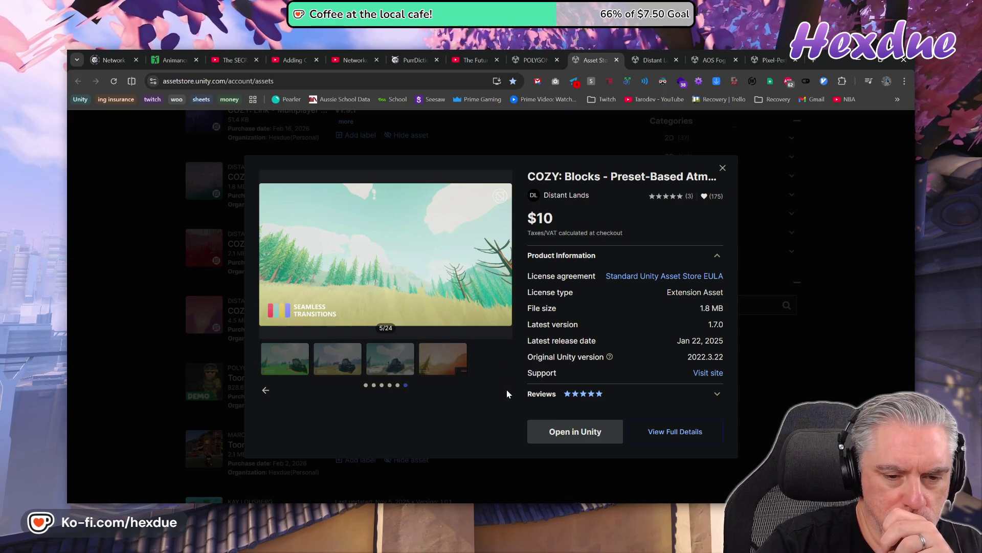
pyautogui.click(390, 358)
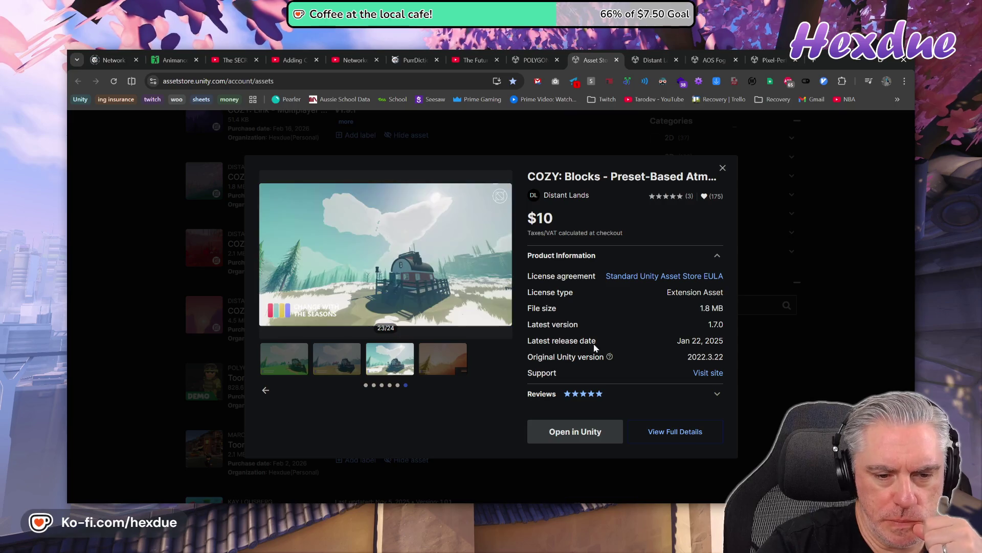
pyautogui.click(722, 167)
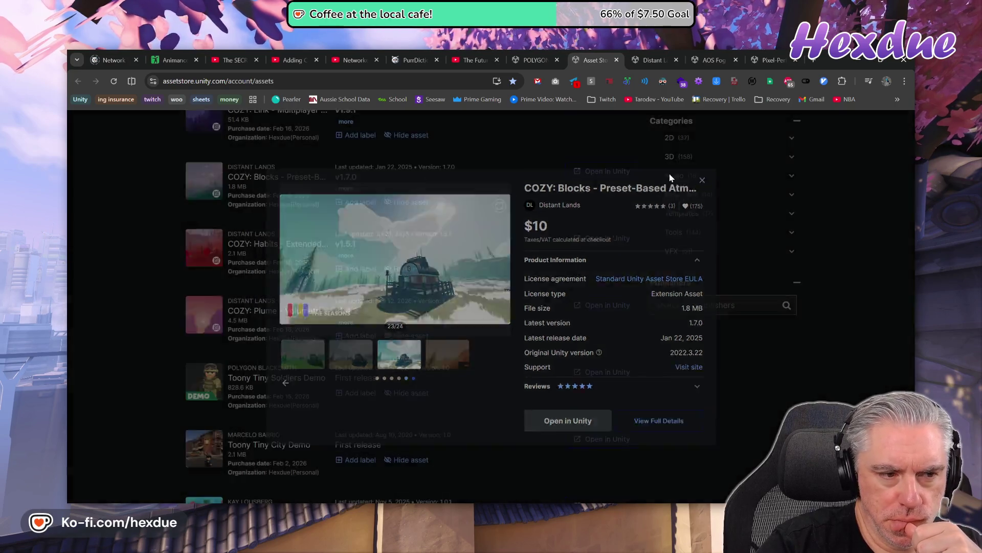
# - Browse the COZY: Horizon gallery, including the Mix & Match and Massive Depth images
pyautogui.scroll(5, 348, 354)
pyautogui.scroll(1, 347, 370)
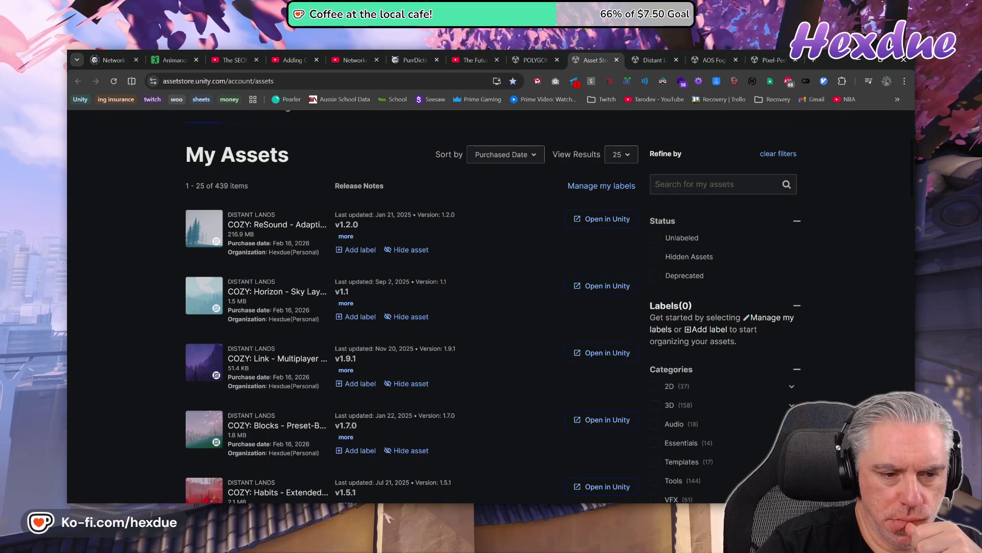
pyautogui.click(281, 295)
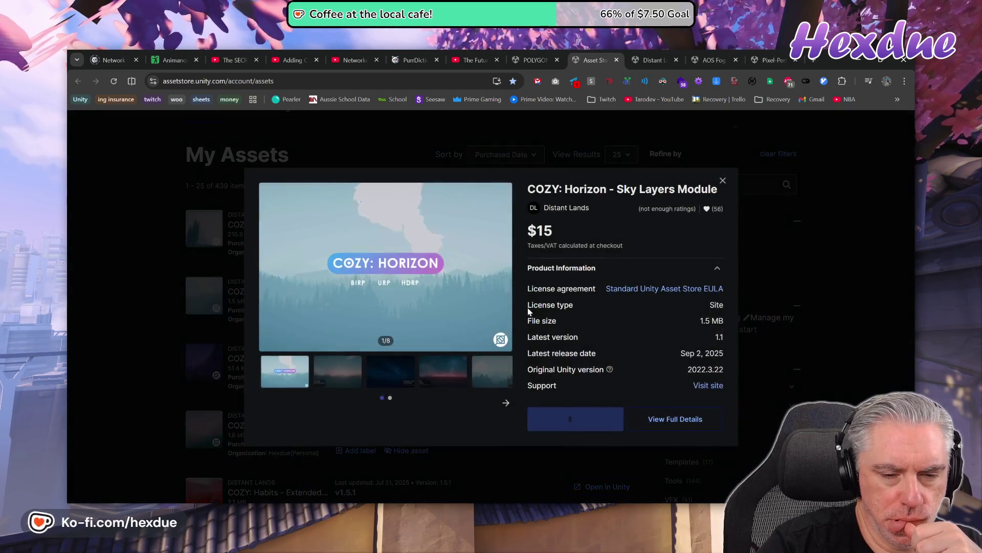
pyautogui.click(330, 373)
pyautogui.click(385, 371)
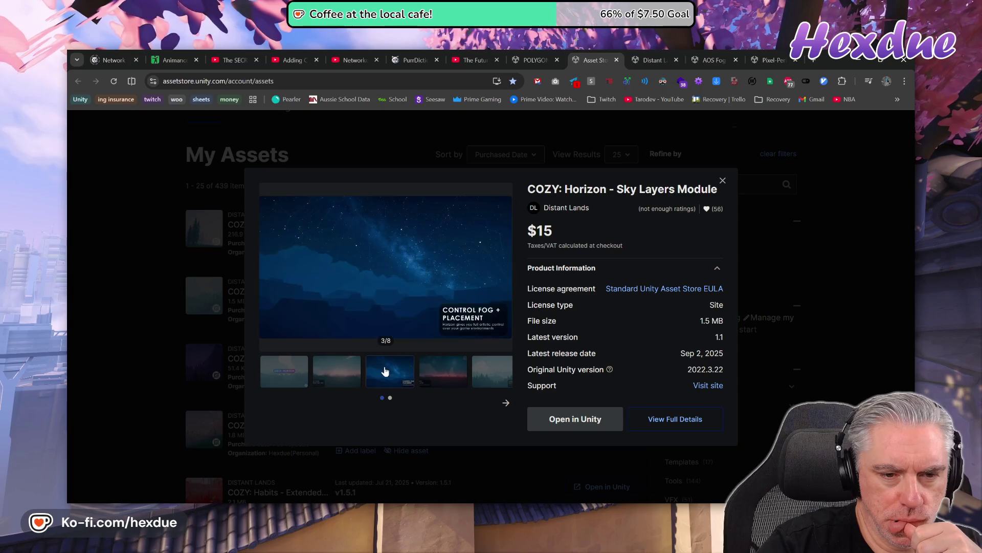
pyautogui.click(427, 373)
pyautogui.click(488, 374)
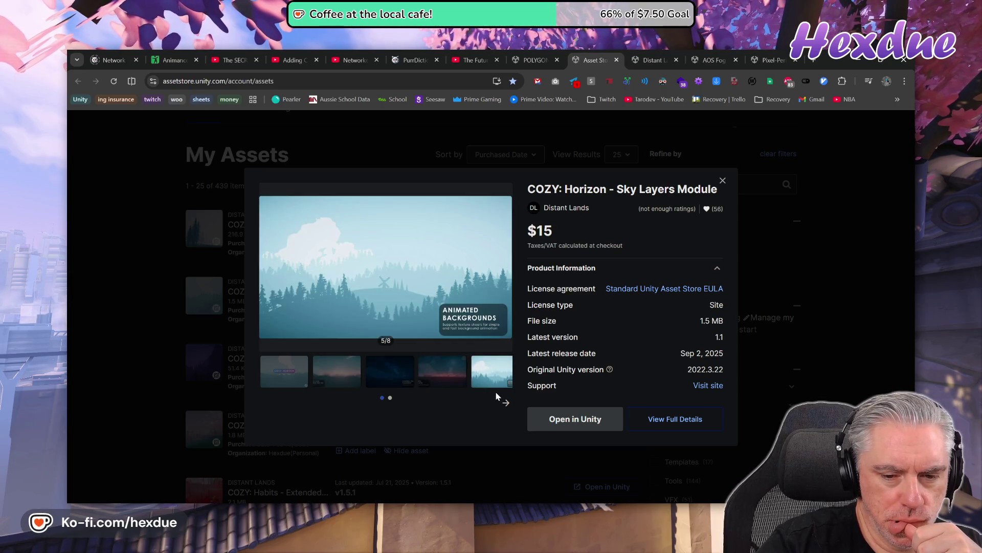
pyautogui.click(506, 403)
pyautogui.click(389, 368)
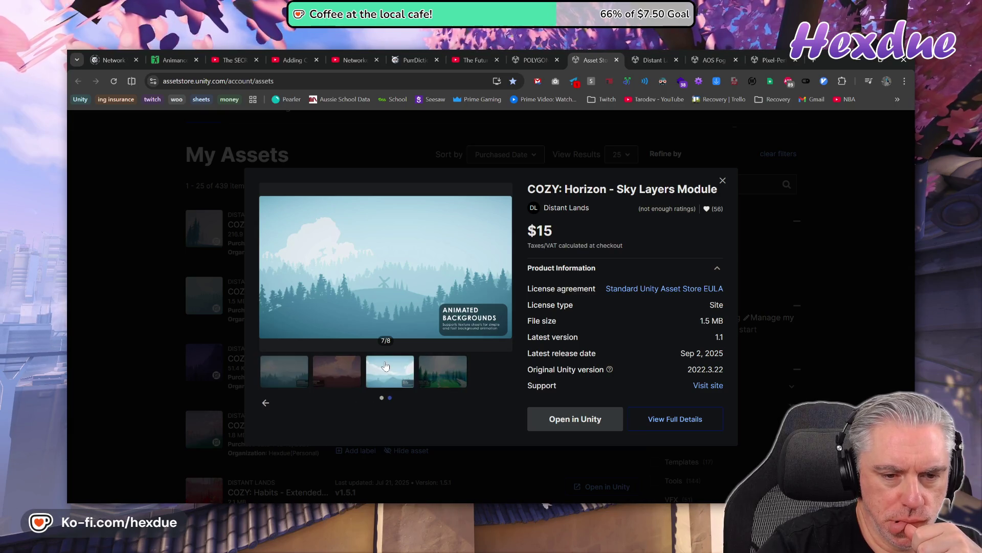
pyautogui.click(432, 373)
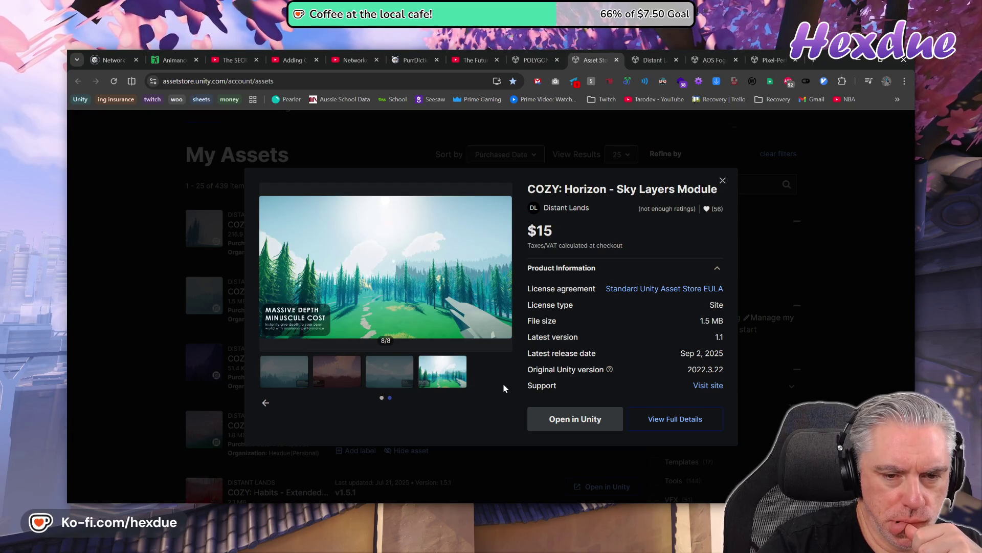
pyautogui.click(801, 290)
# - Open COZY: ReSound details and view its Adaptive Soundtrack gallery images
pyautogui.click(288, 227)
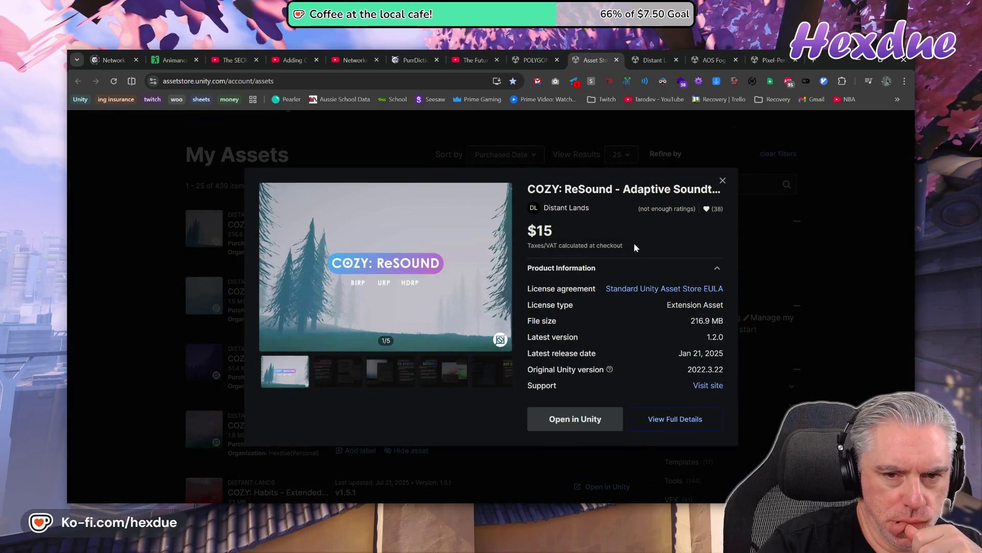
pyautogui.click(349, 376)
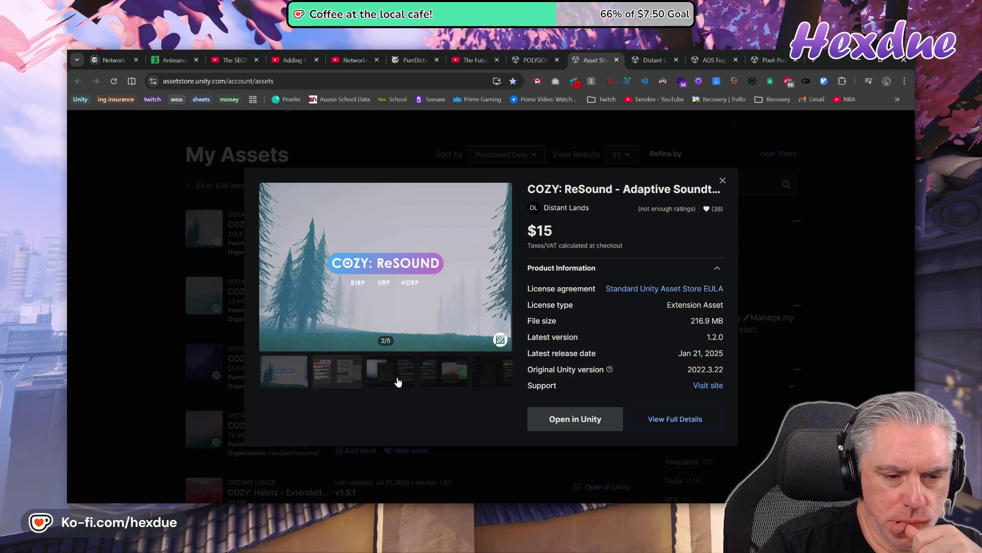
pyautogui.click(399, 381)
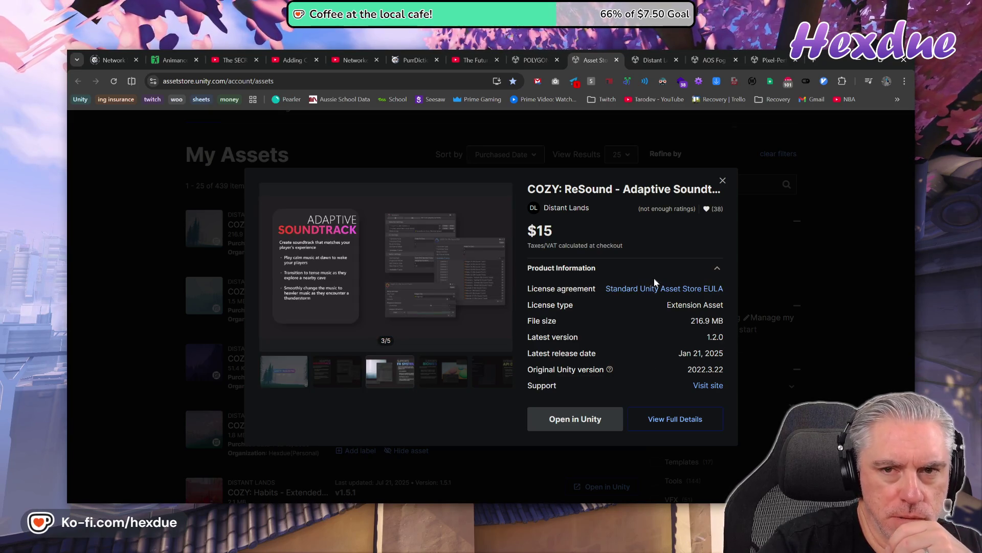
# - Scrub the POLYGON Apocalypse Wasteland trailer to 0:17, 0:45 and about 1:04
pyautogui.click(534, 59)
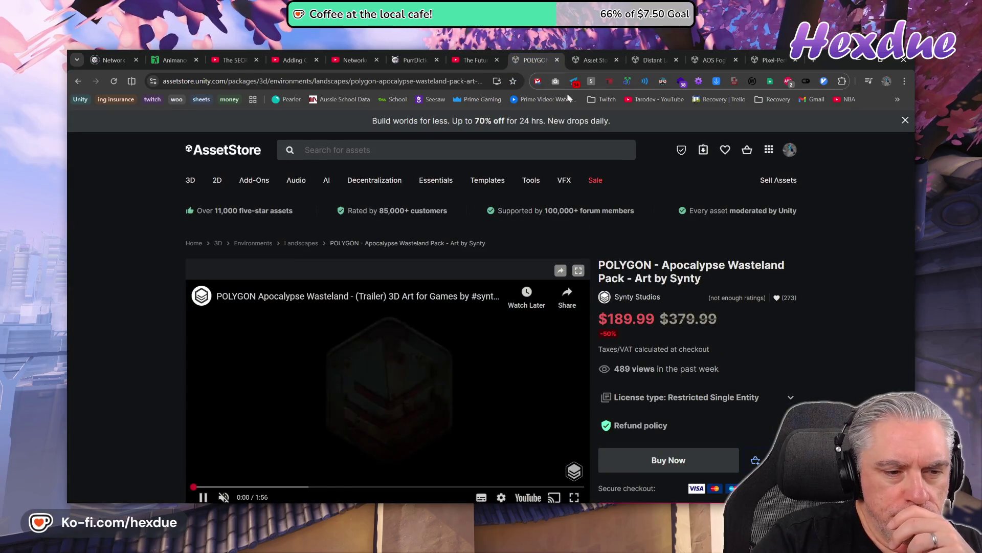
pyautogui.click(251, 437)
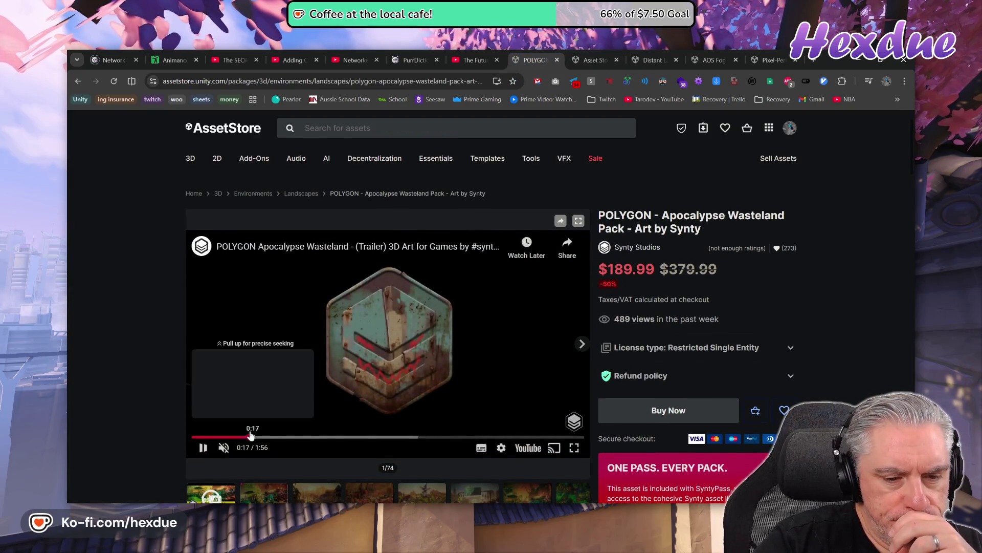
pyautogui.click(341, 436)
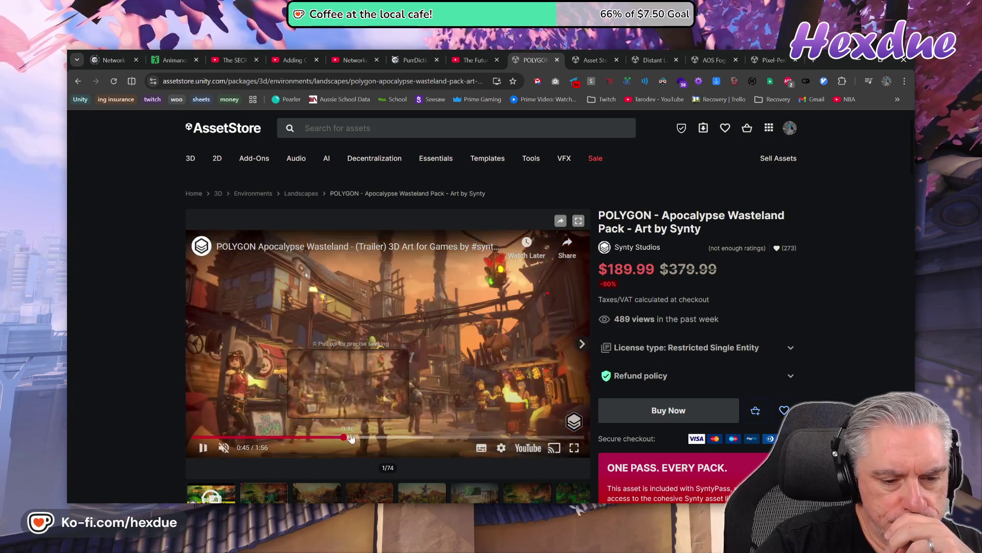
pyautogui.click(411, 436)
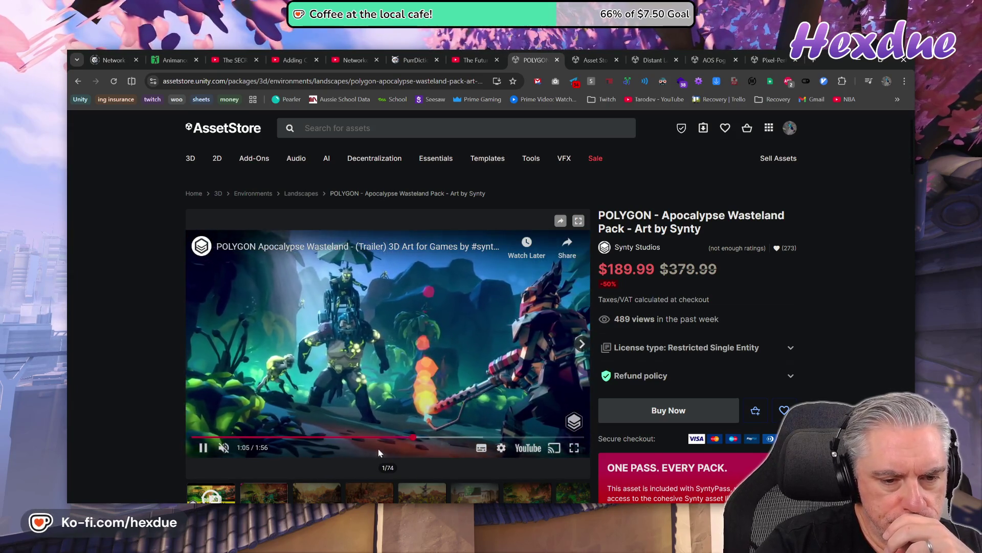
pyautogui.scroll(-4, 378, 454)
pyautogui.scroll(-7, 379, 454)
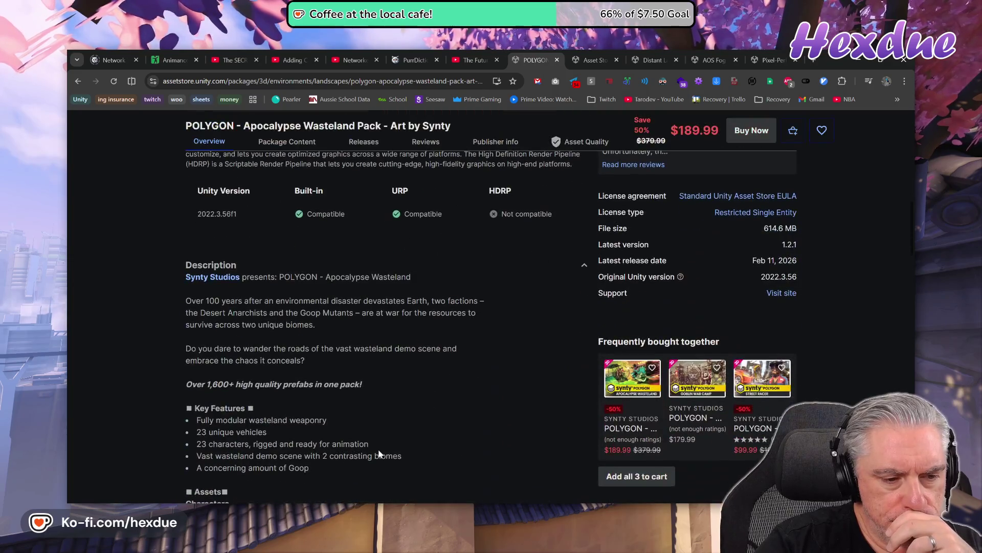
pyautogui.scroll(-5, 379, 454)
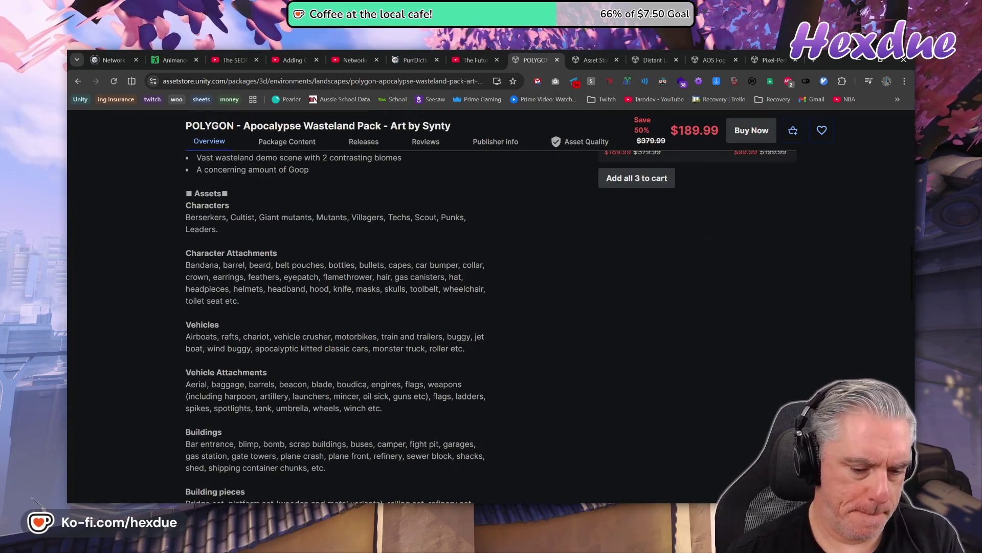
# - Find 'fog' in the pack's page text
pyautogui.hotkey('ctrl', 'f')
pyautogui.write('fog')
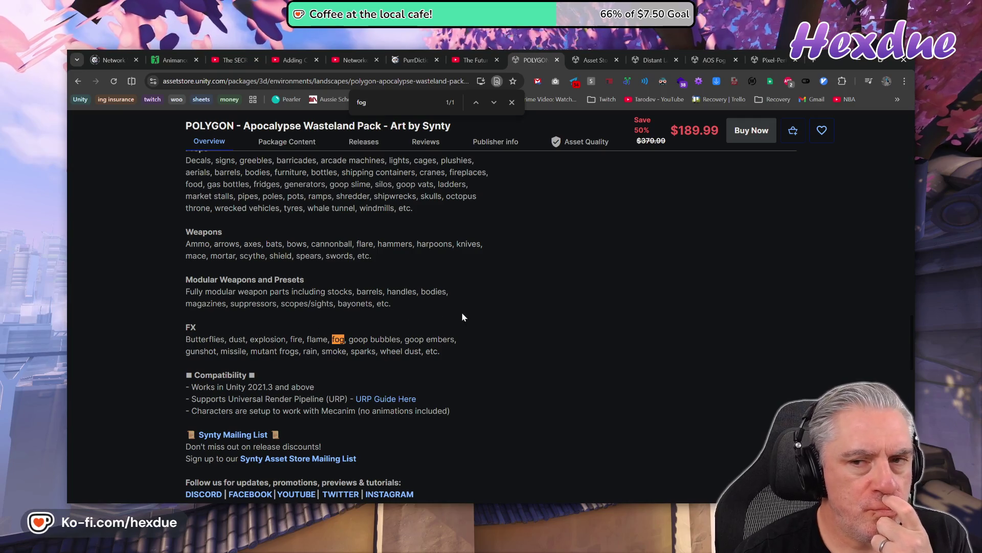
pyautogui.scroll(3, 544, 323)
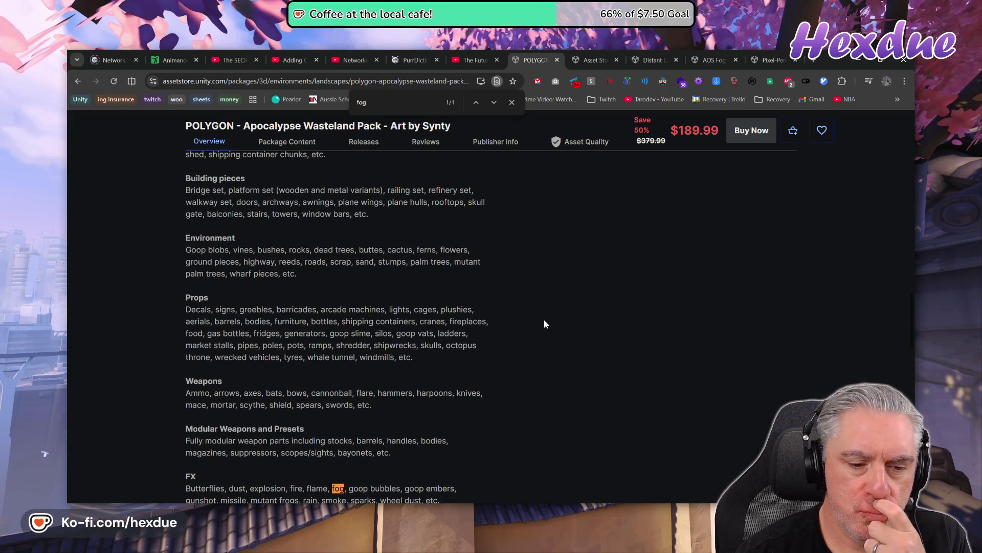
pyautogui.scroll(15, 544, 323)
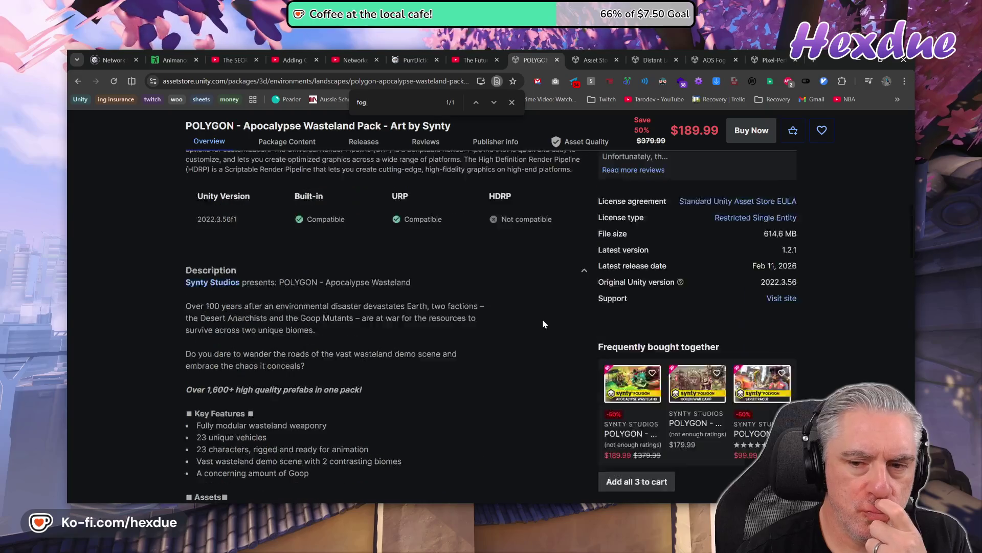
pyautogui.scroll(10, 543, 323)
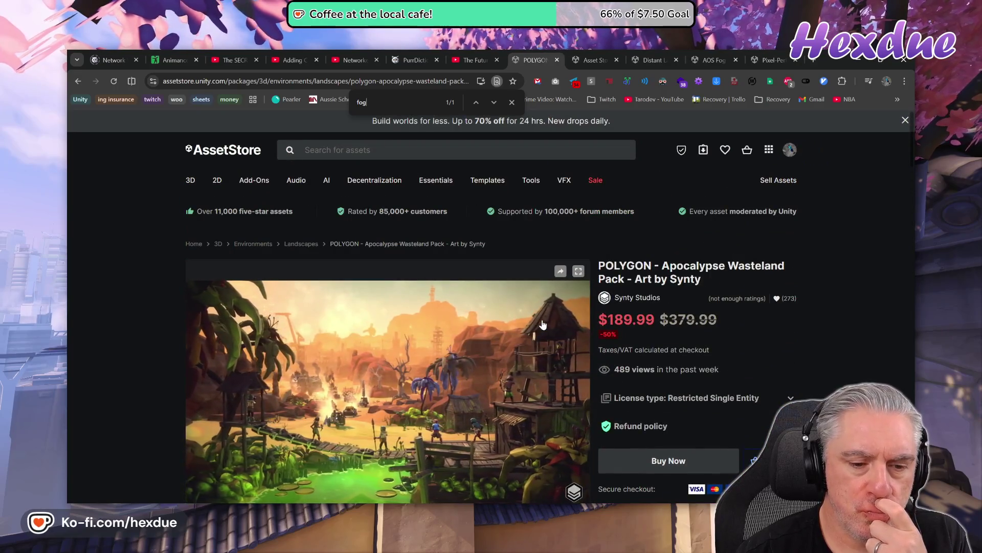
# - Add the POLYGON pack to the Saved For Later list
pyautogui.moveTo(620, 194)
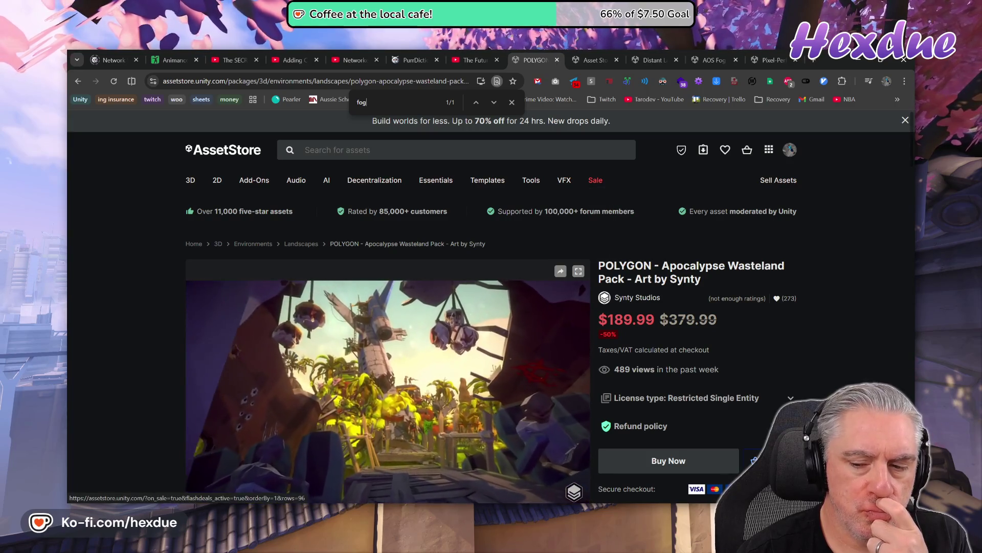
pyautogui.click(755, 460)
pyautogui.click(471, 292)
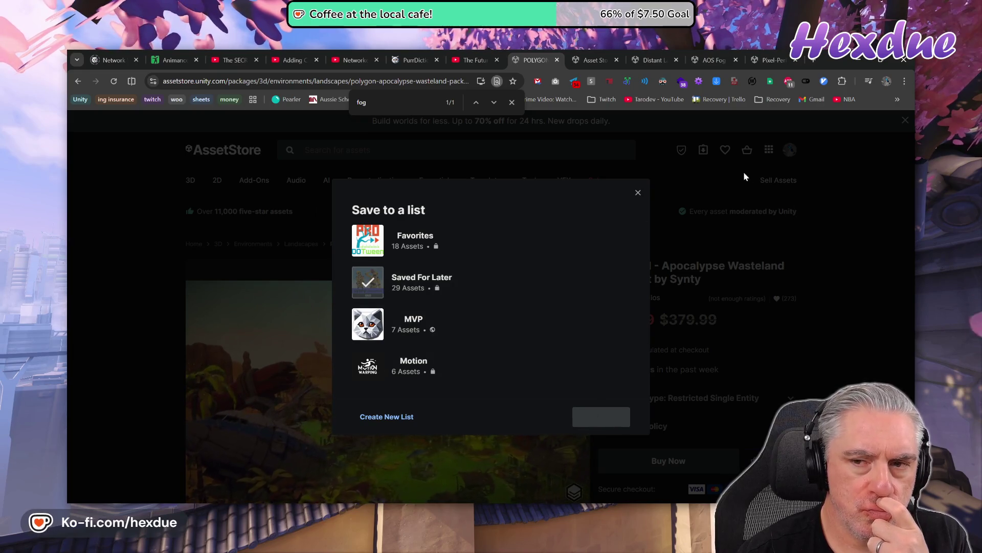
pyautogui.click(595, 56)
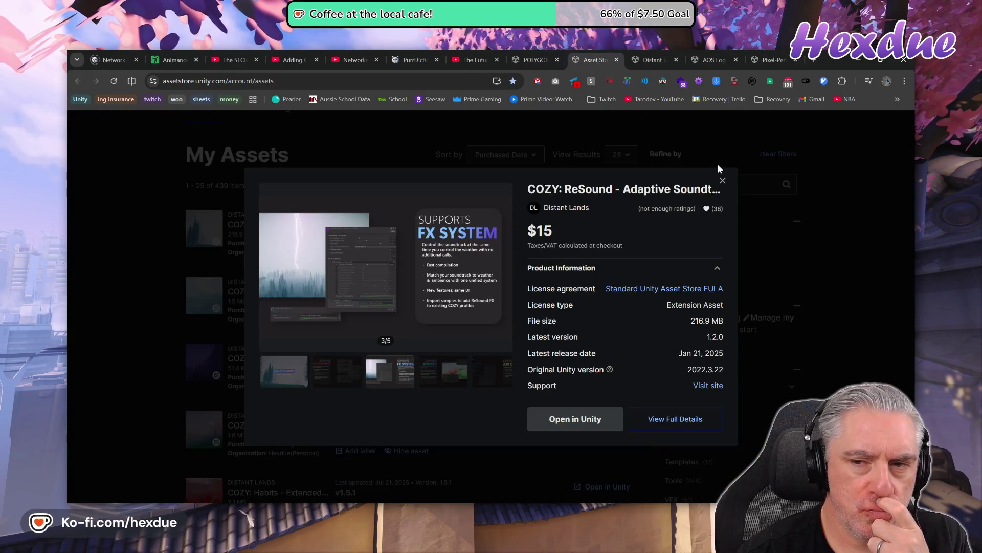
# - Close the ReSound details, filter My Assets with 'fo', and close the POLYGON tab
pyautogui.click(723, 180)
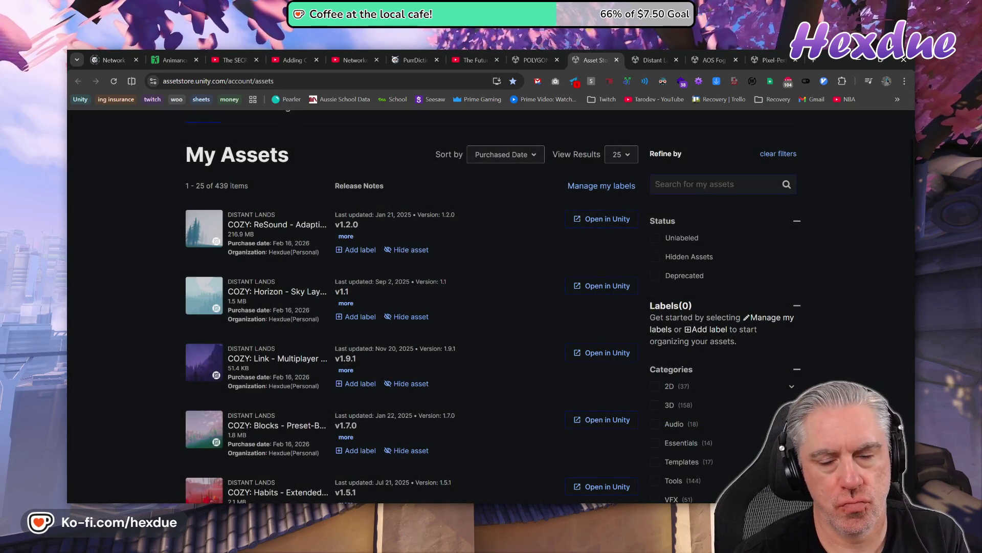
pyautogui.write('fo')
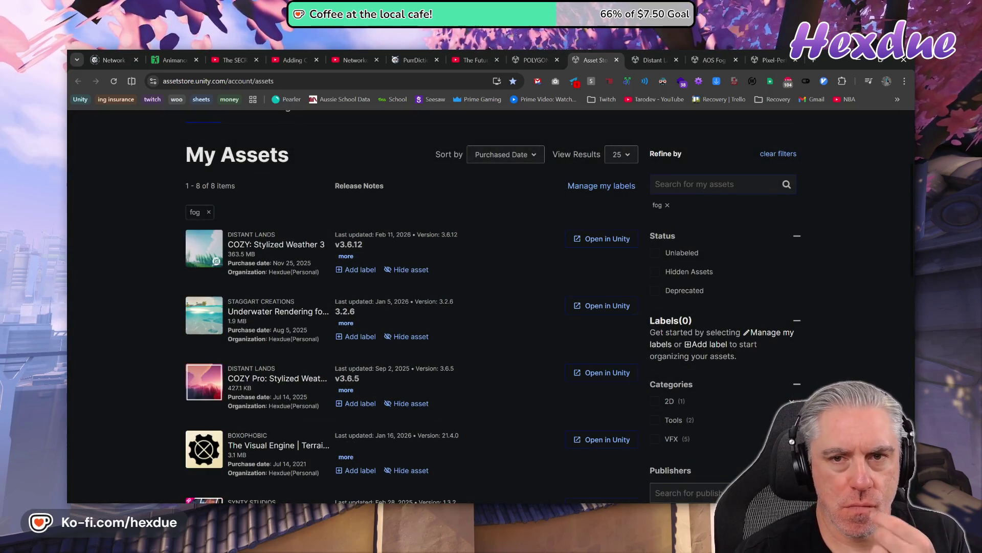
pyautogui.click(557, 59)
# - Scroll through the Distant Lands publisher's assets, then close that tab
pyautogui.click(581, 62)
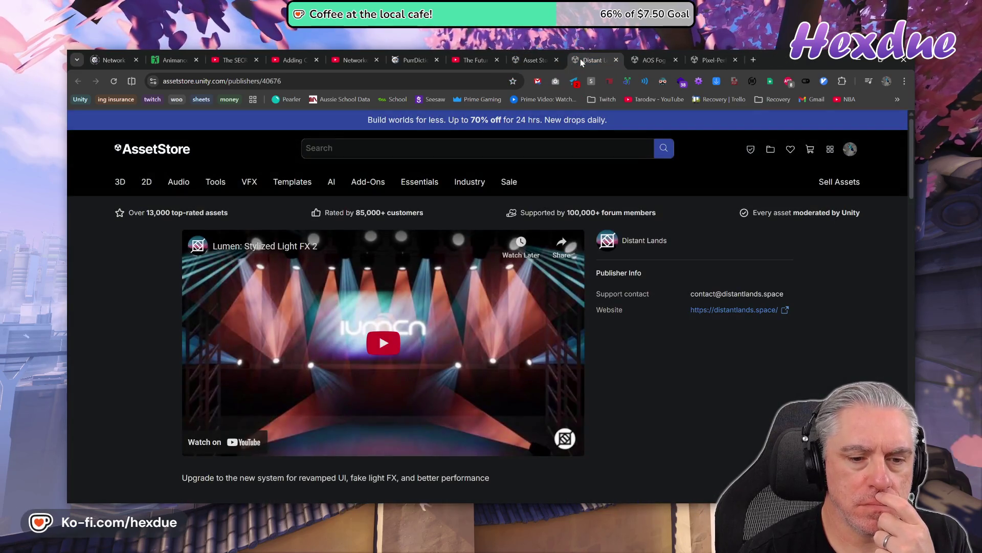
pyautogui.scroll(-4, 650, 325)
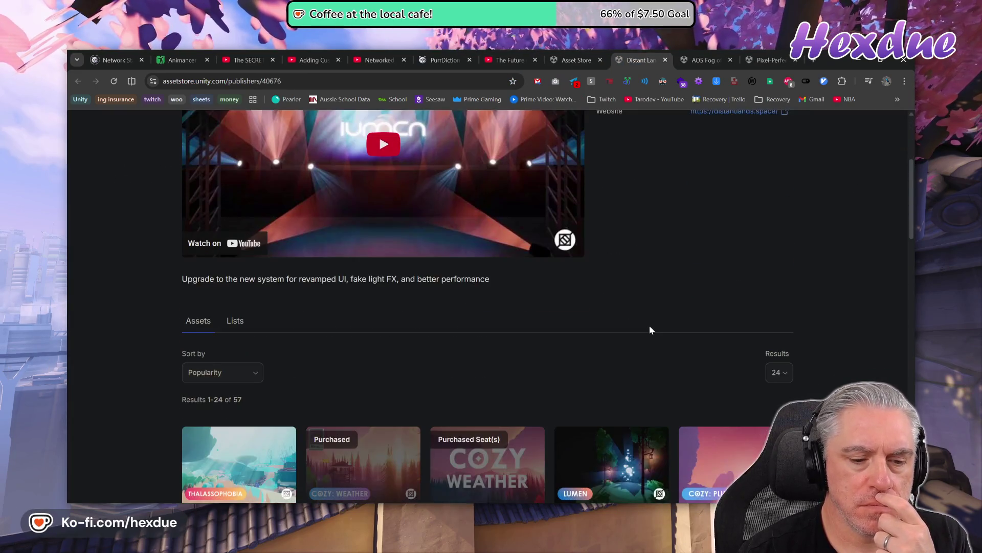
pyautogui.scroll(-3, 650, 329)
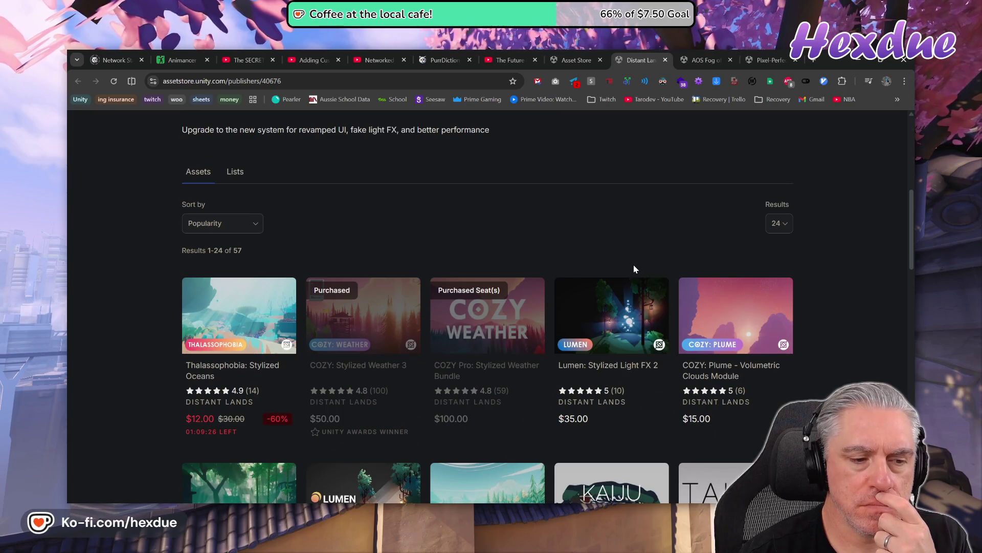
pyautogui.click(666, 60)
# - Browse the AOS Fog of War gallery up to its setup video
pyautogui.click(646, 60)
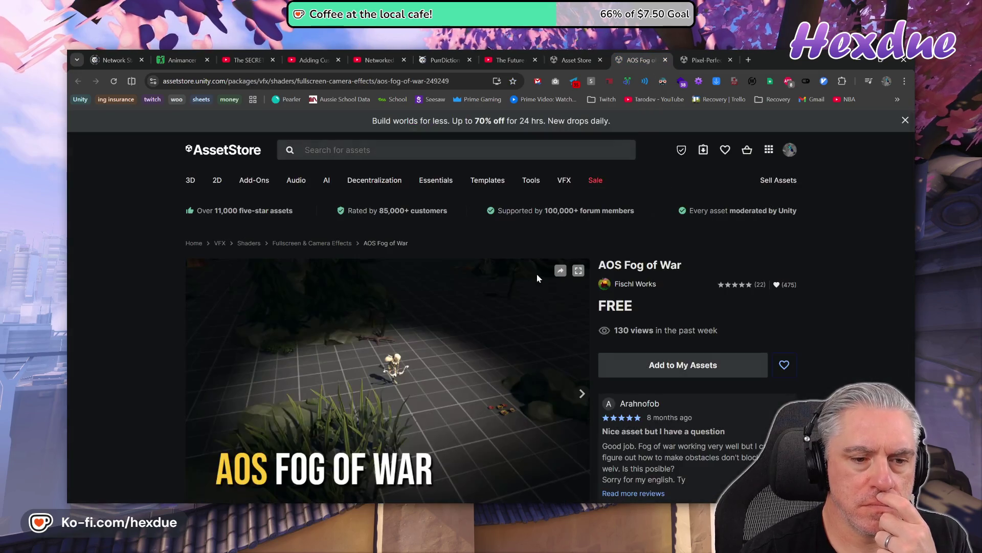
pyautogui.scroll(-3, 442, 361)
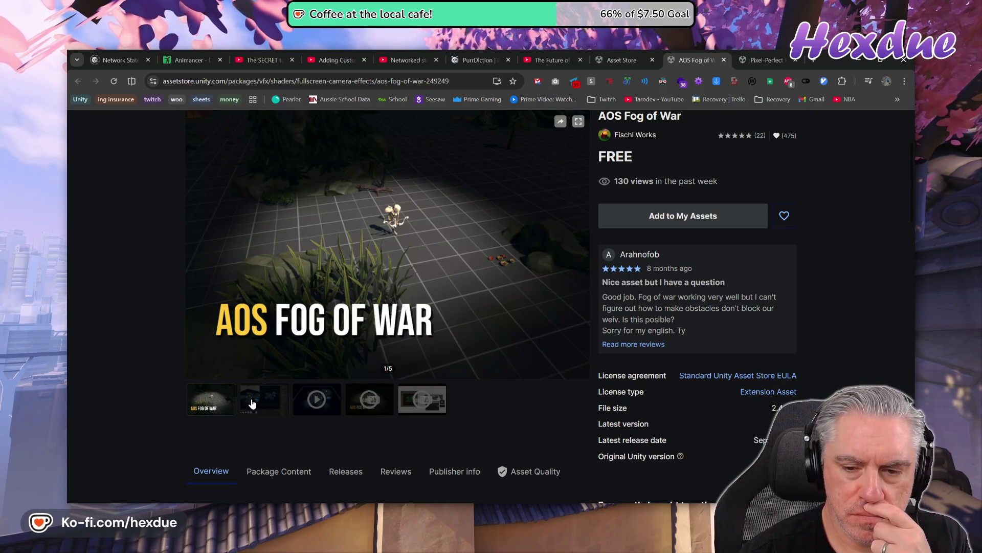
pyautogui.click(252, 404)
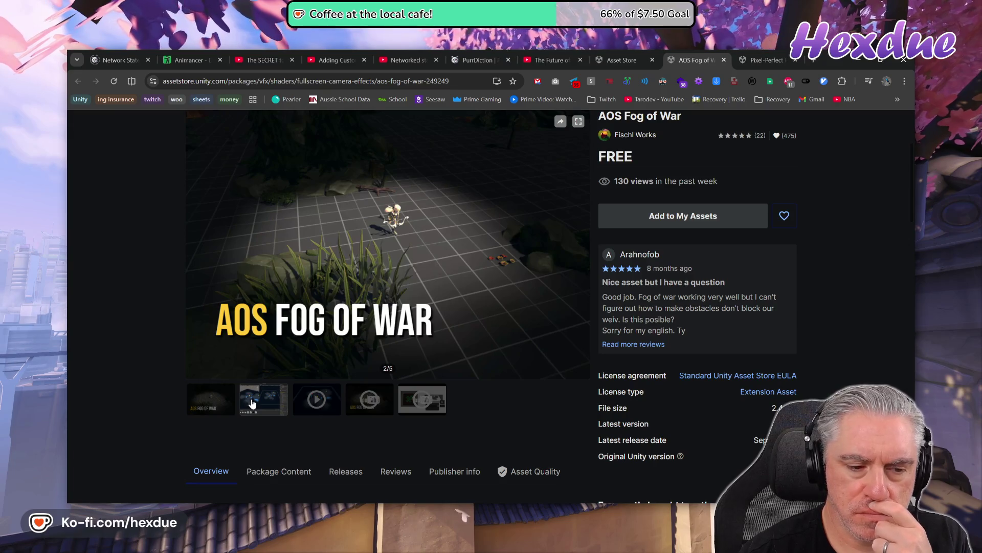
pyautogui.click(322, 407)
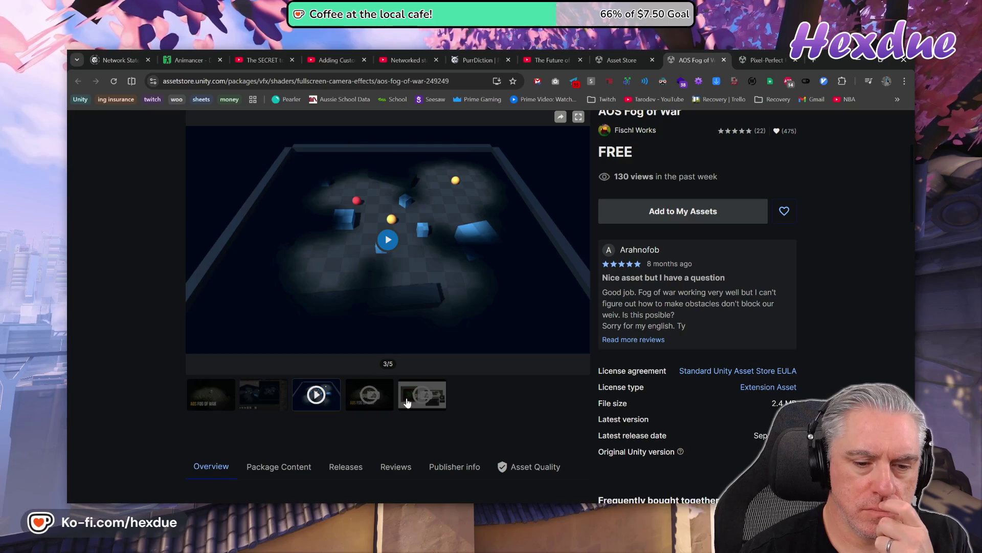
pyautogui.click(373, 395)
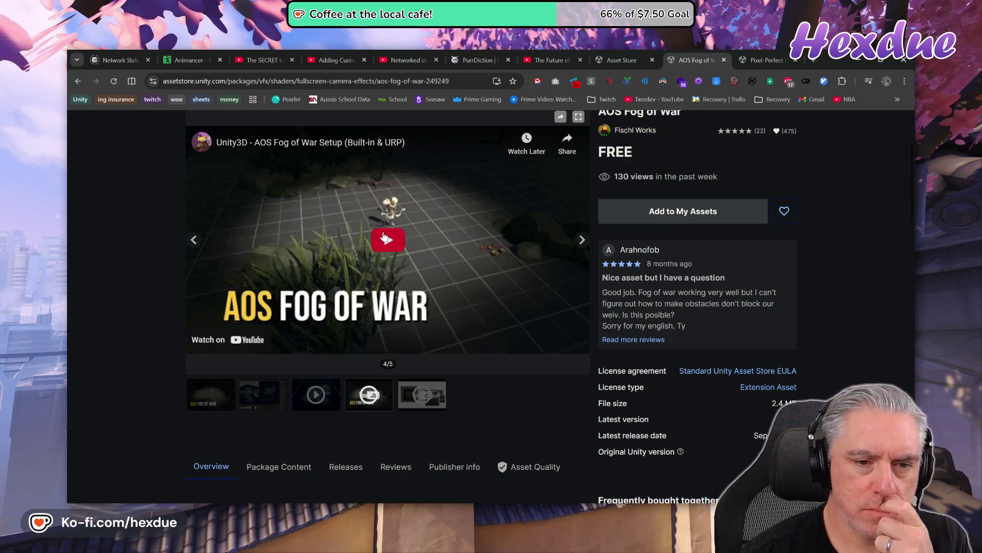
# - Play the setup video with sound, seeking to 1:18, 3:47, 7:04, 7:35 and 8:42
pyautogui.click(386, 237)
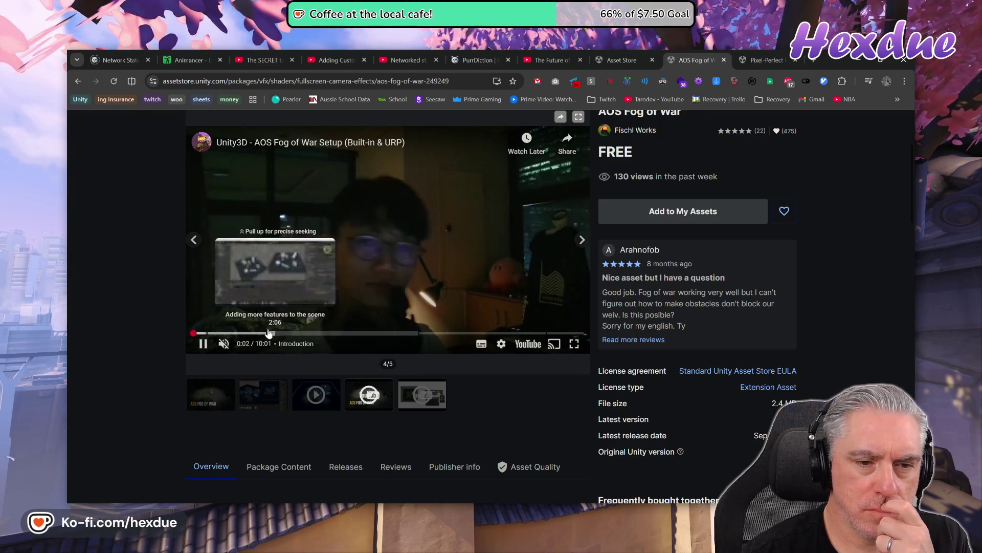
pyautogui.click(224, 343)
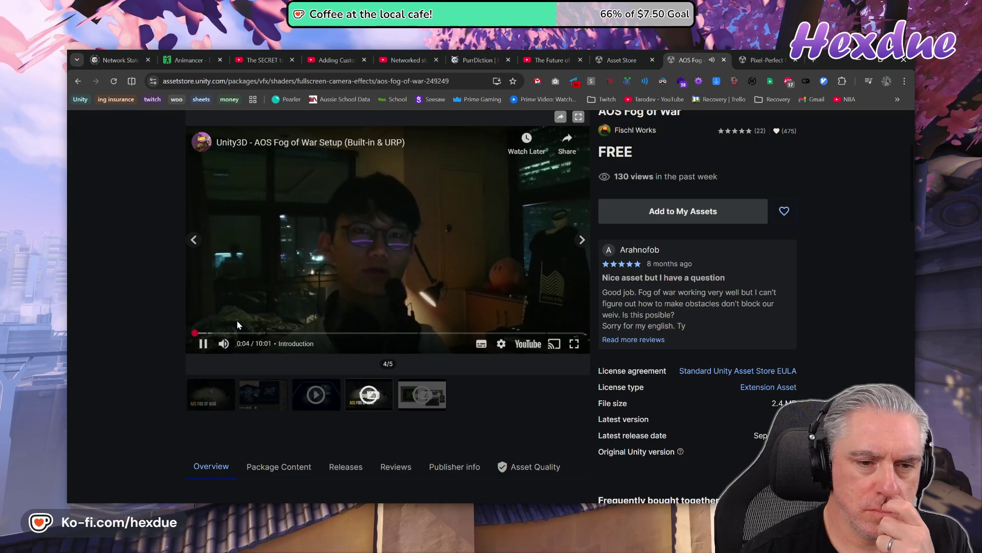
pyautogui.click(244, 333)
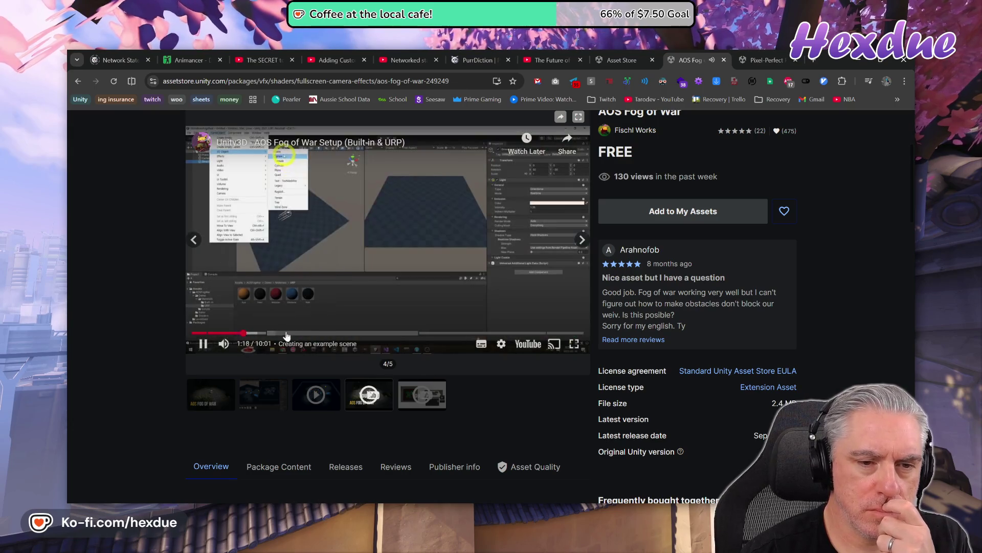
pyautogui.click(341, 333)
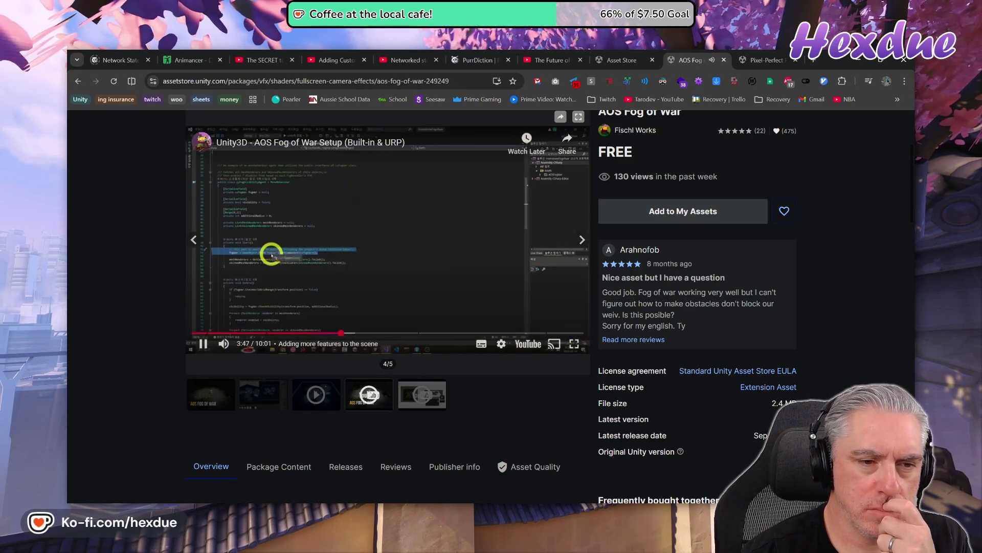
pyautogui.click(441, 333)
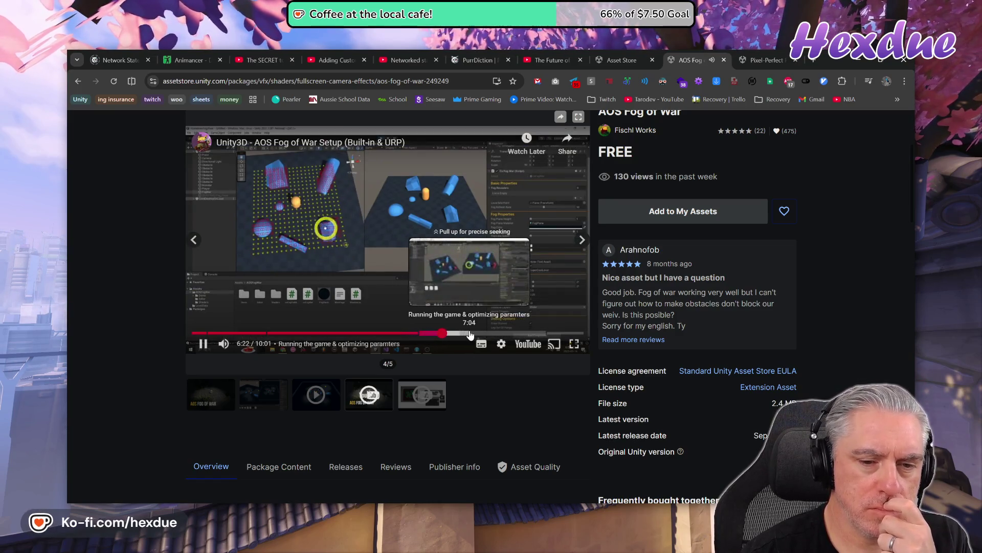
pyautogui.click(470, 333)
pyautogui.click(489, 333)
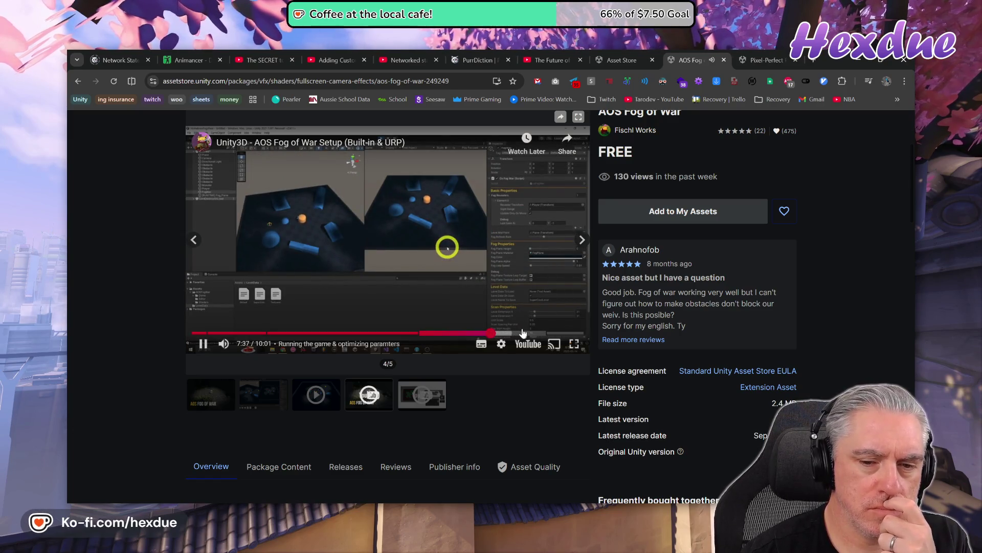
pyautogui.click(533, 333)
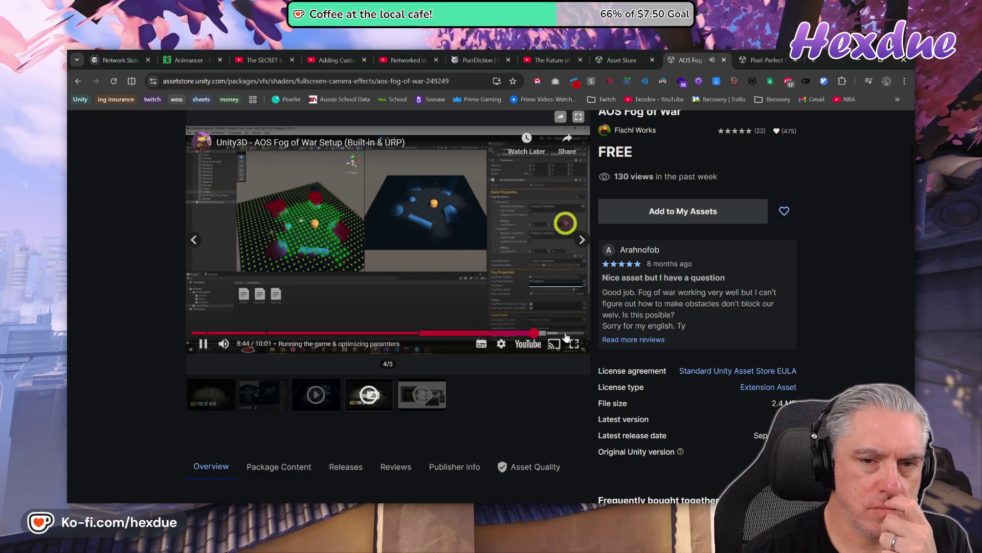
# - Open the Youtube Tutorial and Documentation links in new tabs and close the store page
pyautogui.scroll(-3, 433, 392)
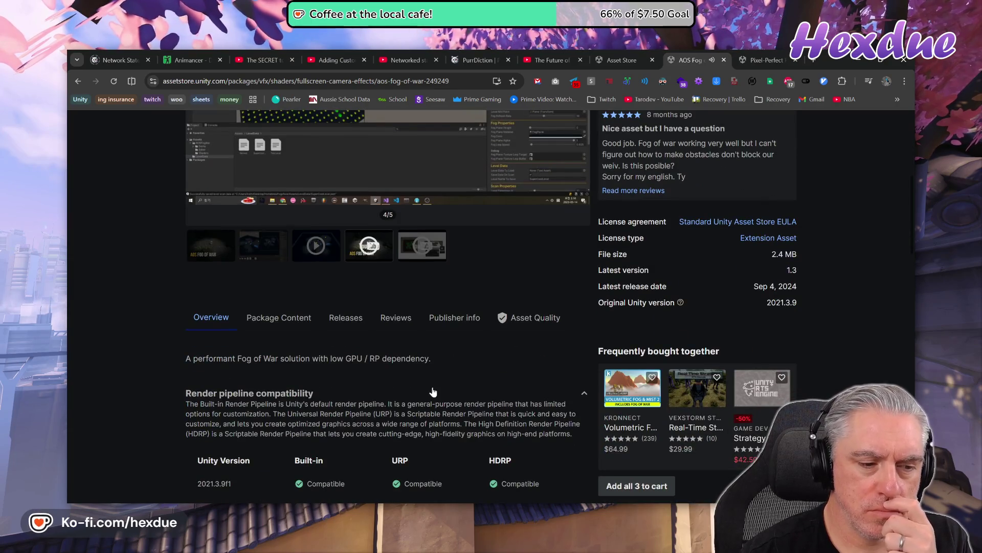
pyautogui.scroll(-4, 436, 401)
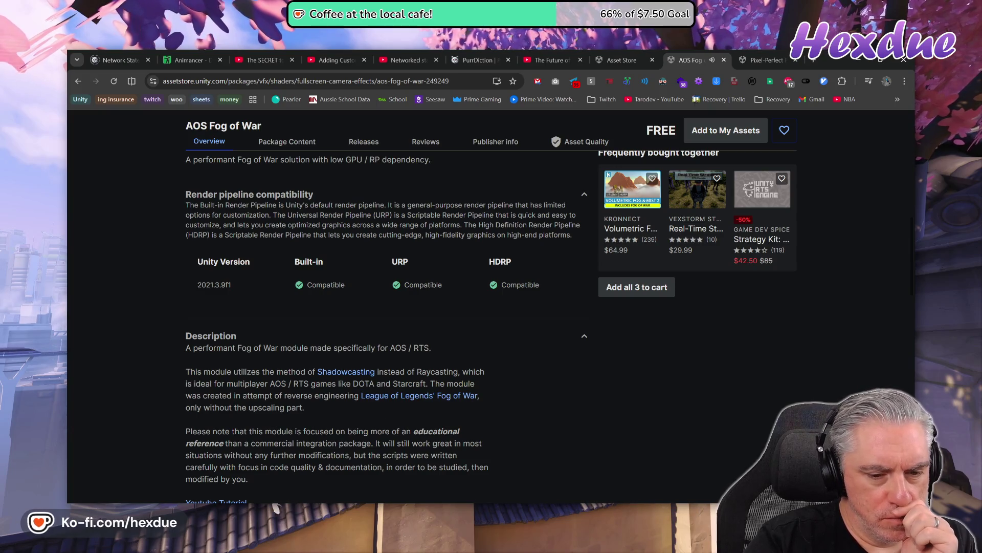
pyautogui.scroll(-3, 586, 394)
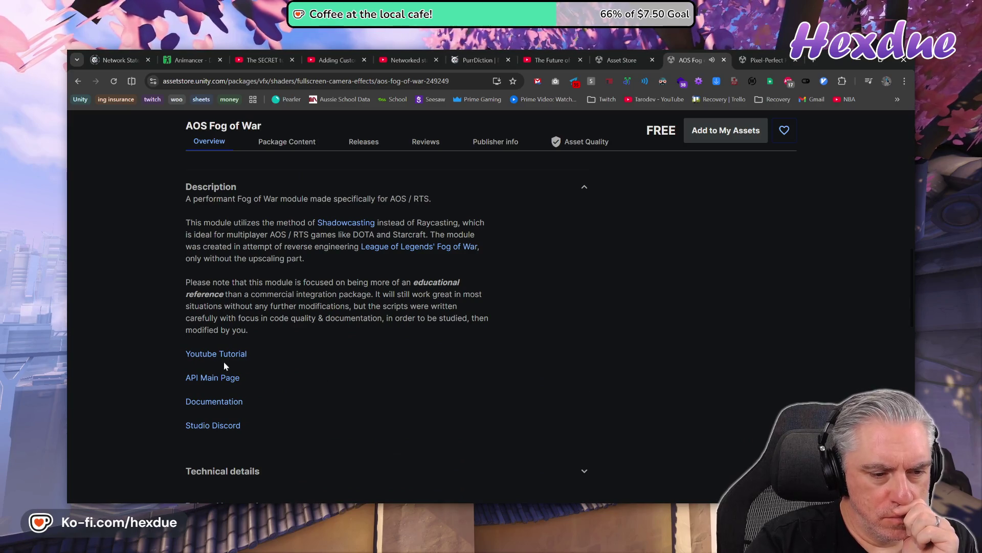
pyautogui.middleClick(219, 355)
pyautogui.middleClick(221, 402)
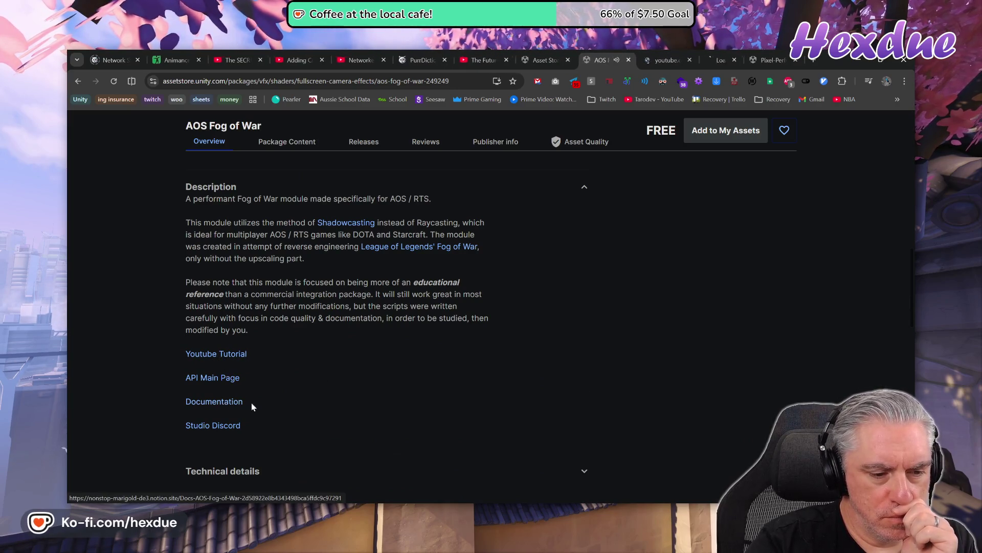
pyautogui.scroll(-3, 397, 442)
pyautogui.scroll(10, 399, 441)
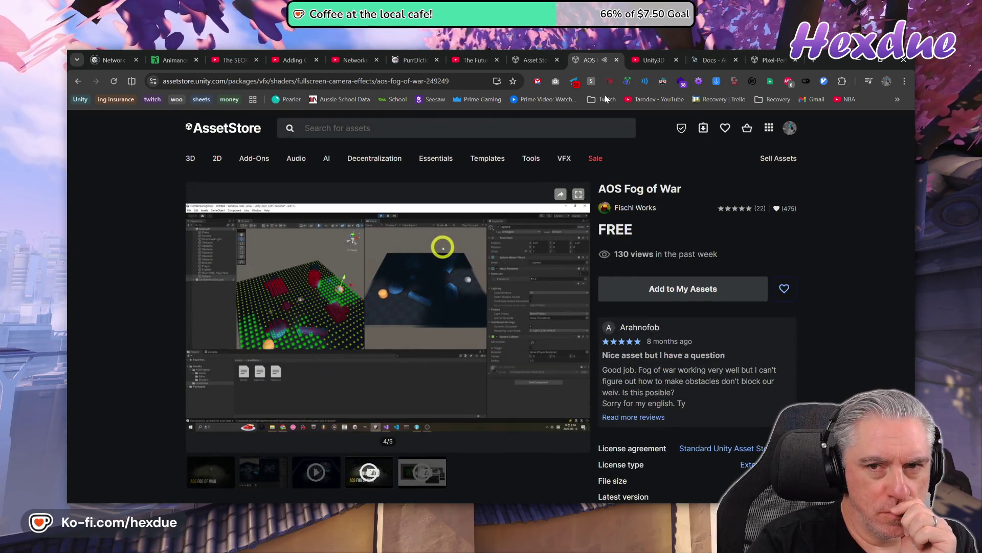
pyautogui.click(616, 59)
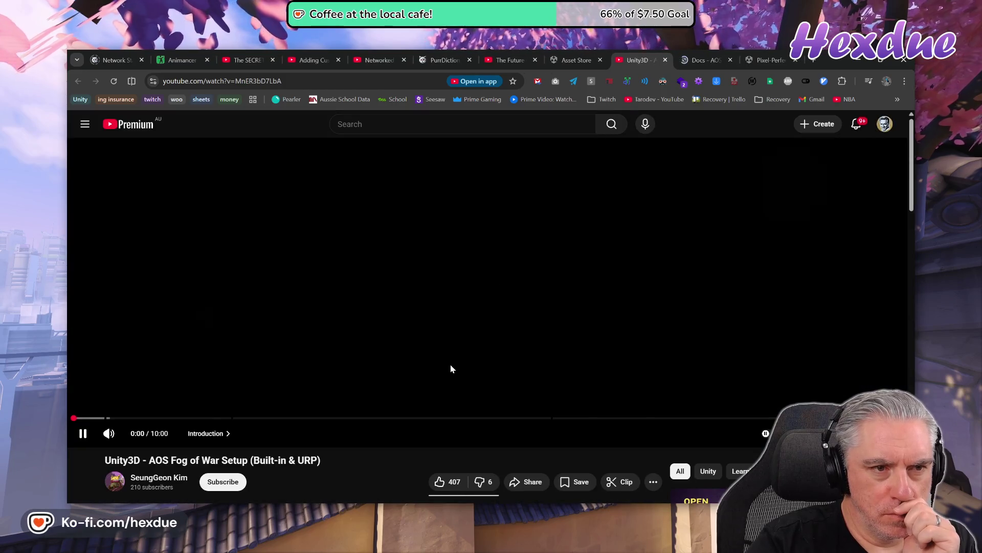
# - Subscribe to the author's channel and skip the tutorial to 3:44, 6:19 and 6:58
pyautogui.click(216, 483)
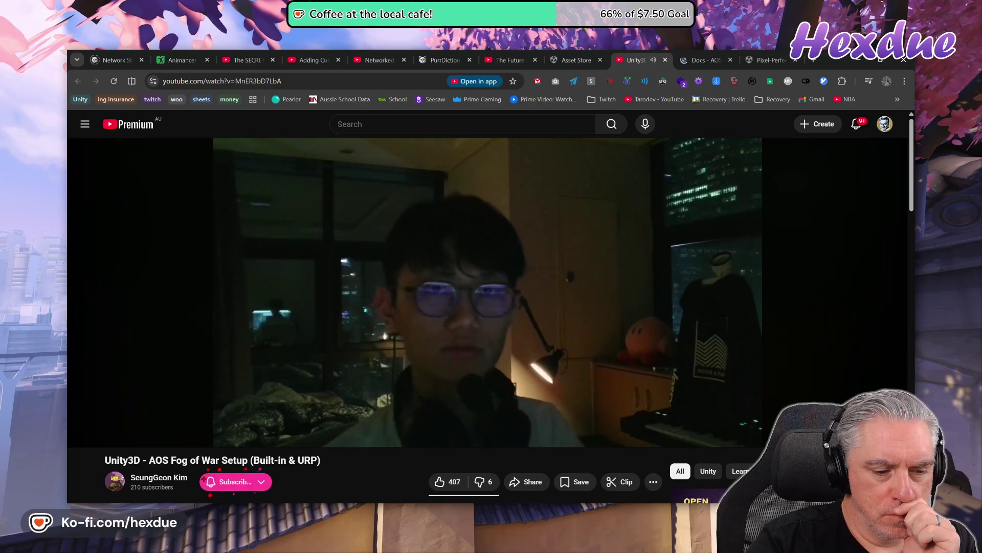
pyautogui.click(384, 418)
pyautogui.click(598, 418)
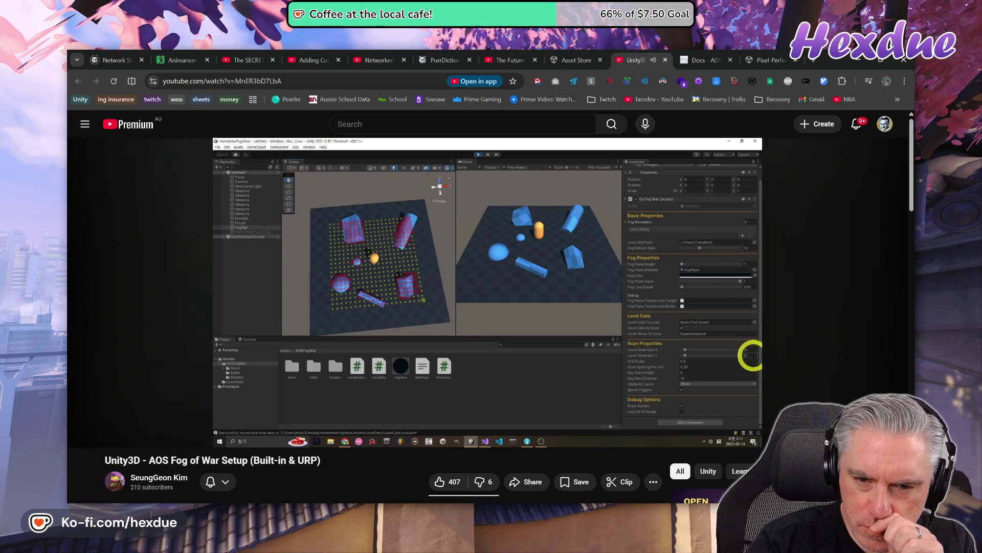
pyautogui.moveTo(830, 320)
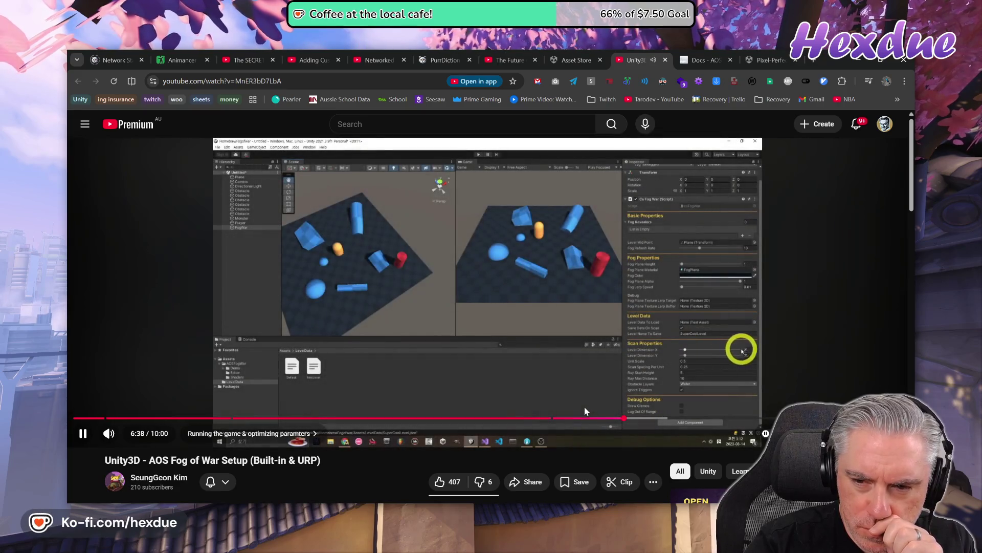
pyautogui.click(651, 420)
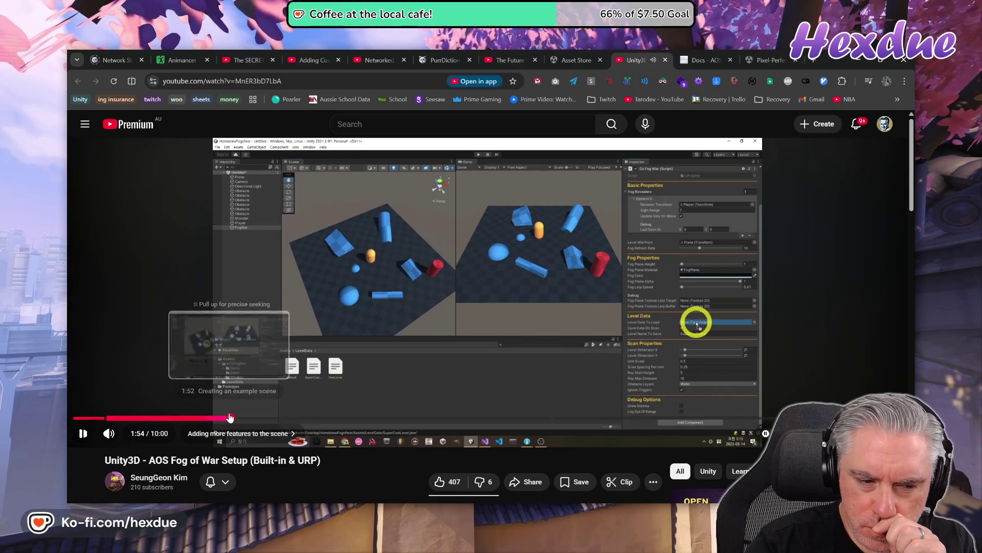
# - Step through the tutorial at 1:54, 2:22, 3:31, 3:41, 4:34, 5:07 and 5:51
pyautogui.click(230, 418)
pyautogui.moveTo(230, 419); pyautogui.dragTo(273, 419)
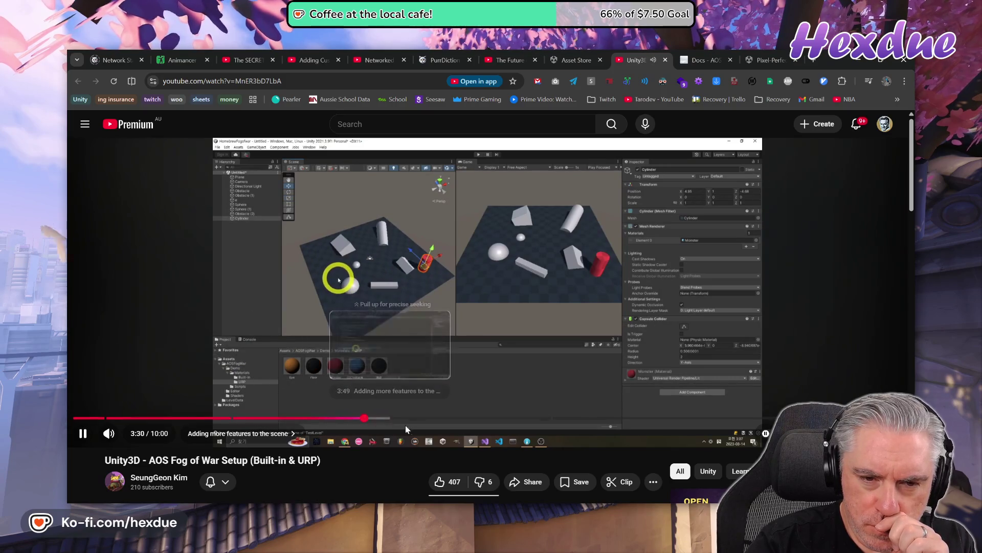
pyautogui.click(364, 420)
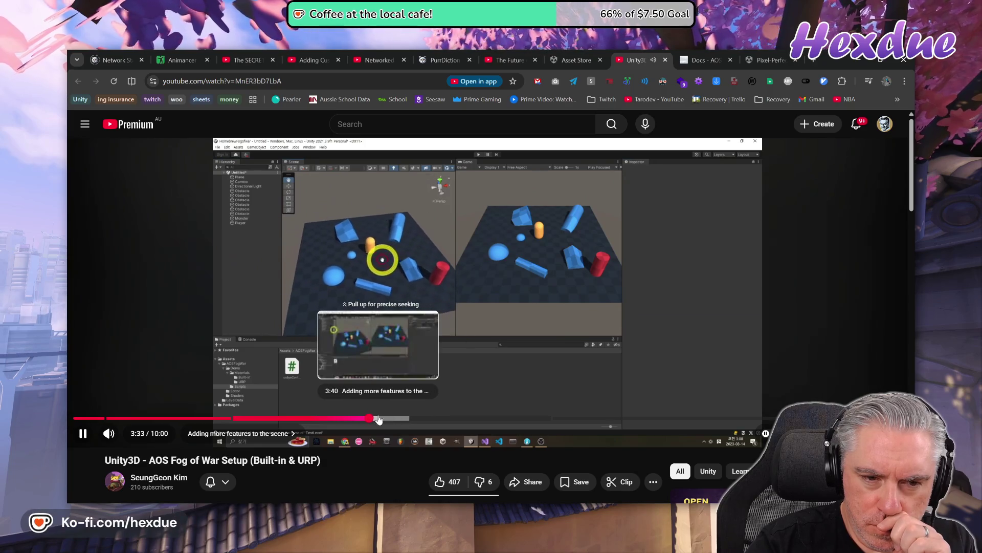
pyautogui.click(378, 418)
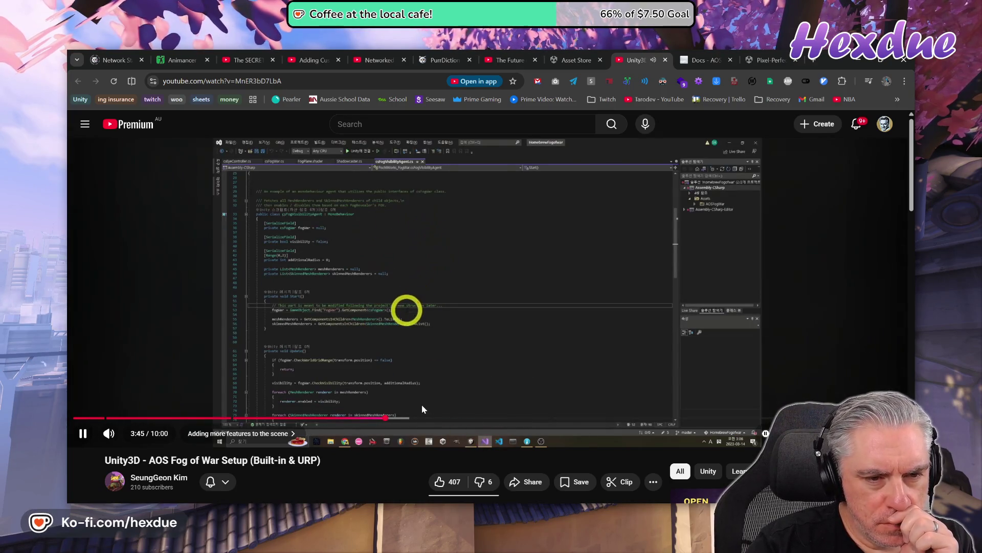
pyautogui.moveTo(429, 418); pyautogui.dragTo(452, 420)
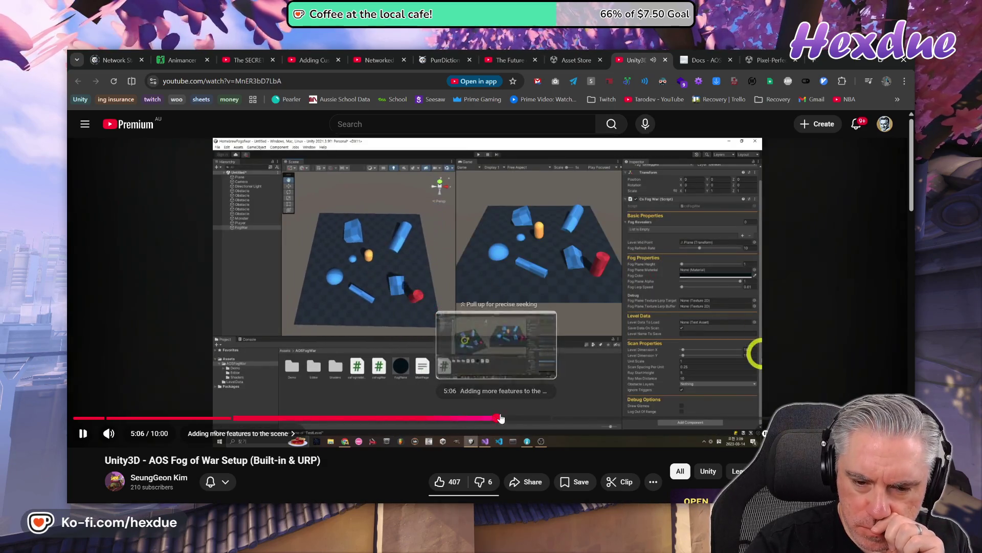
pyautogui.click(498, 418)
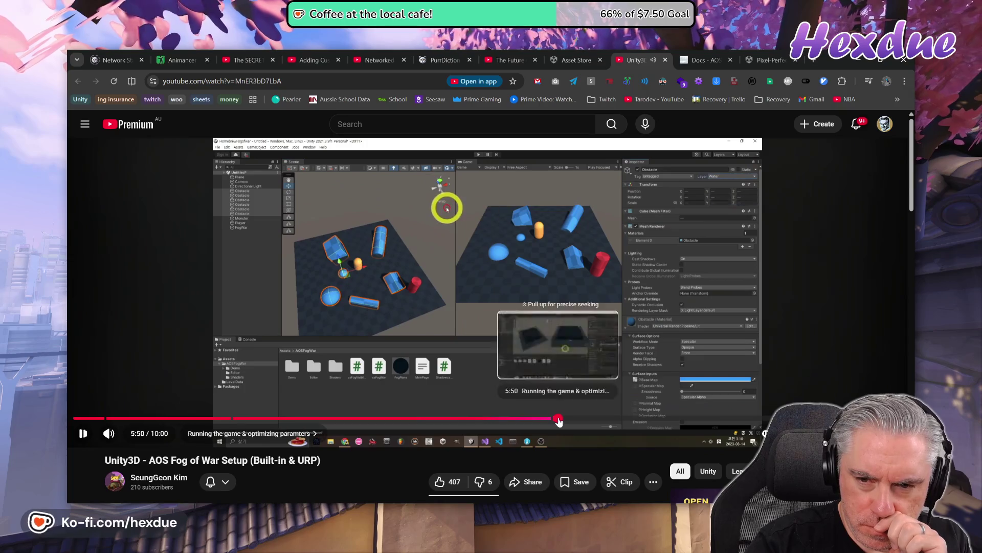
pyautogui.click(559, 418)
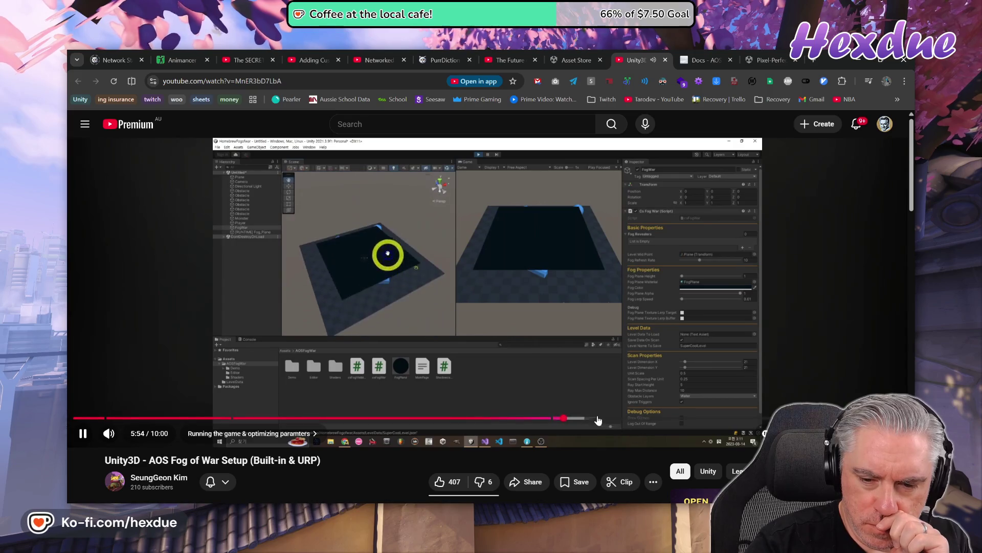
# - Skip ahead through the grid fog view and running game to the Summary, then close YouTube
pyautogui.click(613, 418)
pyautogui.click(676, 418)
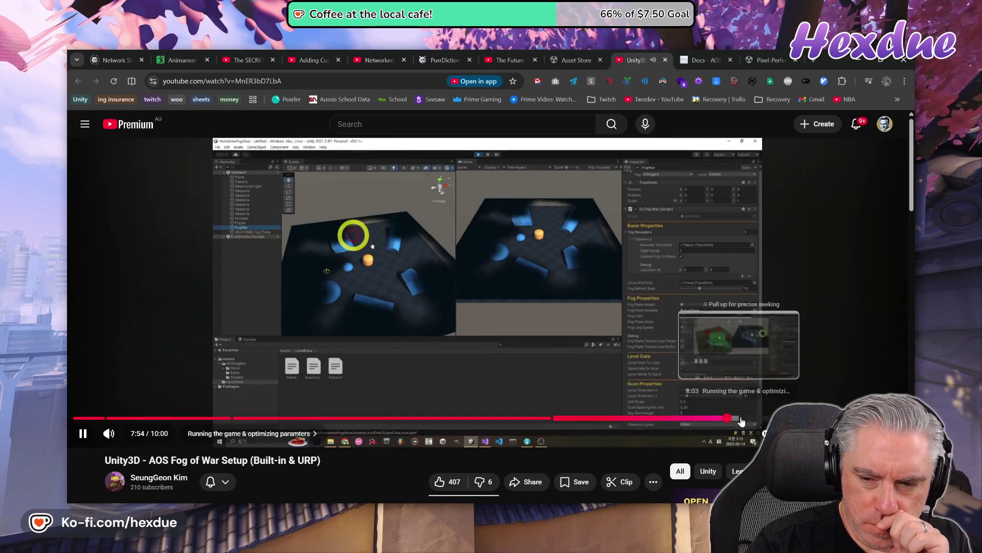
pyautogui.click(728, 419)
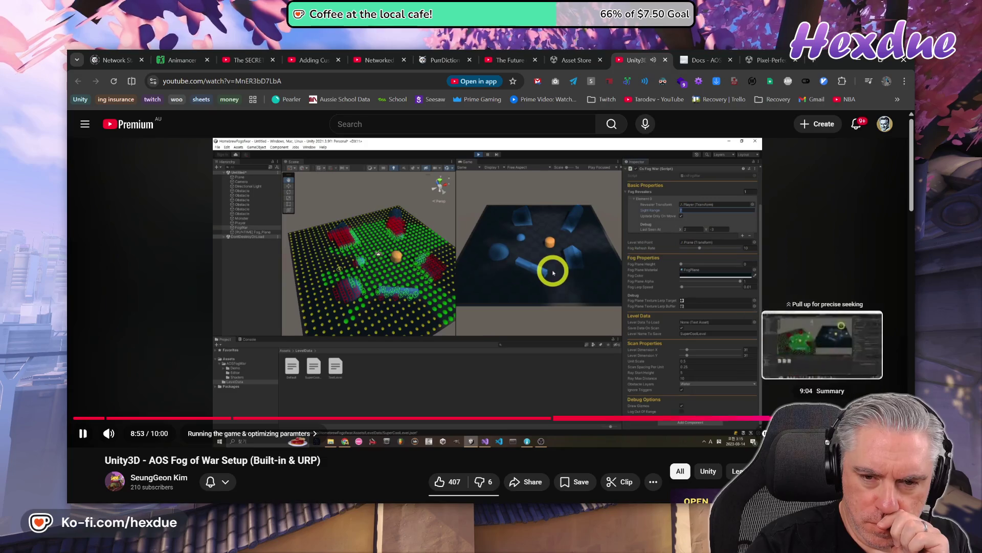
pyautogui.click(810, 418)
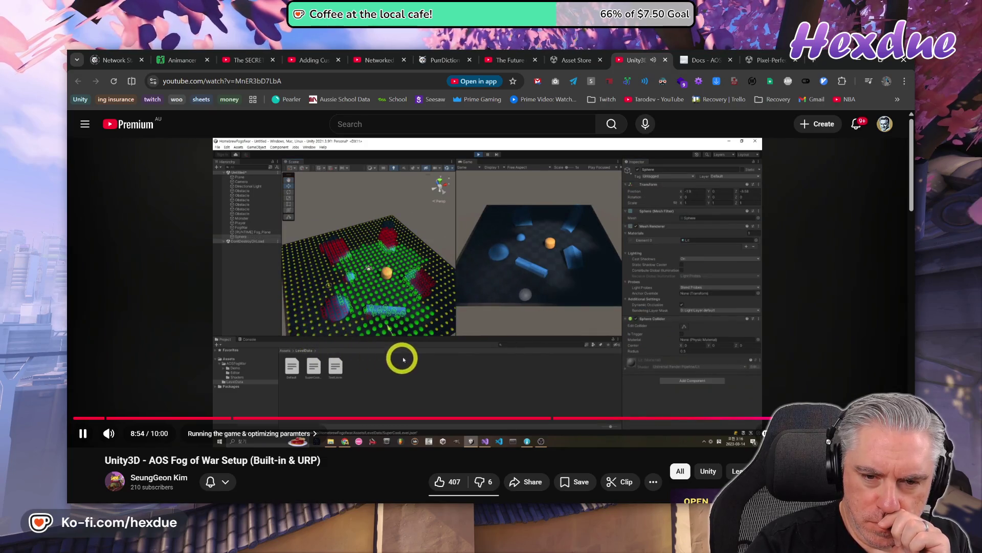
pyautogui.click(854, 418)
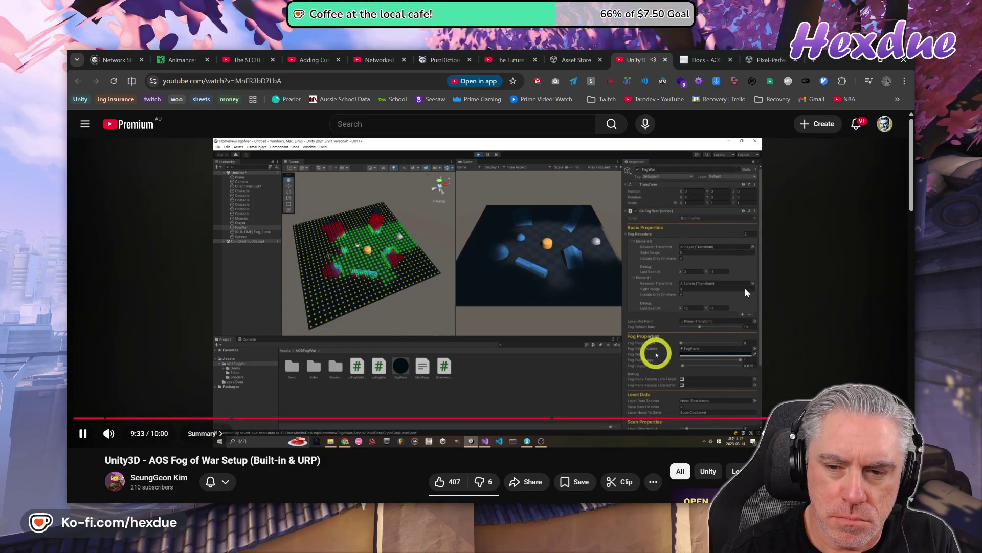
pyautogui.hotkey('ctrl', 'w')
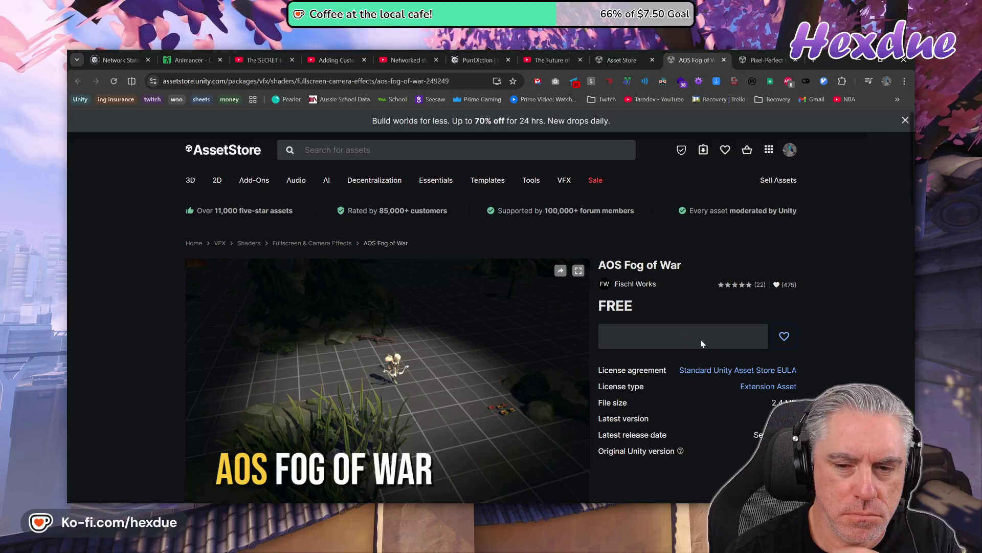
# - Accept the terms to add AOS Fog of War to My Assets and copy its title
pyautogui.click(557, 370)
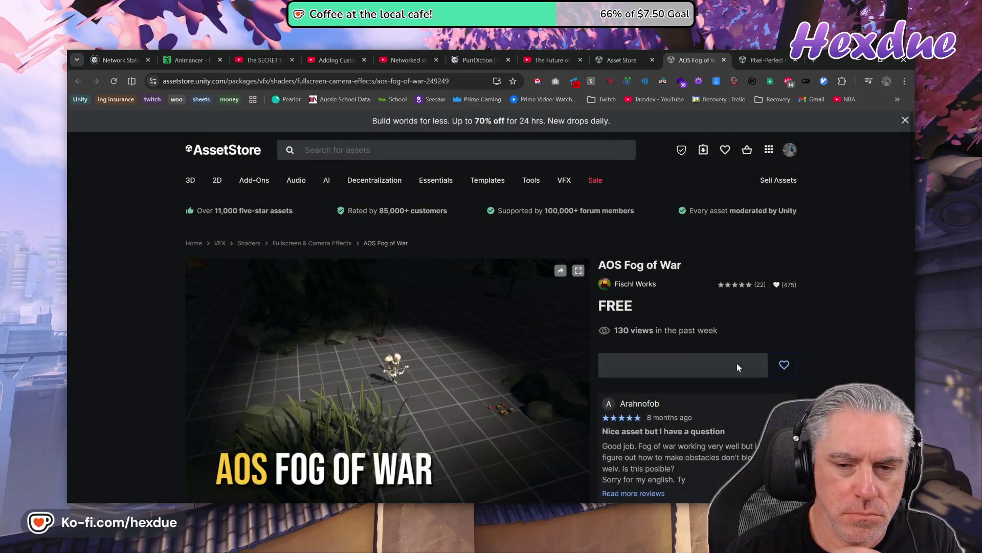
pyautogui.tripleClick(637, 265)
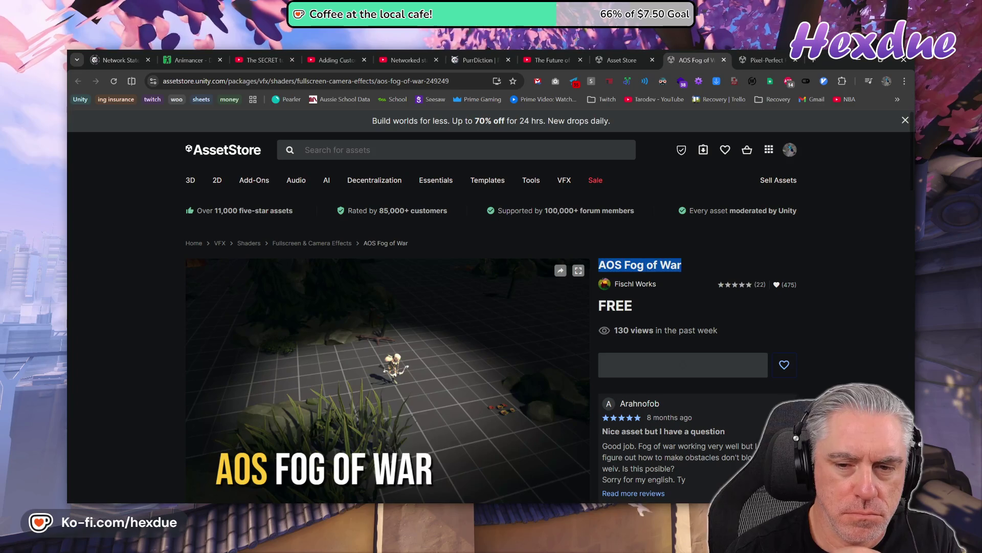
pyautogui.rightClick(639, 267)
pyautogui.click(653, 275)
pyautogui.scroll(-3, 813, 333)
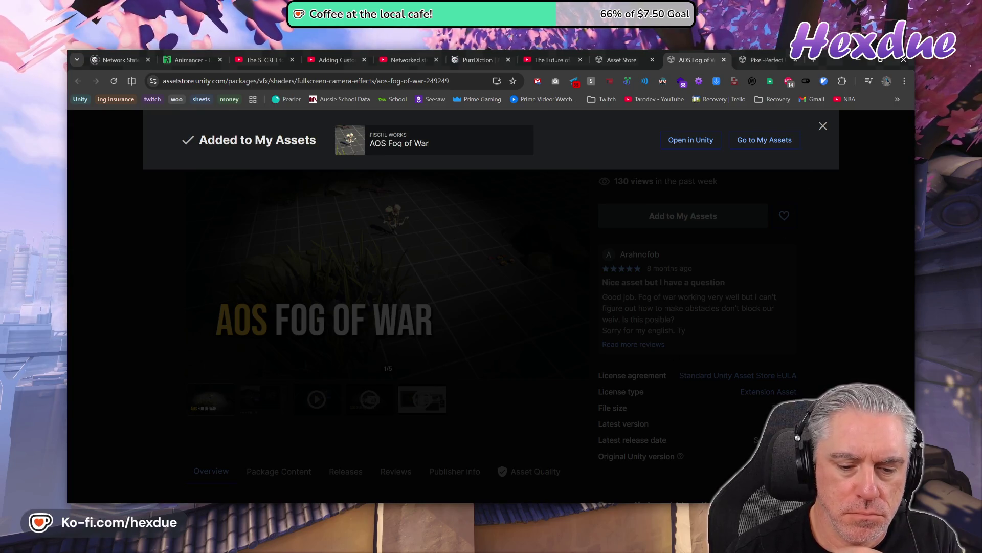
pyautogui.hotkey('alt', 'Tab')
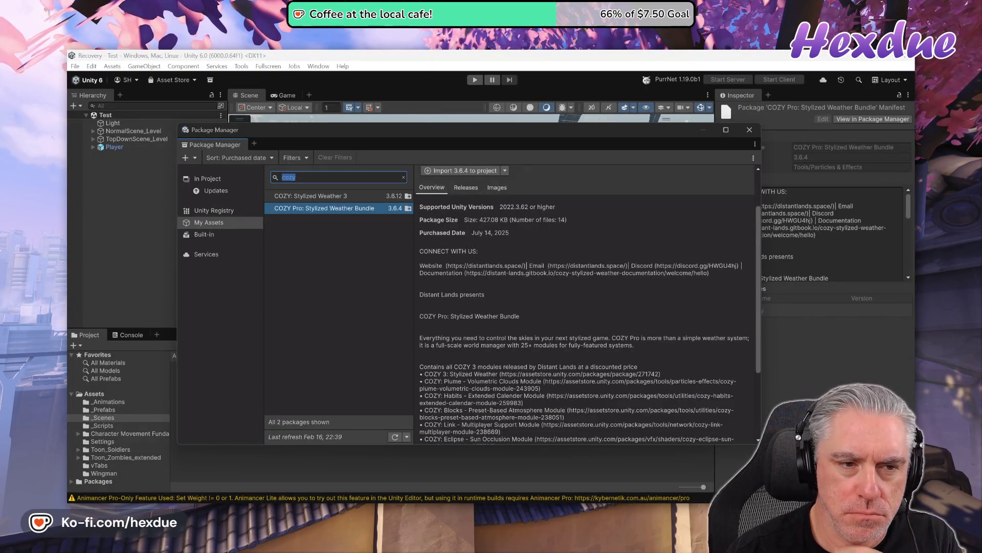
# - Paste 'AOS Fog of War' into the My Assets search and download the package
pyautogui.rightClick(294, 178)
pyautogui.click(318, 209)
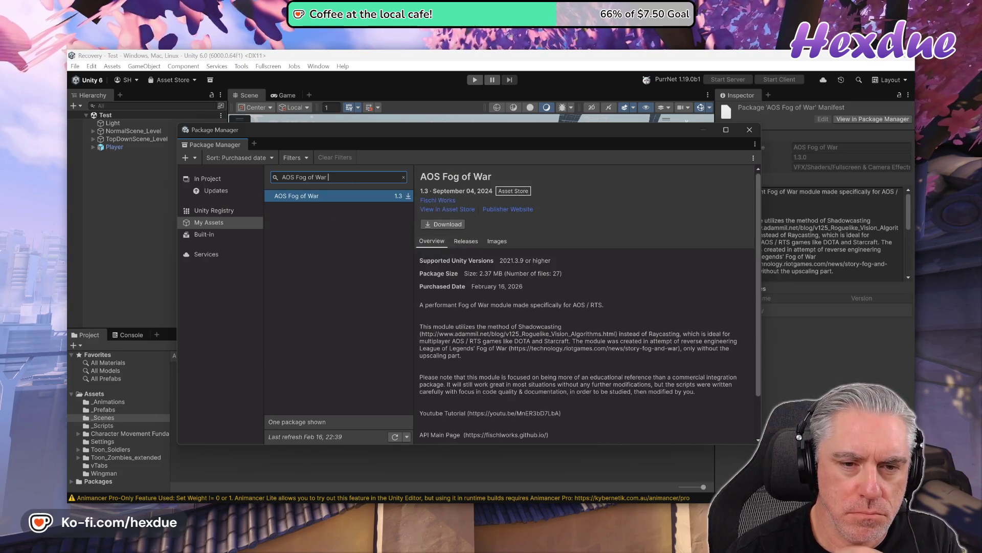
pyautogui.click(448, 224)
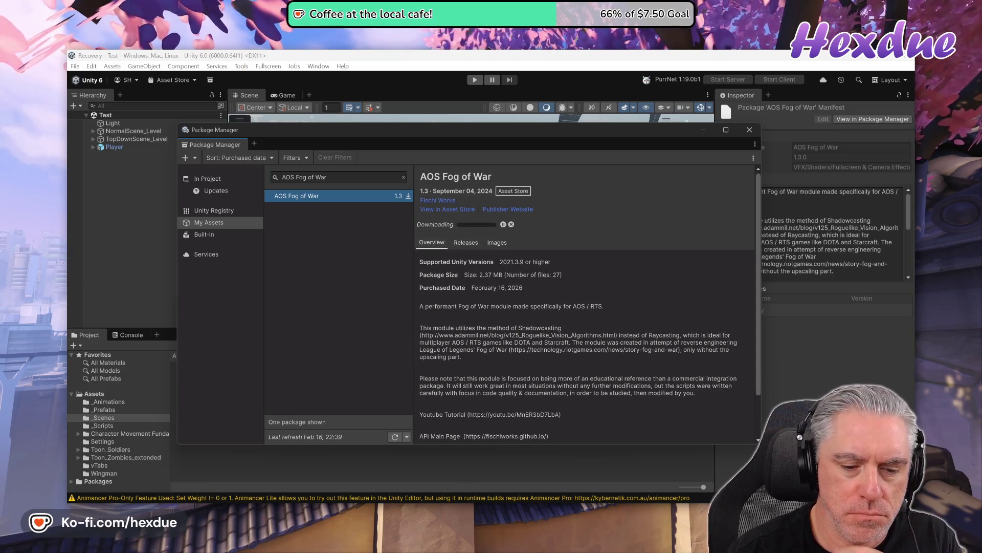
pyautogui.hotkey('alt', 'Tab')
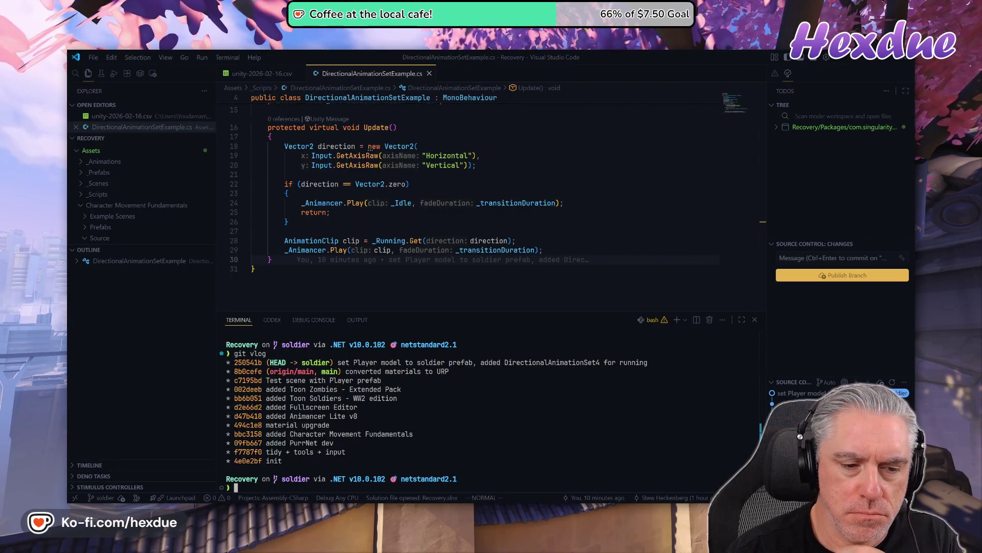
pyautogui.hotkey('alt', 'Tab')
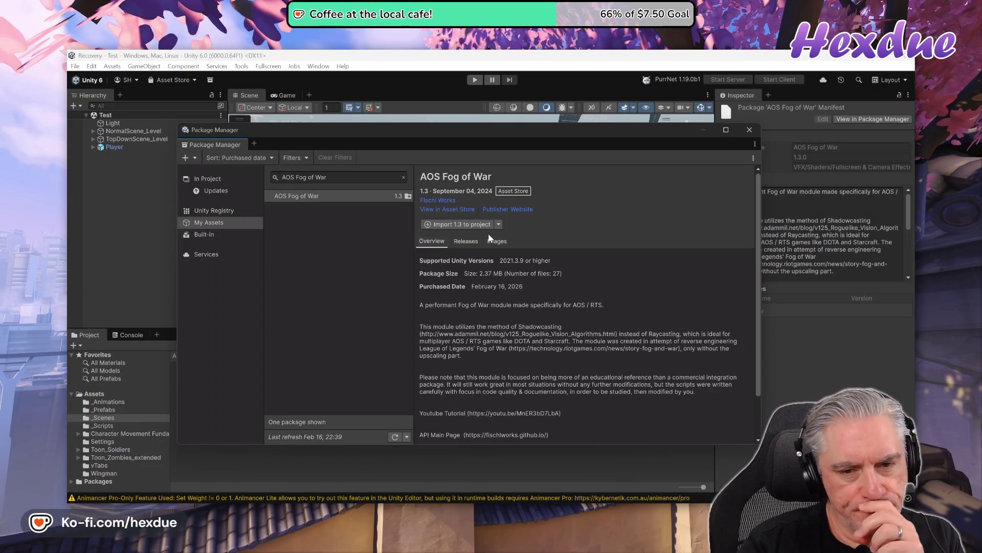
# - Import all AOS Fog of War files into the project and close Package Manager
pyautogui.click(456, 228)
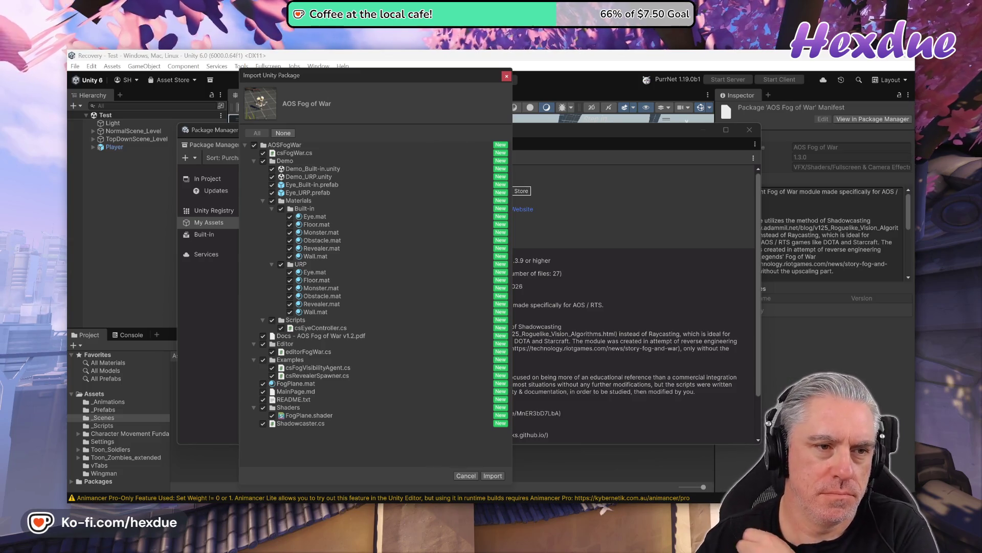
pyautogui.click(492, 475)
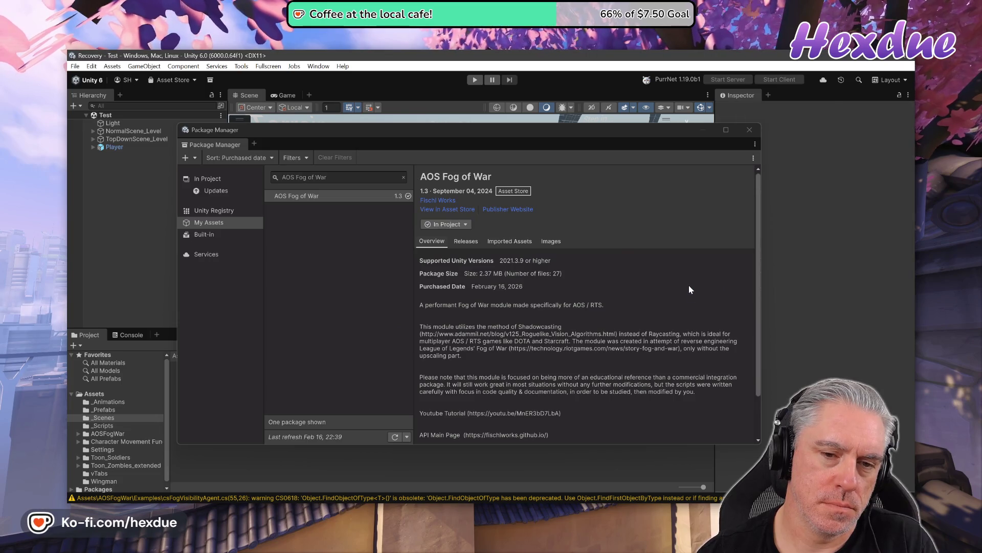
pyautogui.click(755, 133)
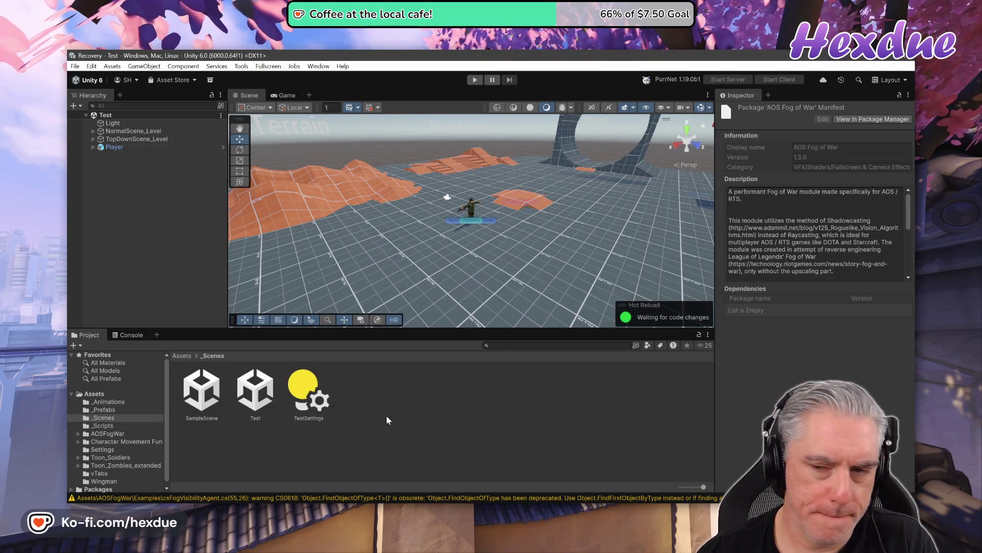
# - Create an empty GameObject named 'Fog' and add the Cs Fog War component to it
pyautogui.click(132, 194)
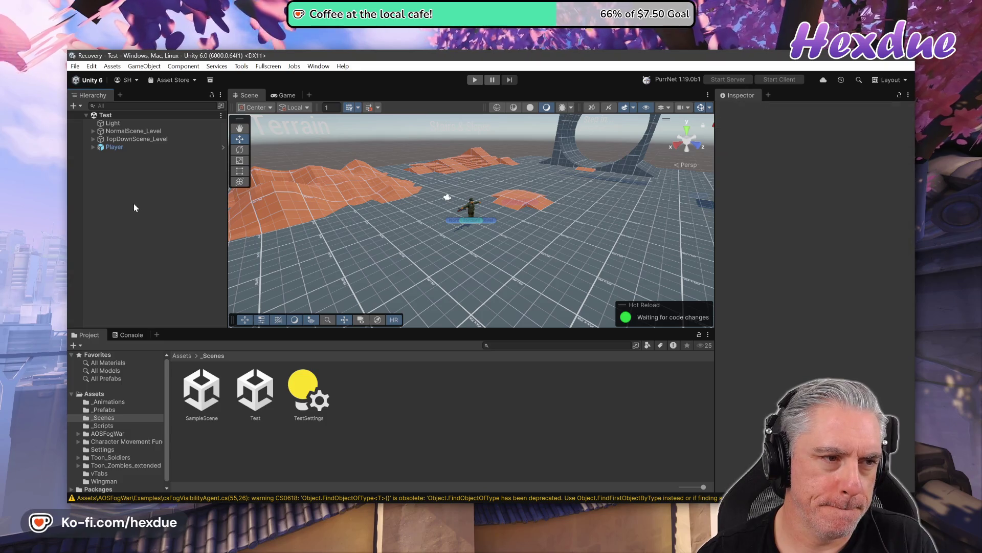
pyautogui.rightClick(134, 204)
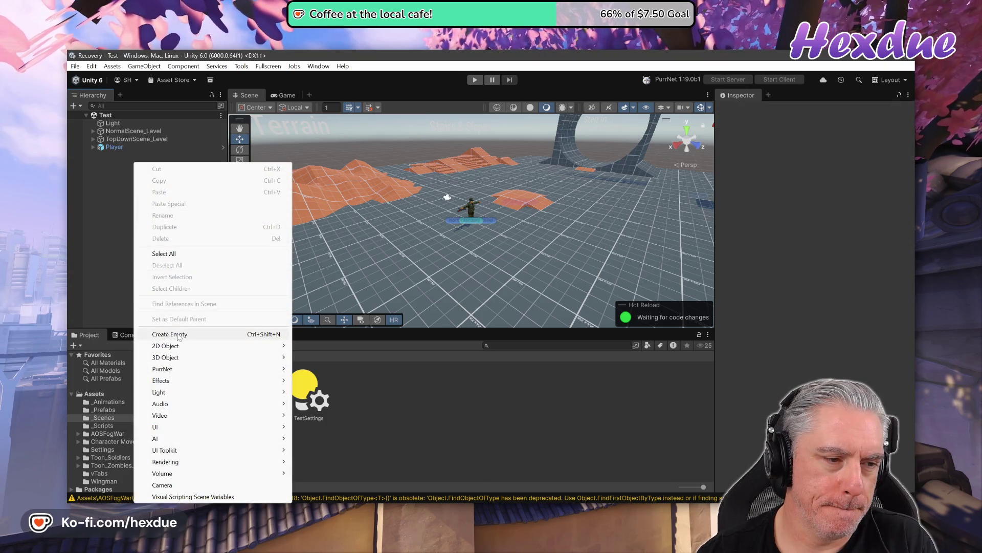
pyautogui.click(178, 336)
pyautogui.write('Fog')
pyautogui.press('Return')
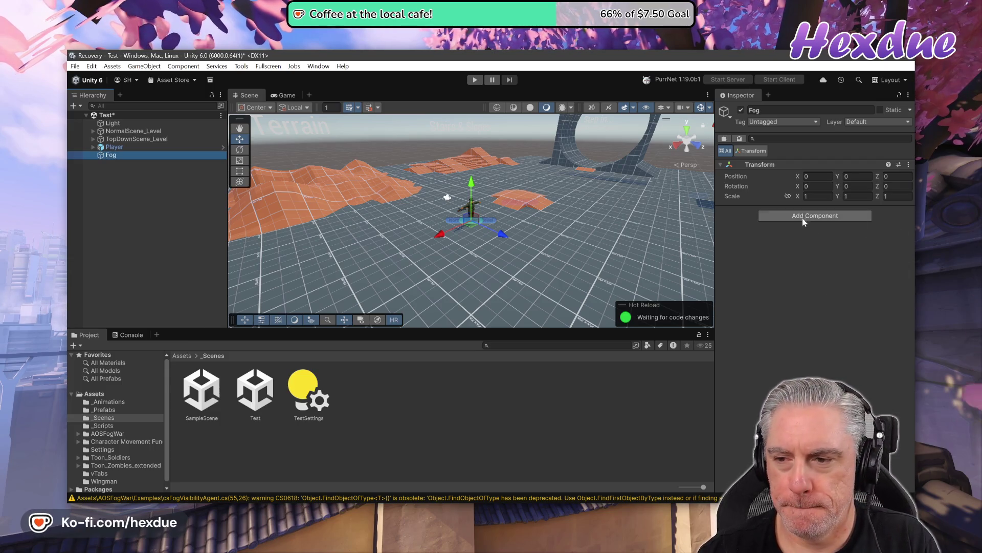
pyautogui.click(803, 215)
pyautogui.write('fog')
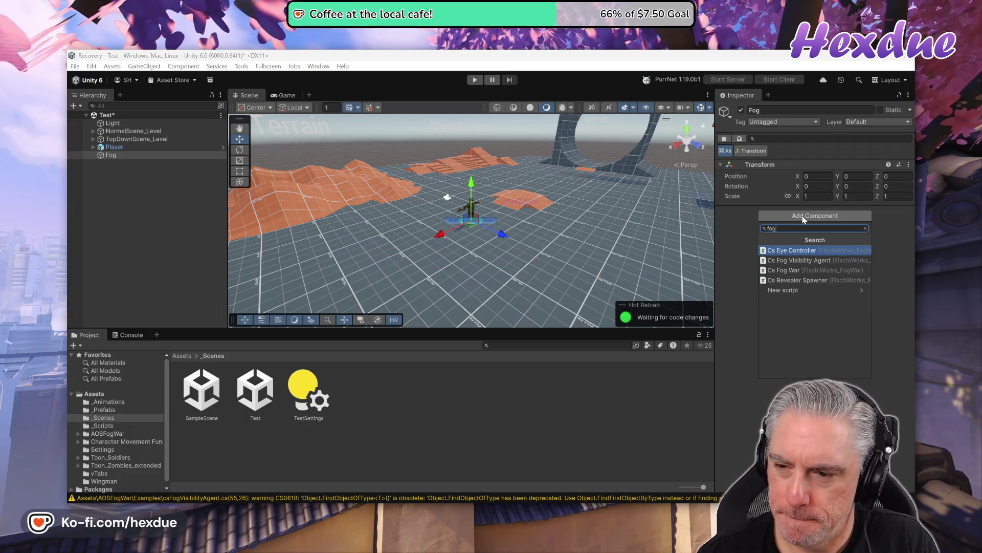
pyautogui.click(807, 271)
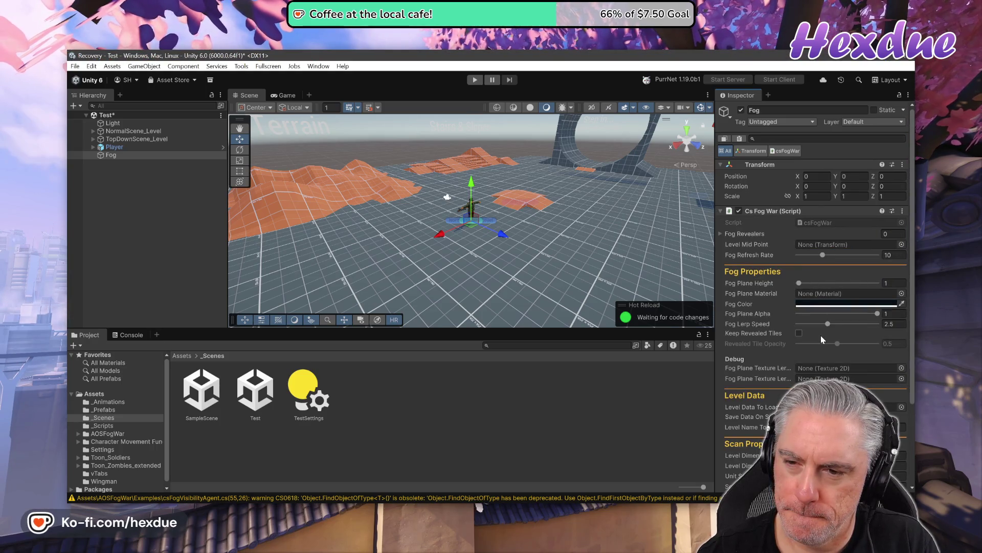
# - Add a Fog Revealers entry with Player as its Revealer Transform, then enter play mode
pyautogui.click(720, 233)
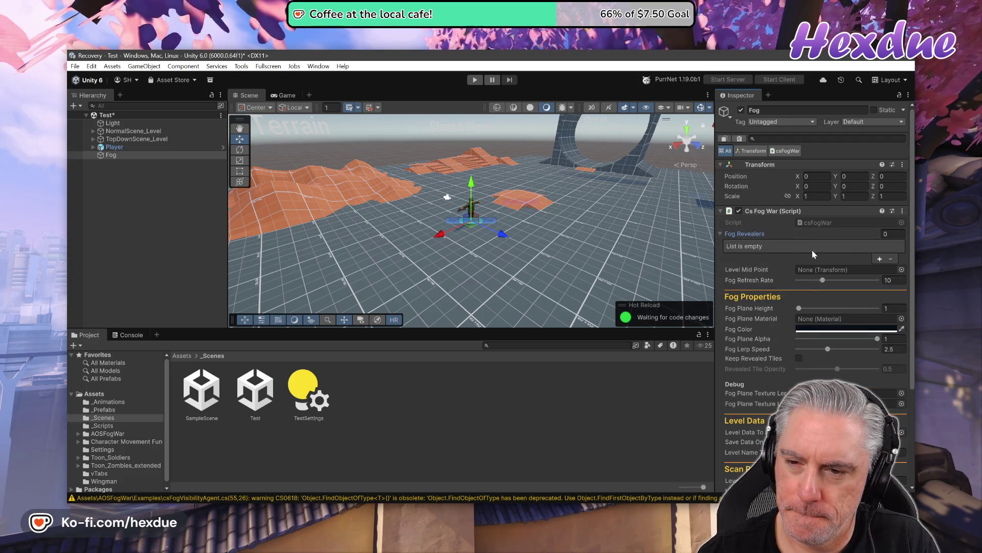
pyautogui.moveTo(118, 147); pyautogui.dragTo(821, 248)
pyautogui.moveTo(887, 259); pyautogui.dragTo(737, 248)
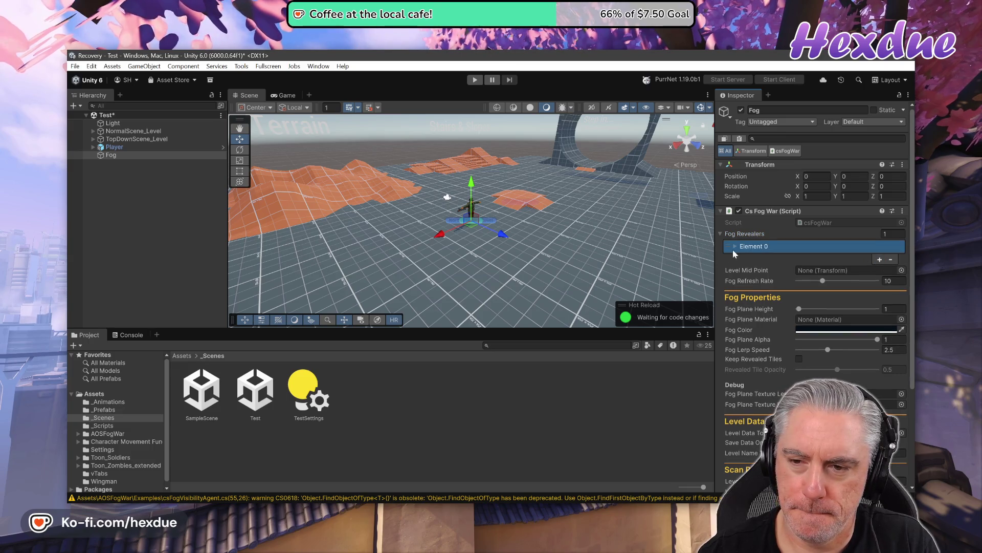
pyautogui.click(734, 246)
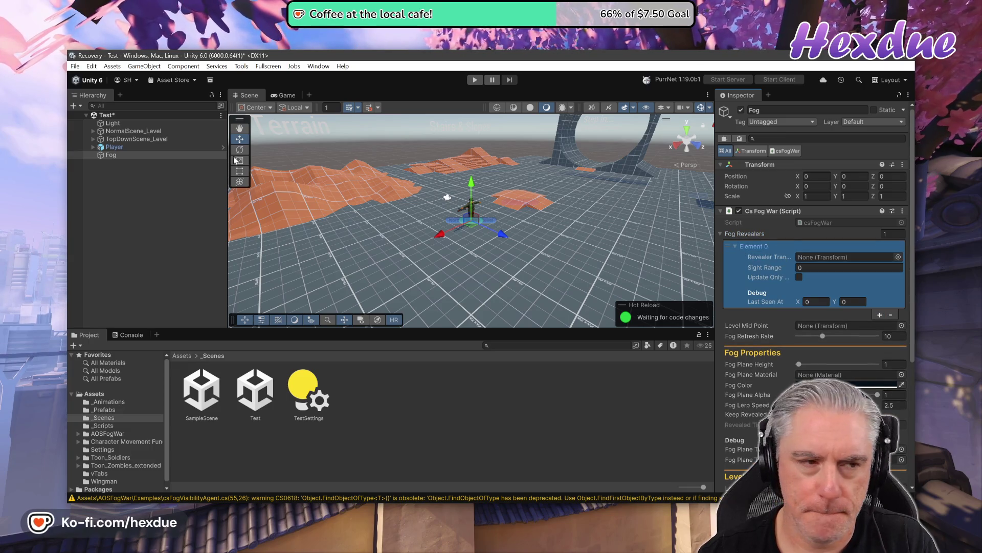
pyautogui.moveTo(115, 147)
pyautogui.mouseDown()
pyautogui.moveTo(815, 265)
pyautogui.moveTo(832, 259)
pyautogui.mouseUp()
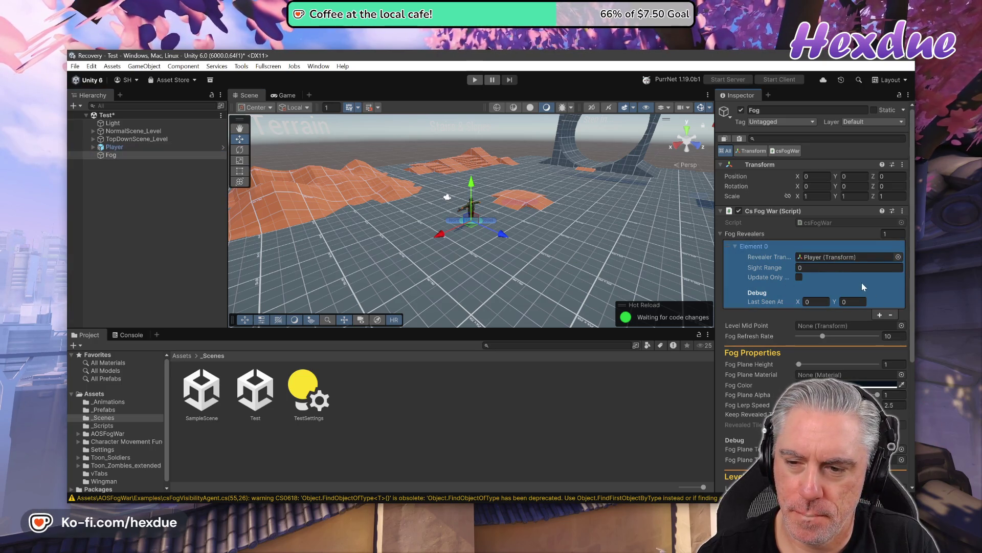
pyautogui.click(475, 80)
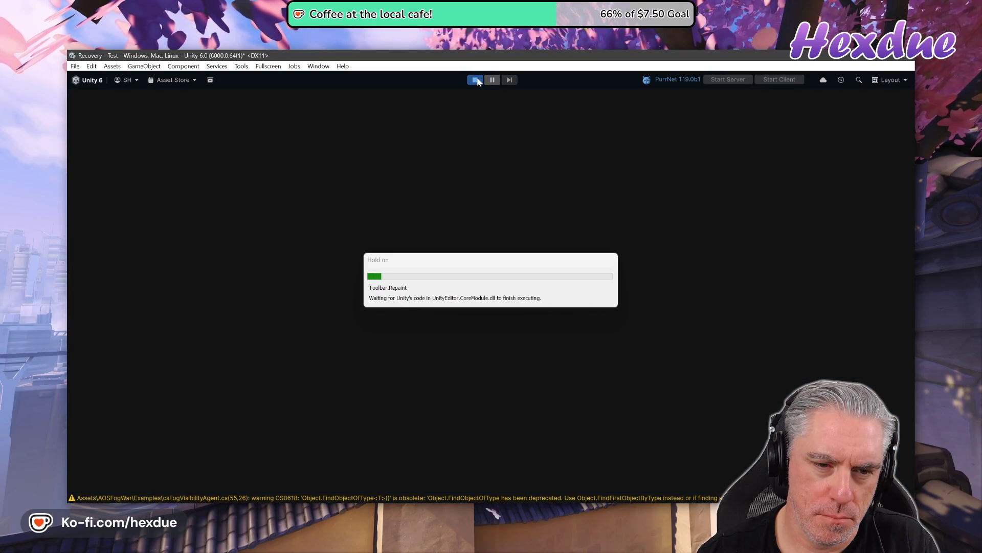
# - Run the soldier forward toward the Gravity Switches wall, then stop play mode
pyautogui.press('w')
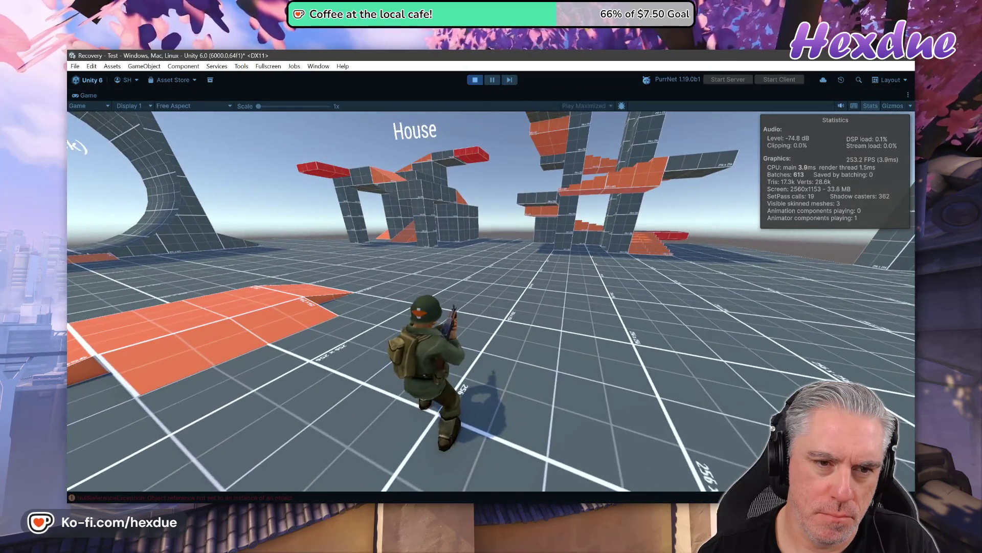
pyautogui.press('w')
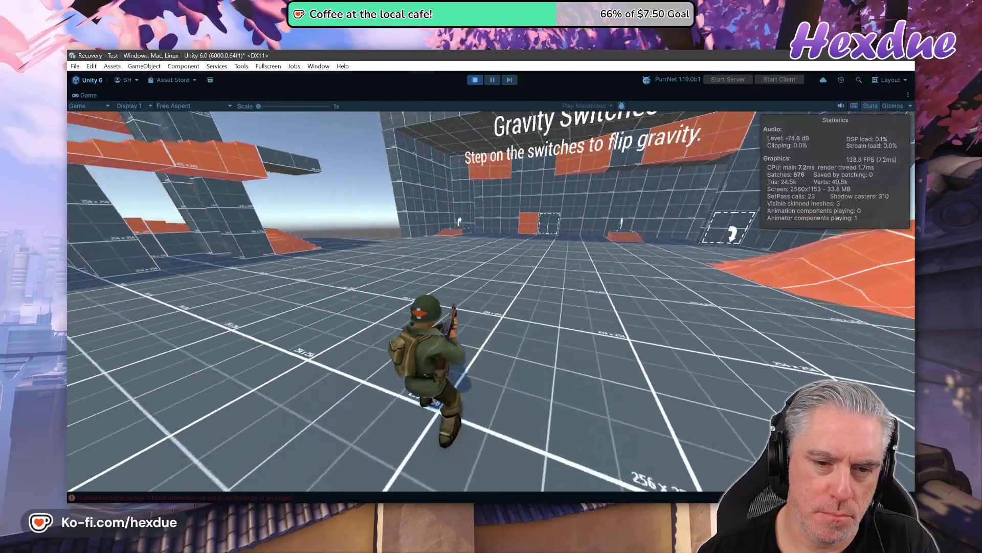
pyautogui.press('w')
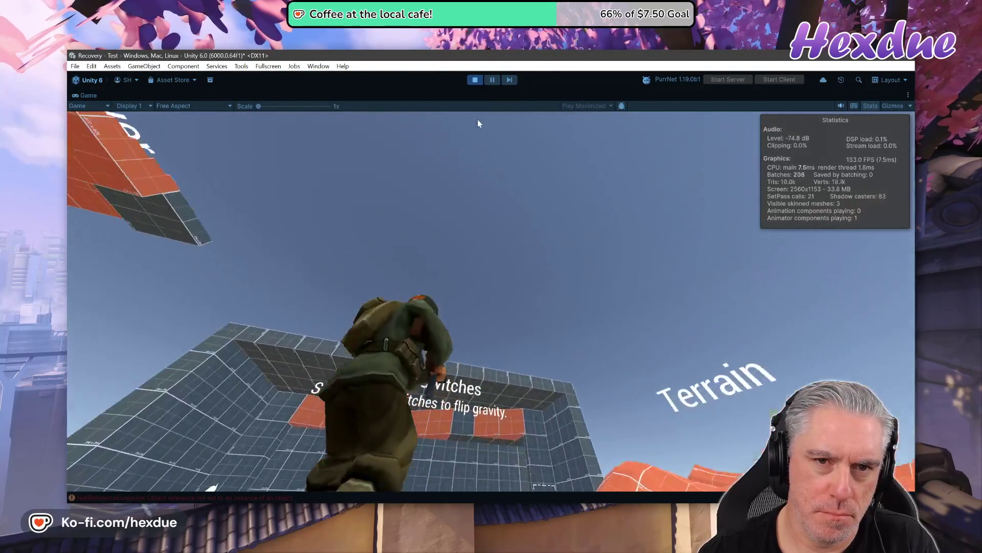
pyautogui.click(473, 81)
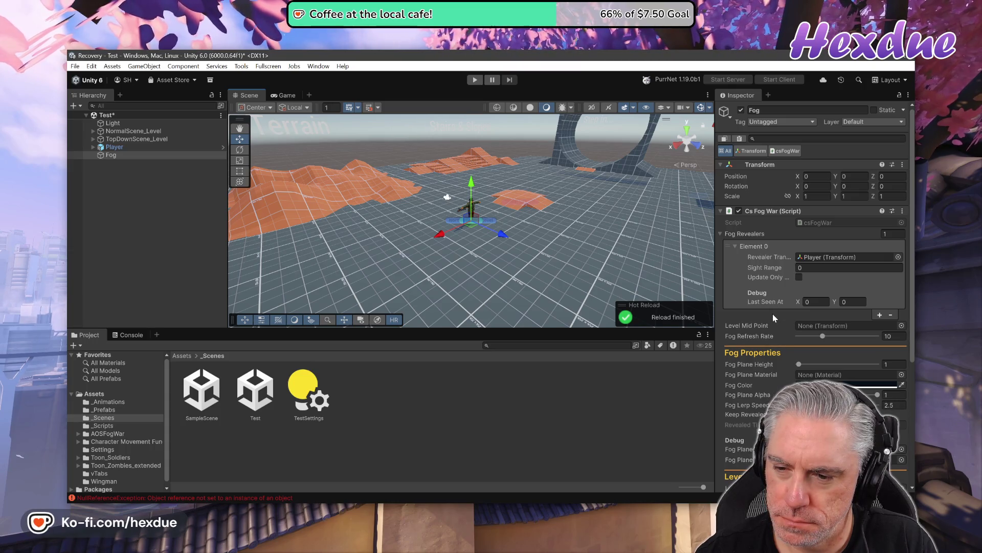
# - Review the Fog object's csFogWar revealer settings, then dismiss the Asset Store's Added to My Assets popup
pyautogui.scroll(-3, 772, 314)
pyautogui.scroll(-4, 773, 317)
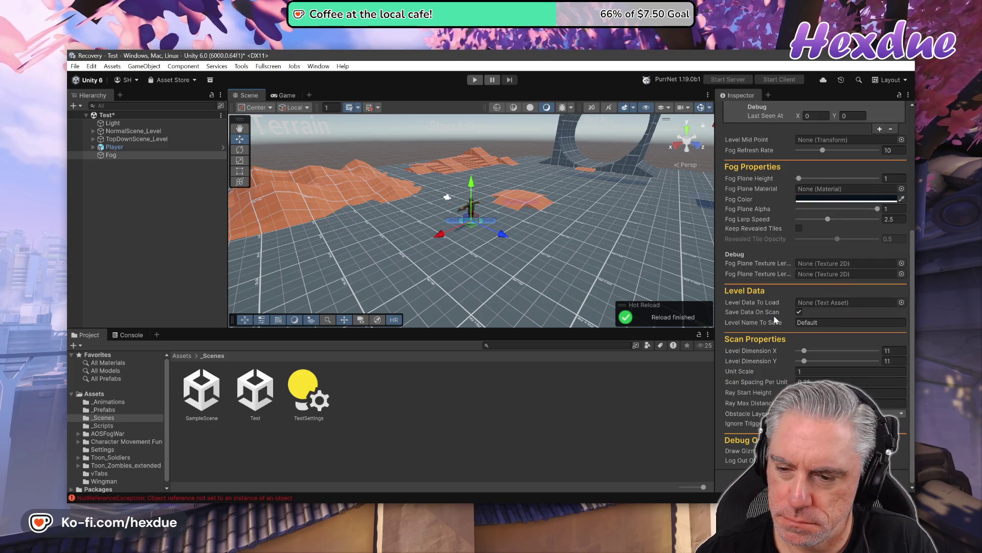
pyautogui.scroll(5, 775, 318)
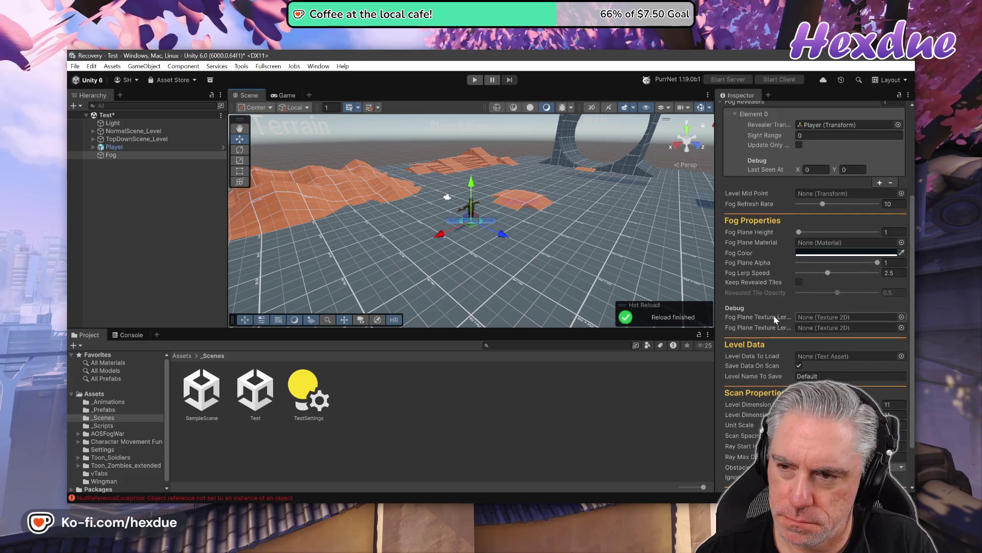
pyautogui.scroll(1, 775, 315)
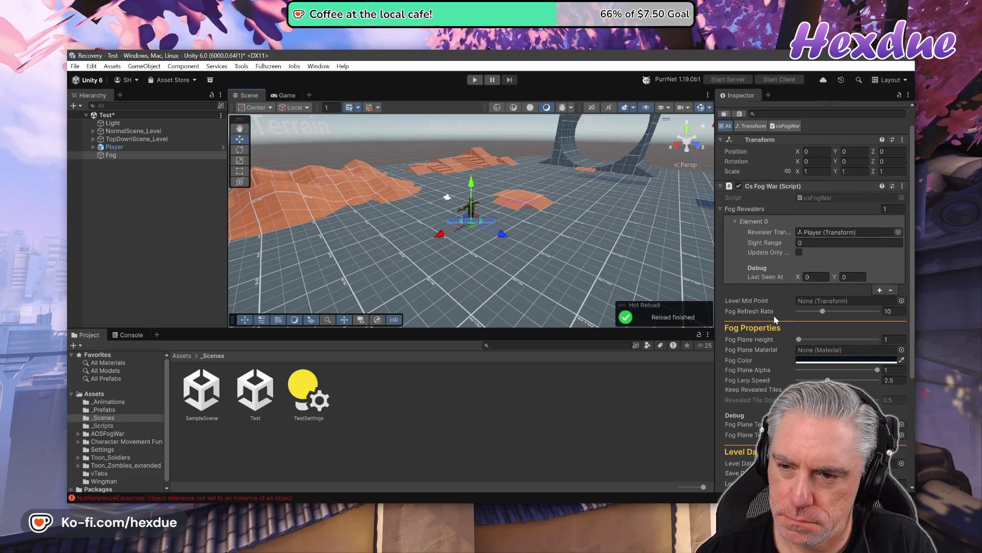
pyautogui.click(793, 242)
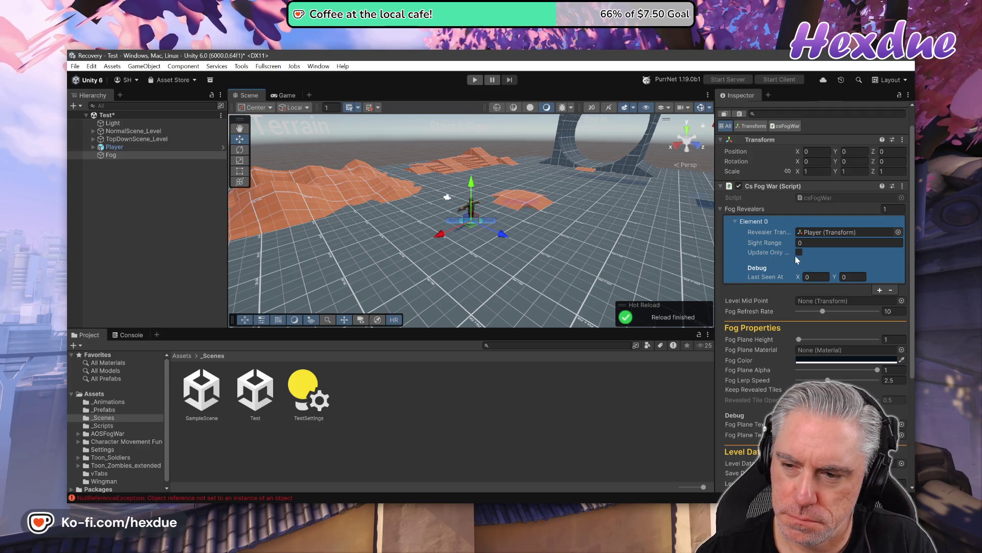
pyautogui.click(741, 210)
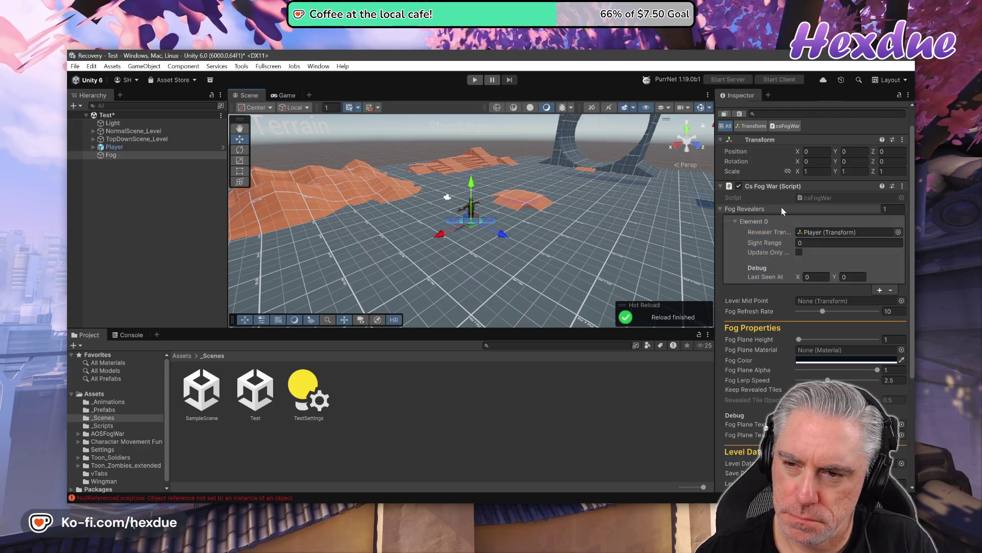
pyautogui.scroll(1, 790, 318)
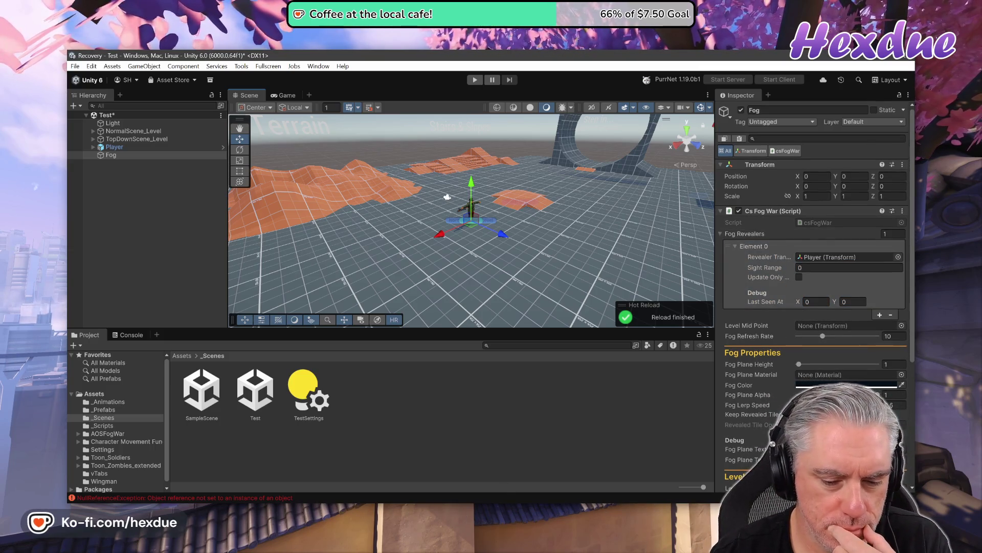
pyautogui.hotkey('alt', 'Tab')
pyautogui.click(845, 253)
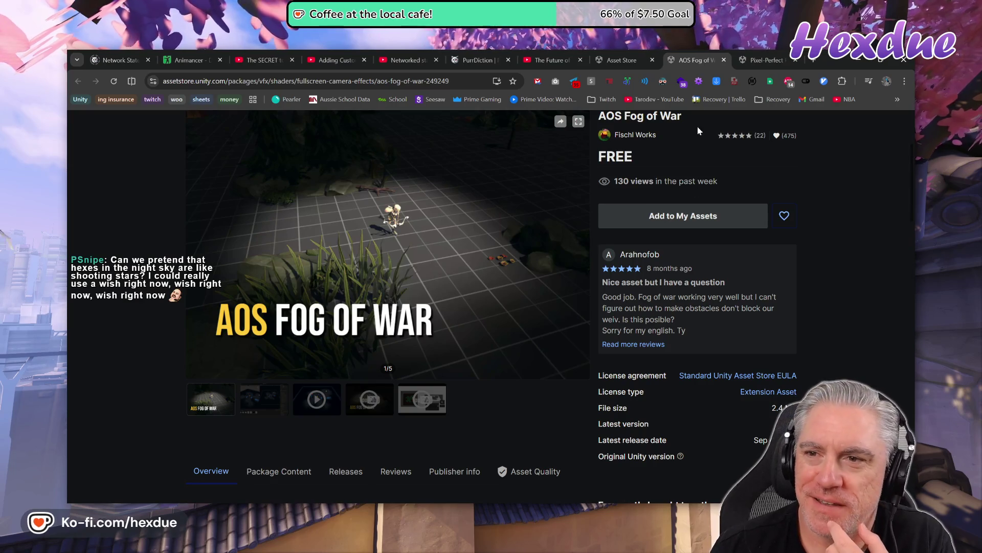
# - Compare with the Pixel-Perfect Fog Of War page, then open AOS Fog of War's Documentation link
pyautogui.click(759, 60)
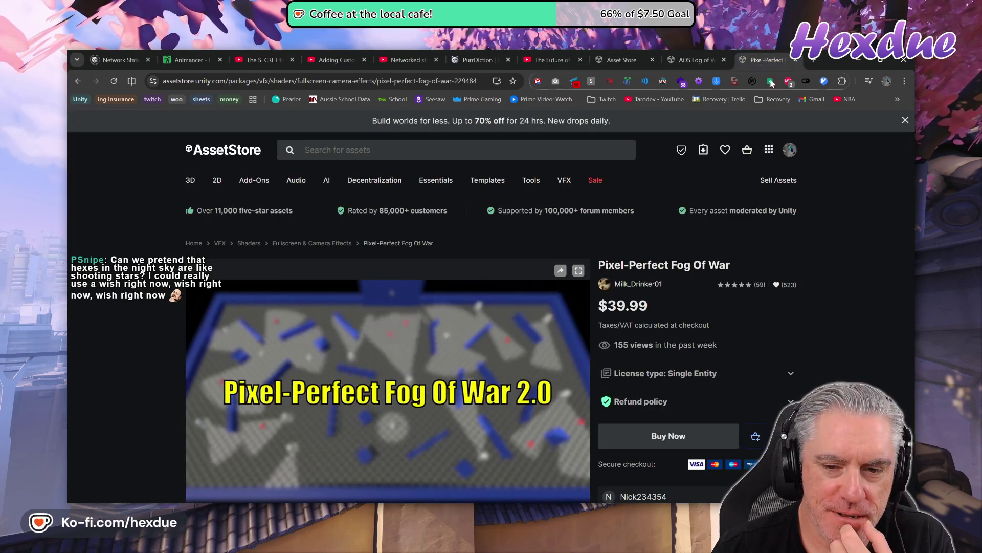
pyautogui.click(686, 60)
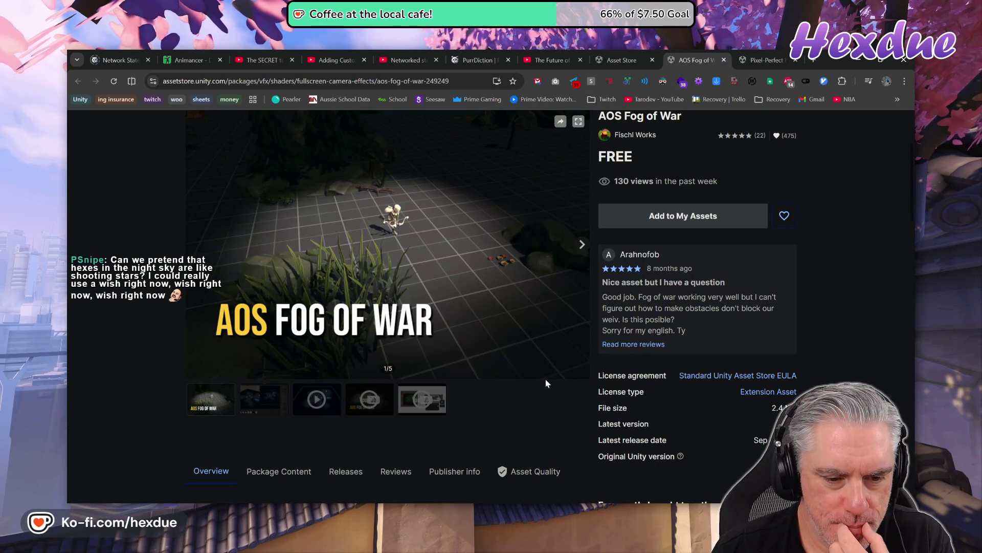
pyautogui.scroll(-4, 404, 453)
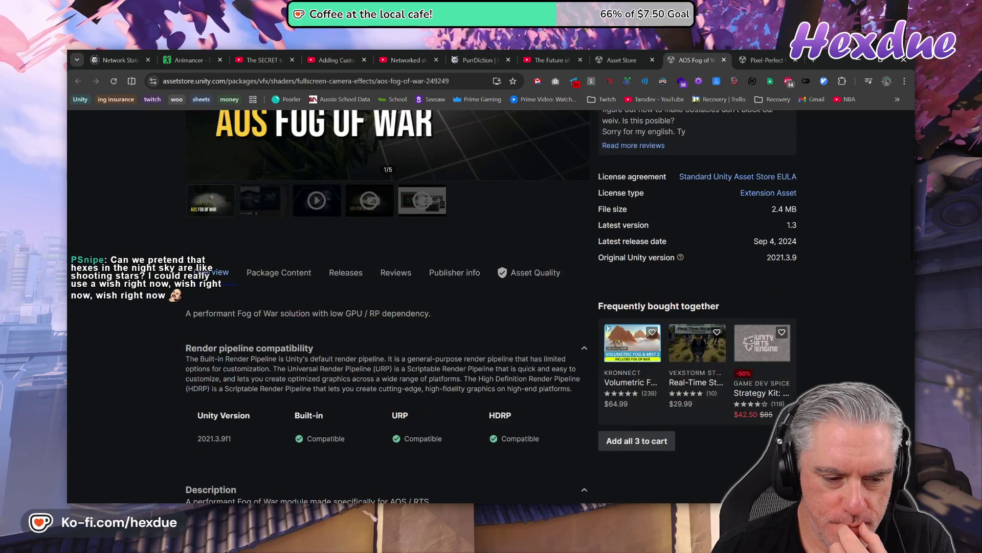
pyautogui.scroll(-3, 405, 454)
pyautogui.scroll(-1, 220, 478)
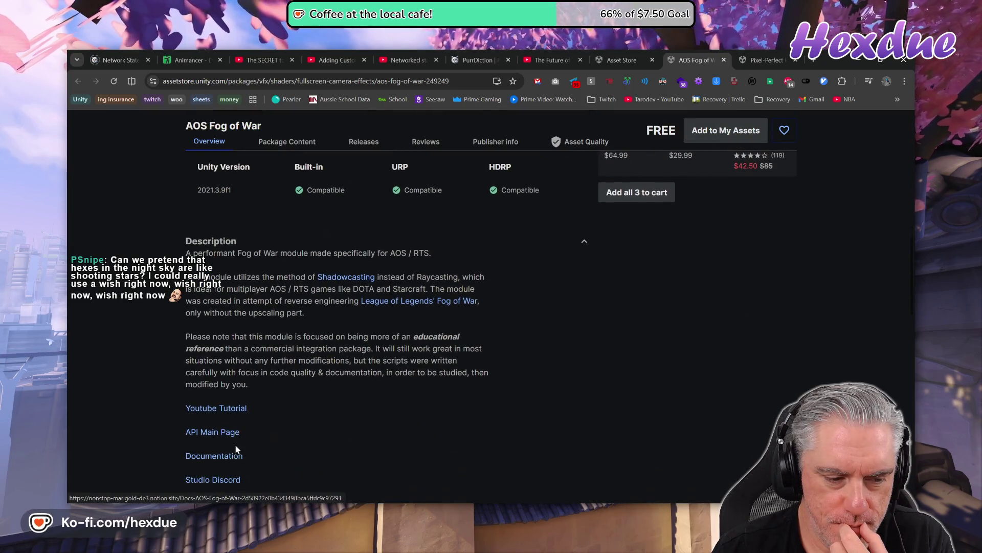
pyautogui.click(225, 457)
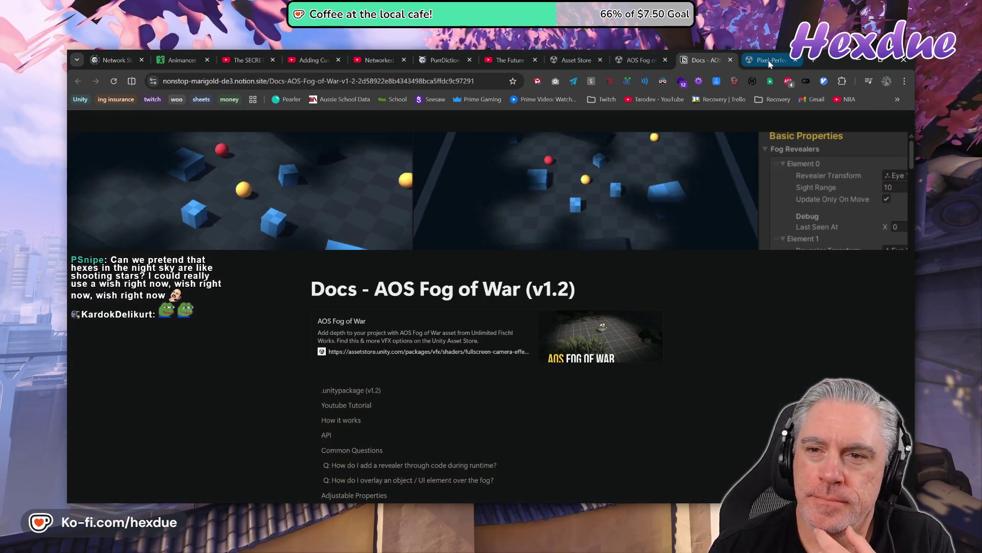
# - Read the AOS Fog of War docs down through Adjustable Properties and Fog Properties, then return to Unity
pyautogui.scroll(-7, 486, 466)
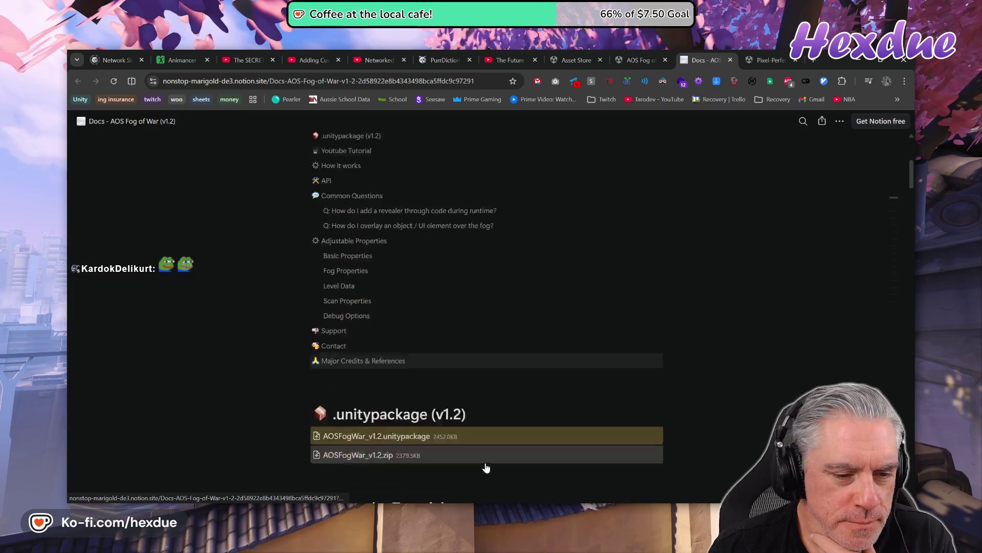
pyautogui.scroll(-2, 495, 458)
pyautogui.scroll(-6, 515, 357)
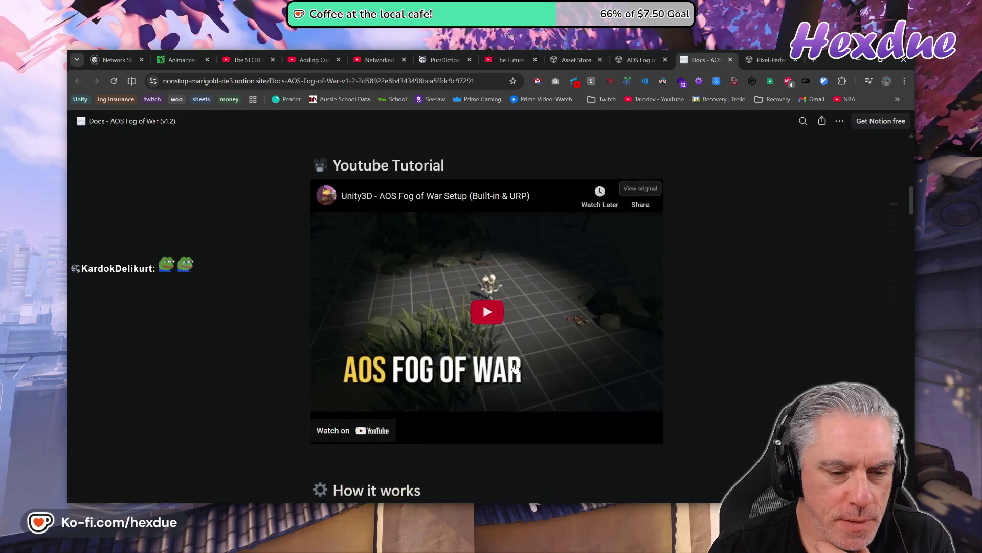
pyautogui.scroll(-2, 510, 361)
pyautogui.scroll(-2, 500, 368)
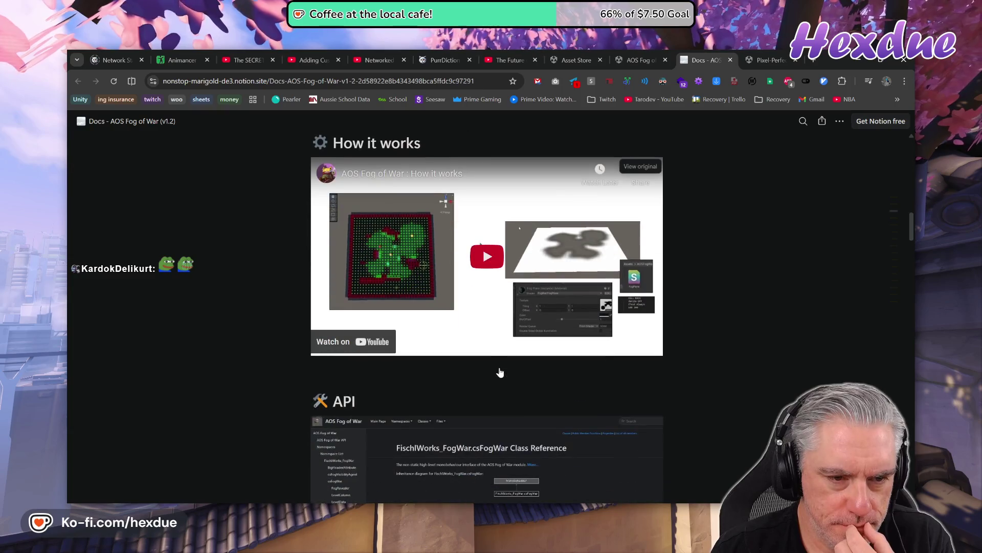
pyautogui.scroll(-5, 520, 397)
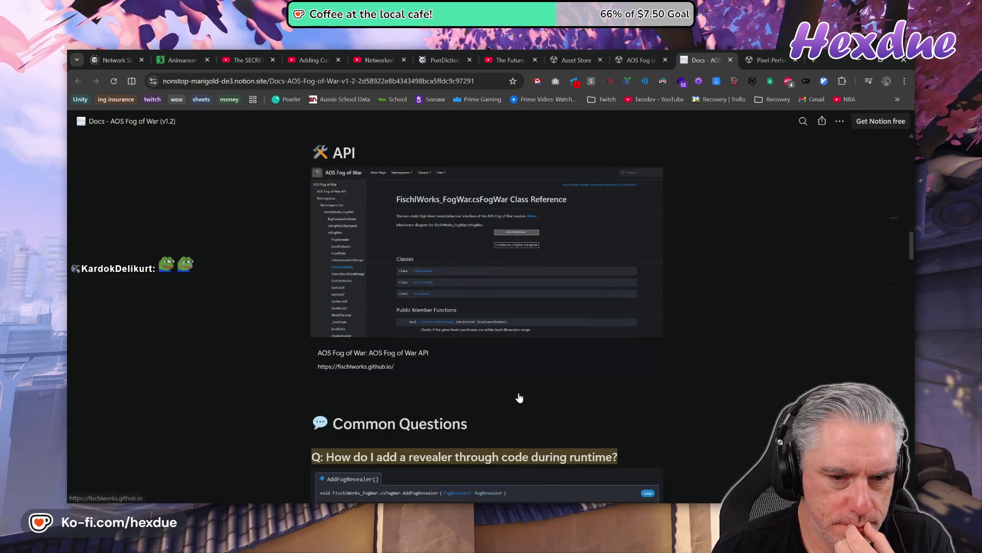
pyautogui.scroll(-3, 526, 393)
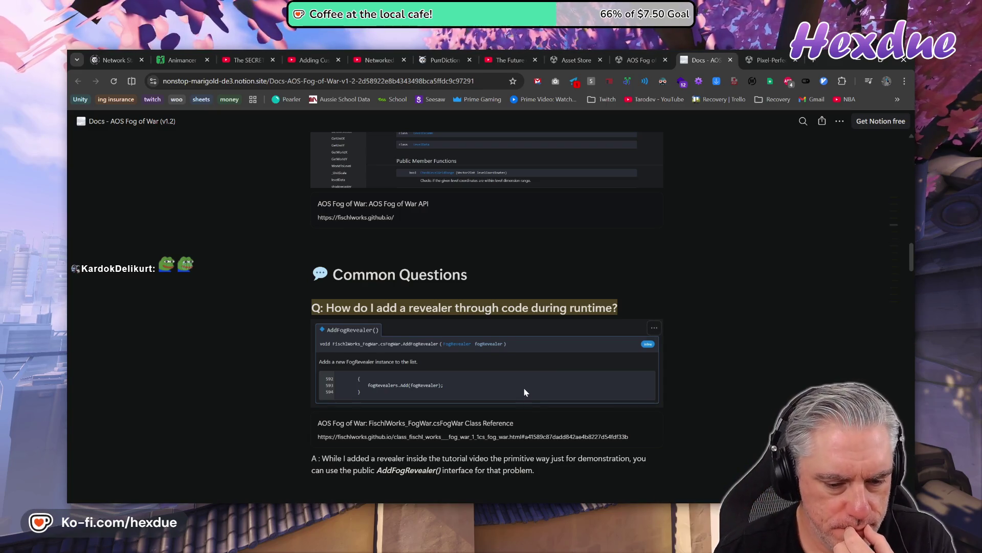
pyautogui.scroll(-2, 525, 392)
pyautogui.scroll(-3, 524, 392)
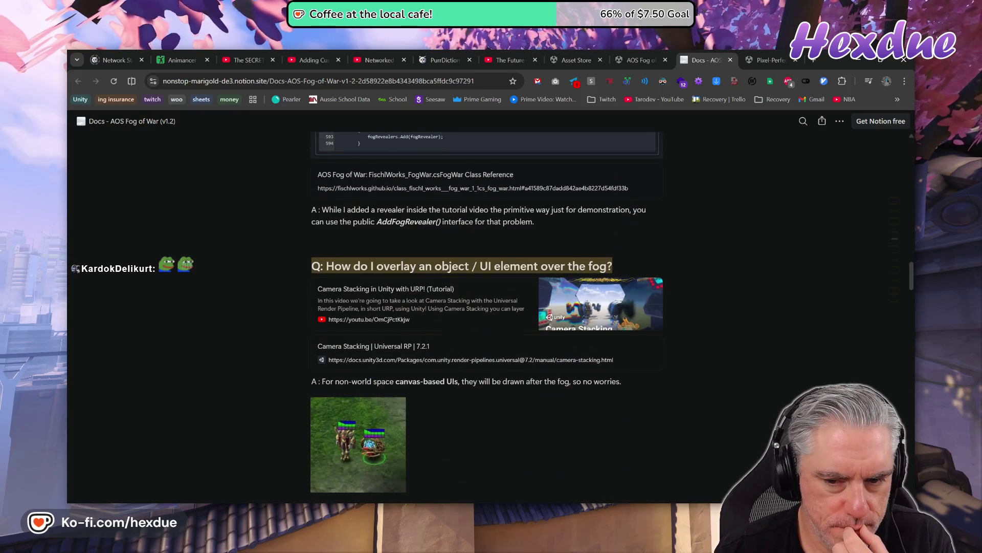
pyautogui.scroll(-3, 524, 392)
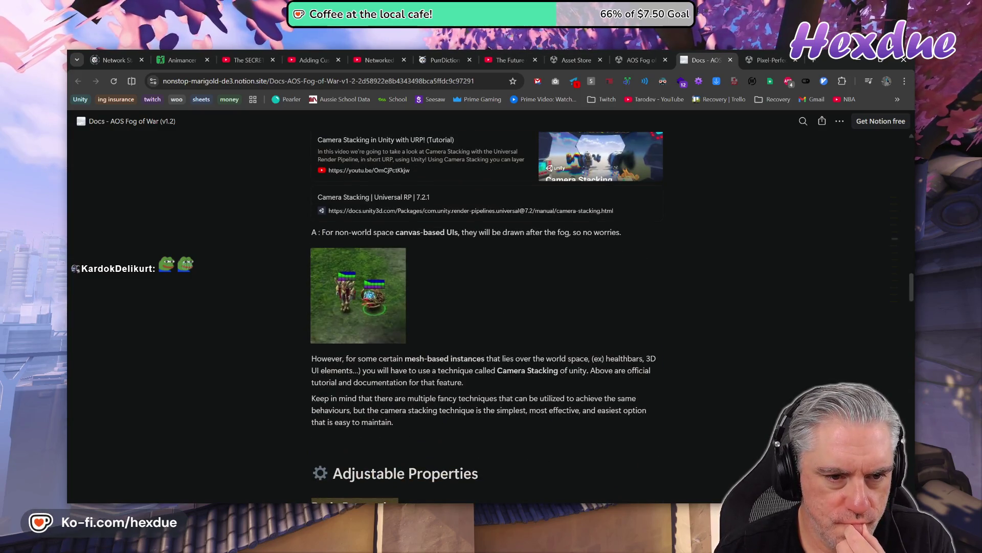
pyautogui.scroll(-4, 524, 392)
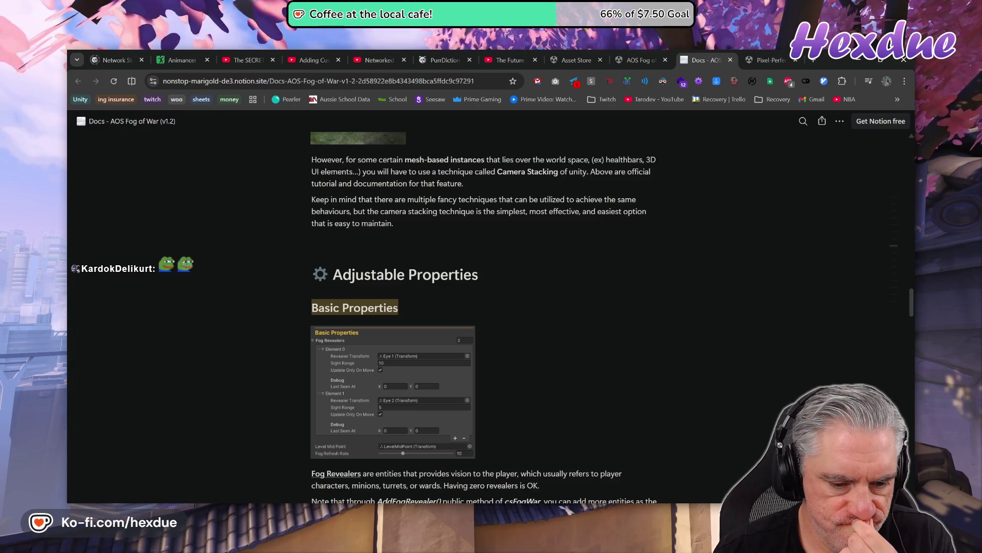
pyautogui.scroll(-3, 524, 392)
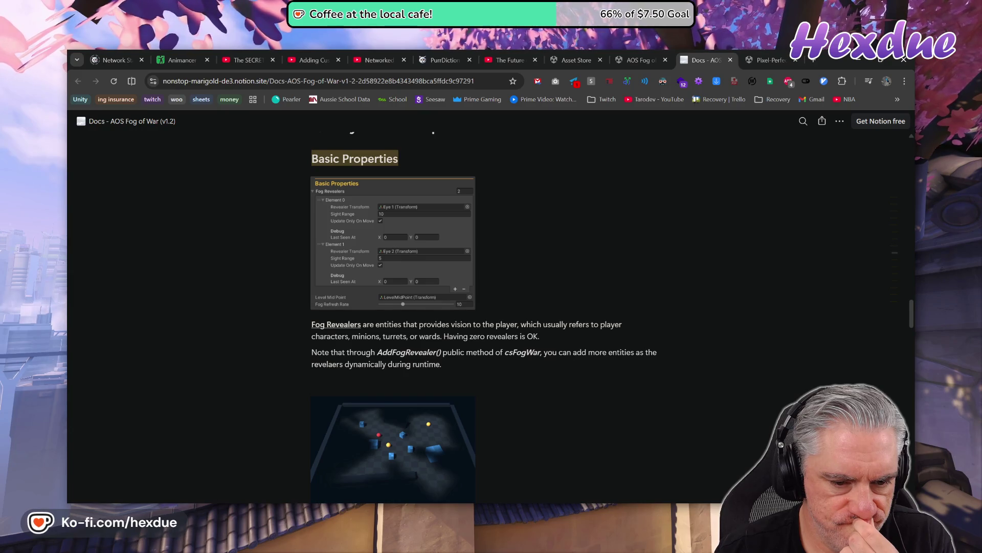
pyautogui.scroll(-3, 525, 392)
pyautogui.scroll(-4, 524, 392)
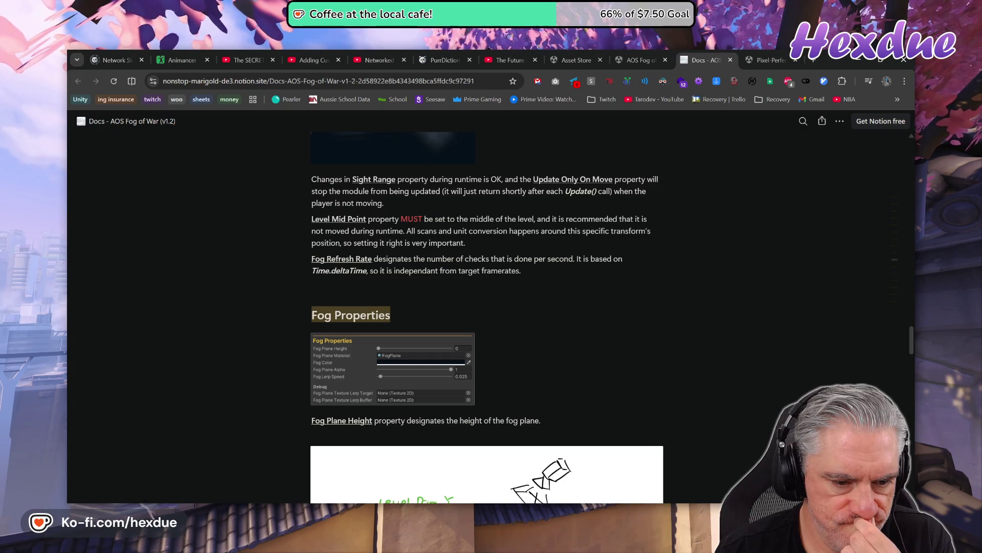
pyautogui.scroll(-3, 593, 389)
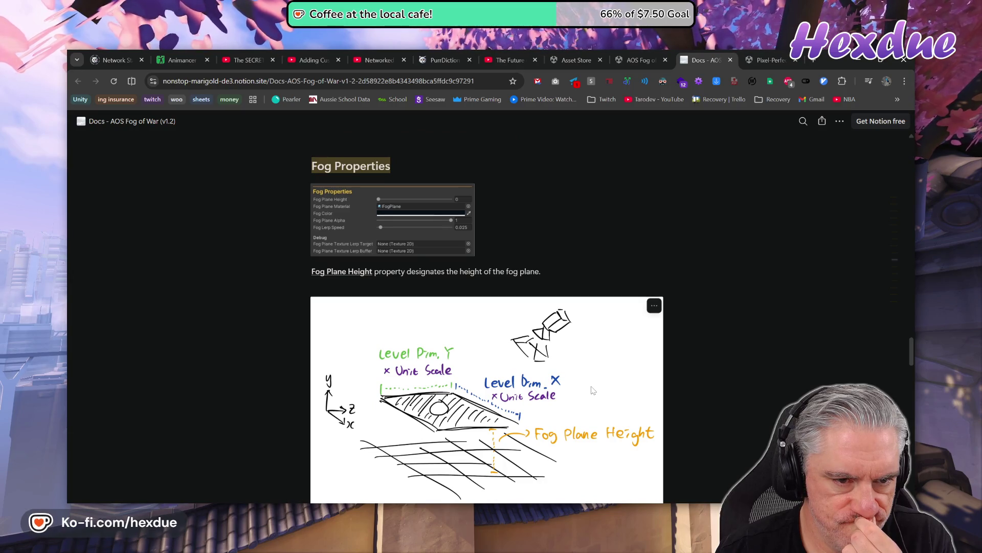
pyautogui.scroll(3, 593, 390)
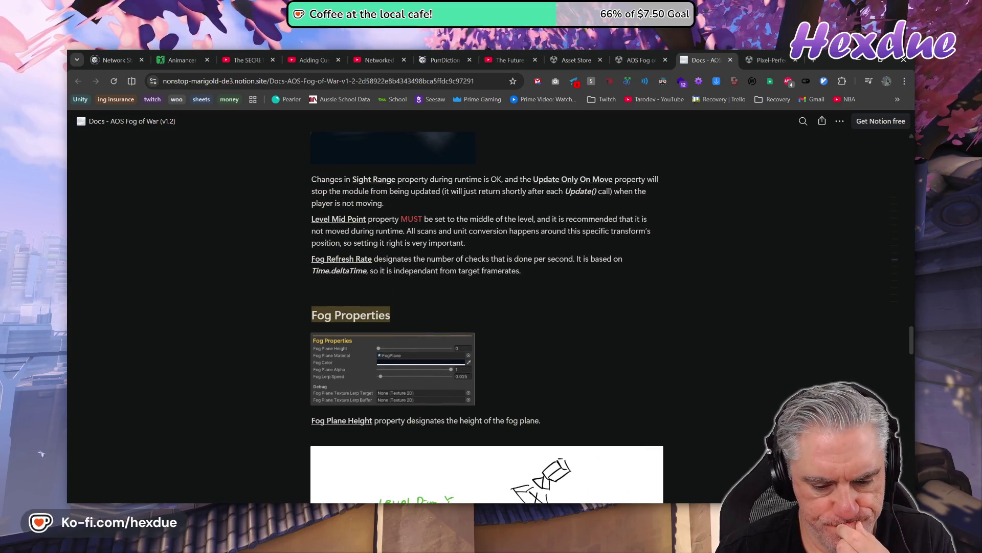
pyautogui.hotkey('alt', 'Tab')
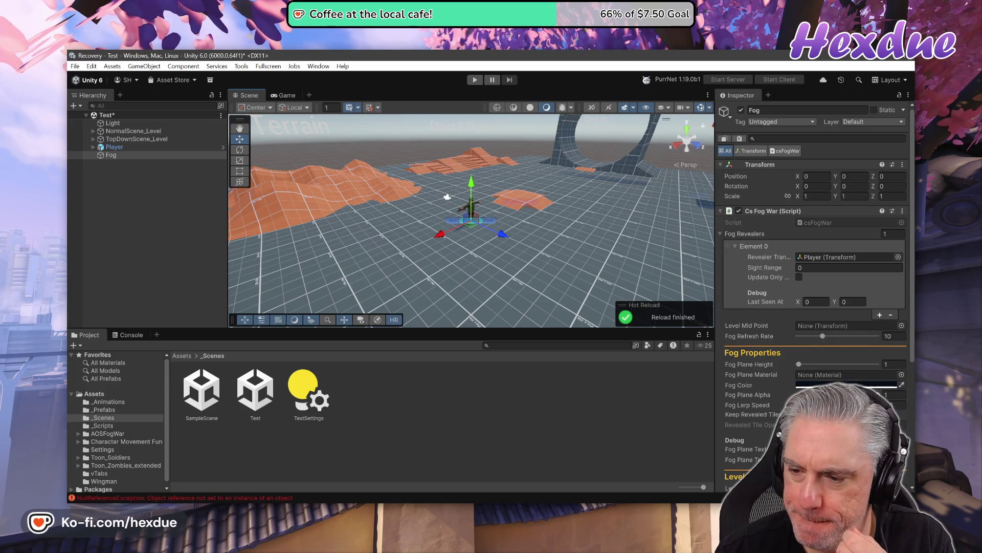
# - Assign the FogPlane material to csFogWar's Fog Plane Material slot
pyautogui.click(902, 375)
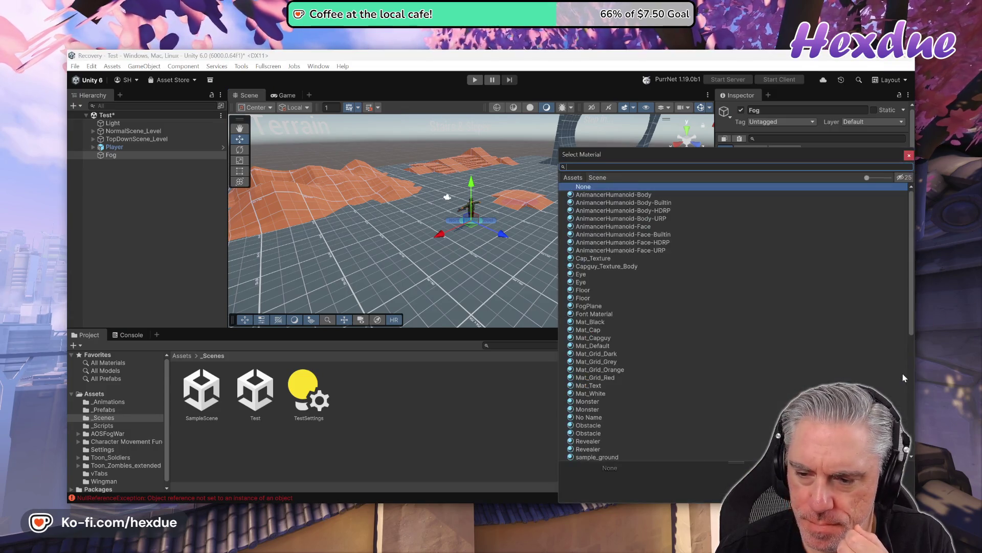
pyautogui.click(589, 298)
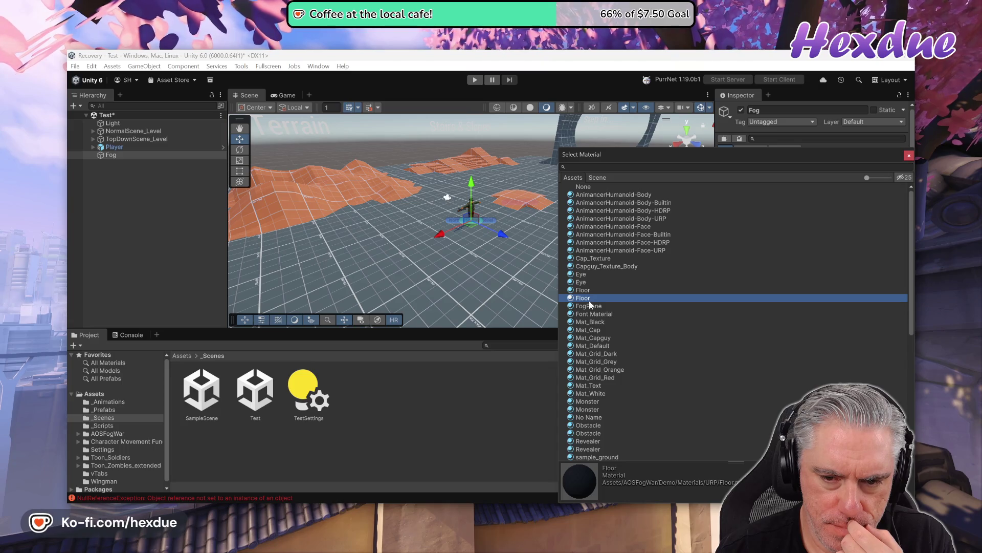
pyautogui.click(593, 307)
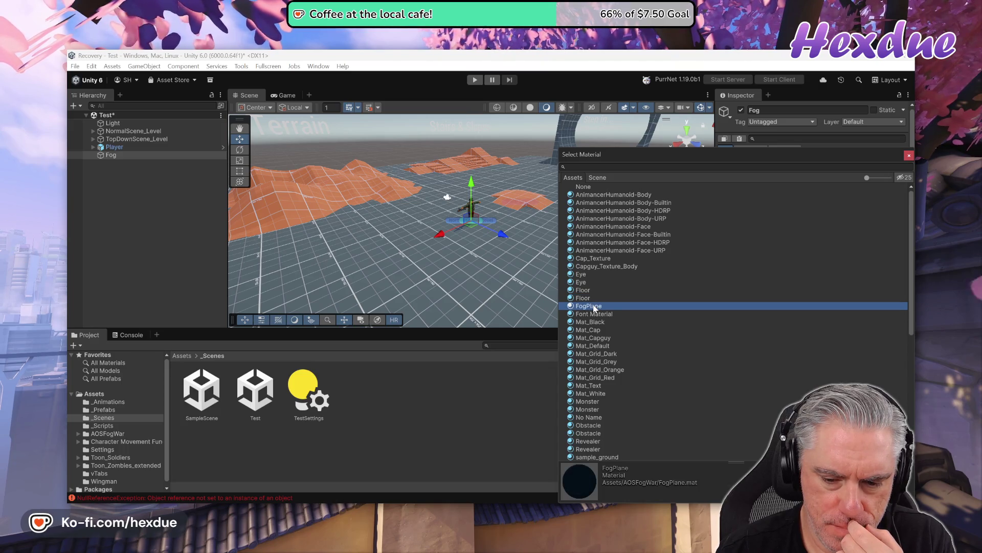
pyautogui.doubleClick(594, 307)
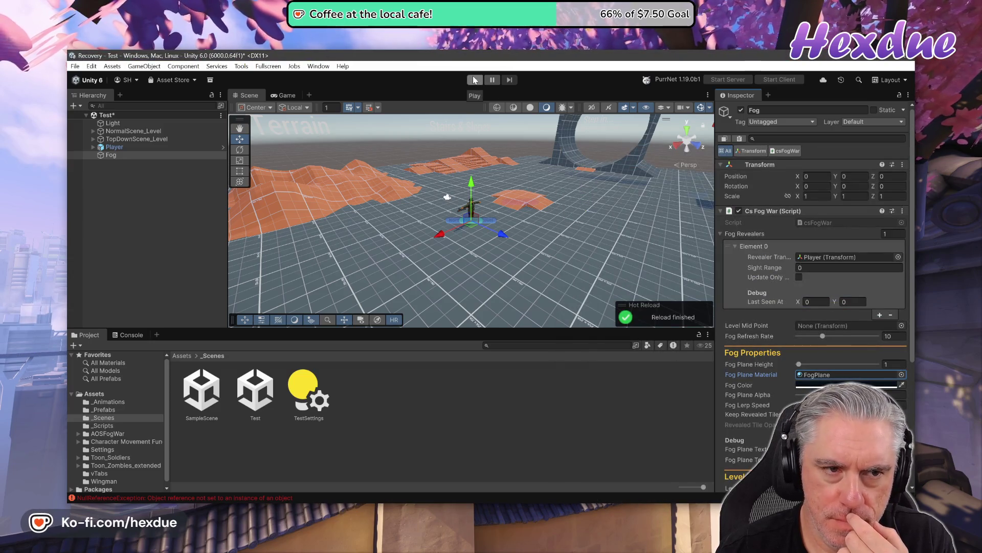
pyautogui.click(281, 95)
# - Test the fog in play mode, then stop and raise the fog plane height above 1
pyautogui.click(475, 80)
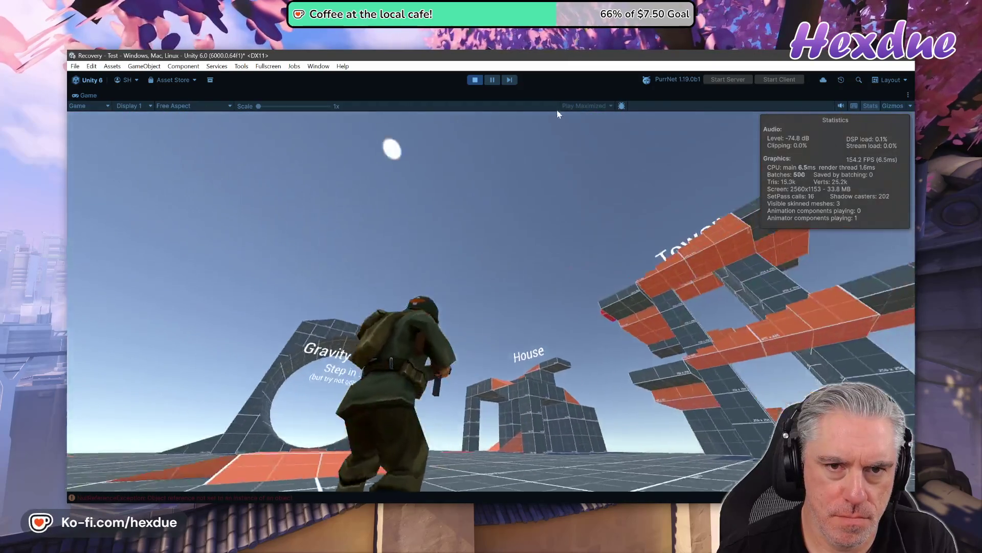
pyautogui.hotkey('ctrl', 'p')
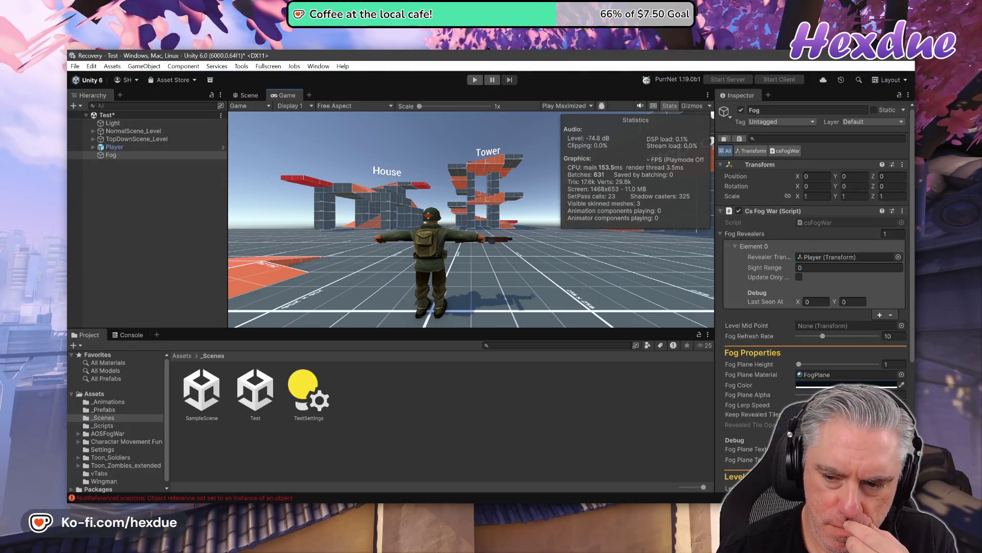
pyautogui.moveTo(794, 363)
pyautogui.mouseDown()
pyautogui.moveTo(805, 363)
pyautogui.moveTo(767, 364)
pyautogui.moveTo(802, 365)
pyautogui.mouseUp()
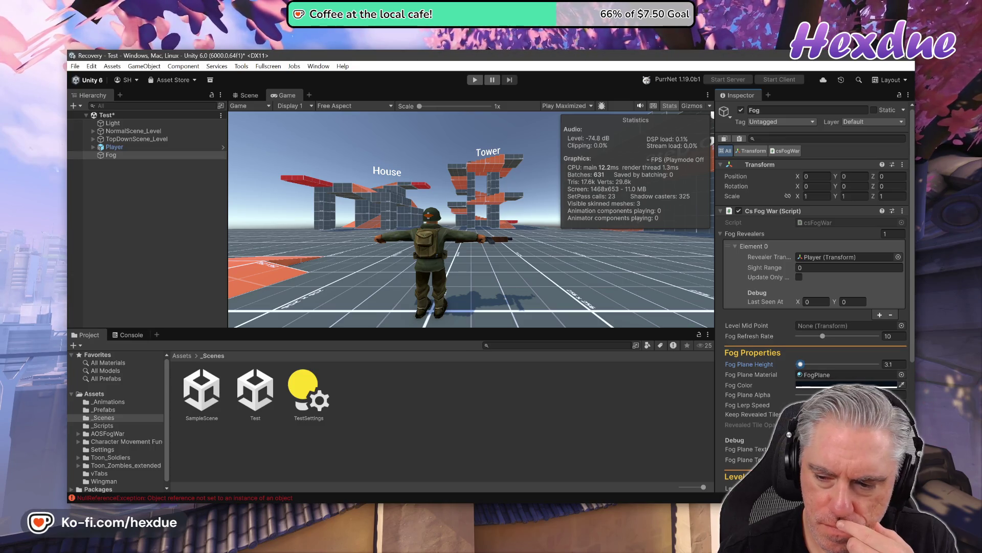
pyautogui.scroll(-3, 813, 307)
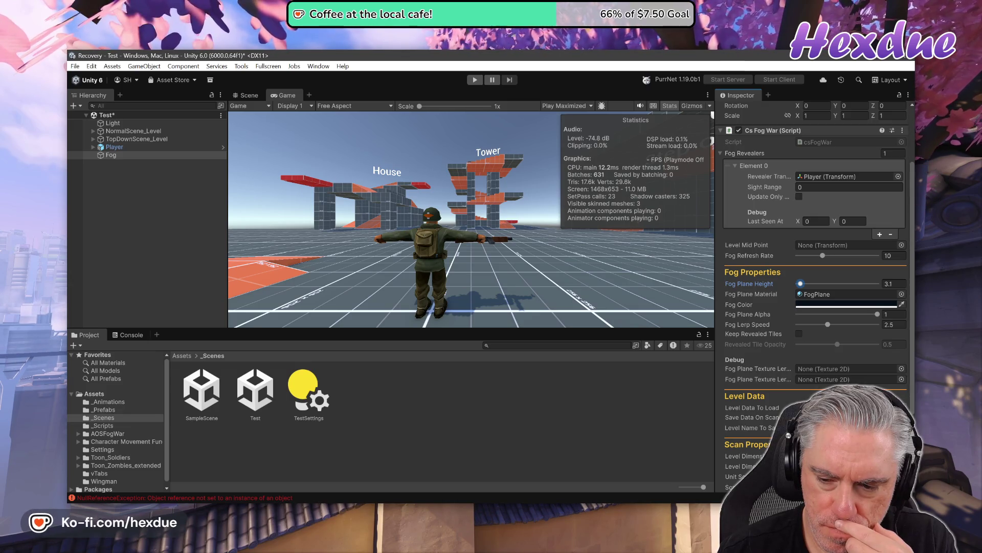
pyautogui.scroll(-4, 813, 291)
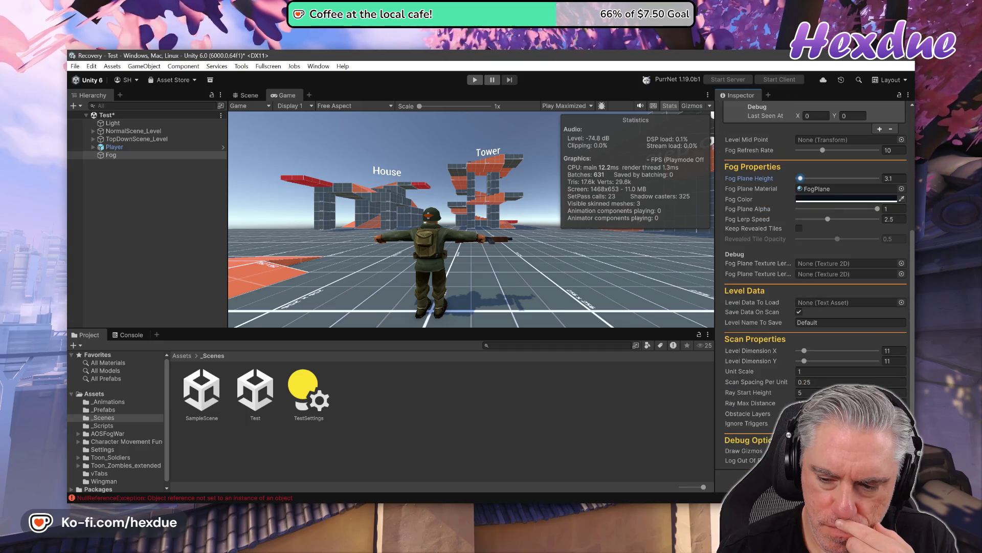
pyautogui.scroll(6, 813, 230)
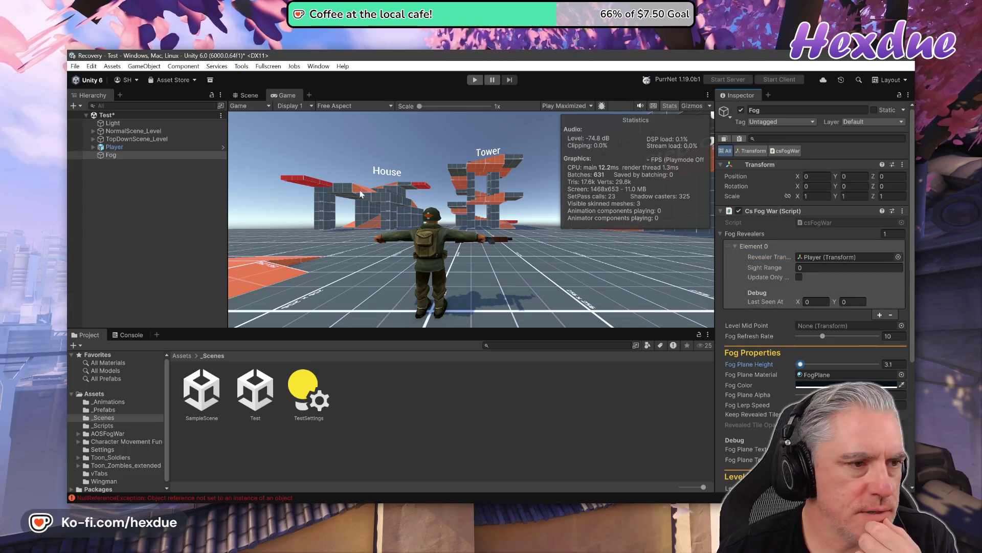
# - Delete the Fog object from the Hierarchy and go back to the documentation
pyautogui.click(108, 157)
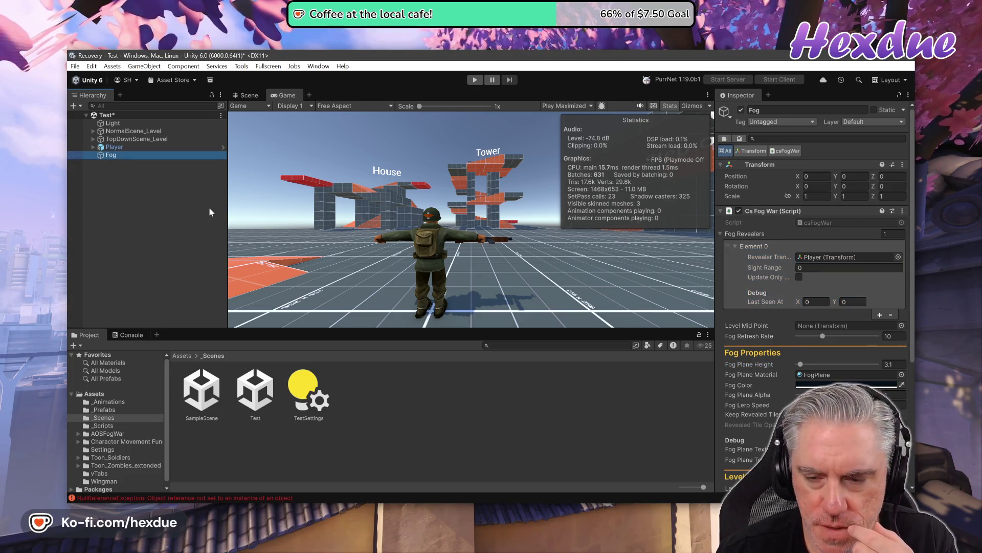
pyautogui.press('Delete')
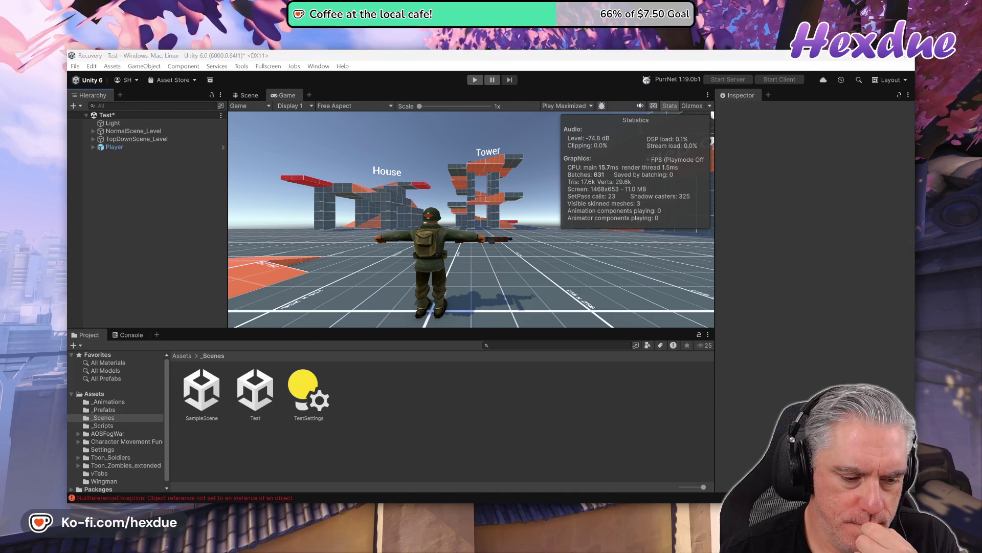
pyautogui.hotkey('alt', 'Tab')
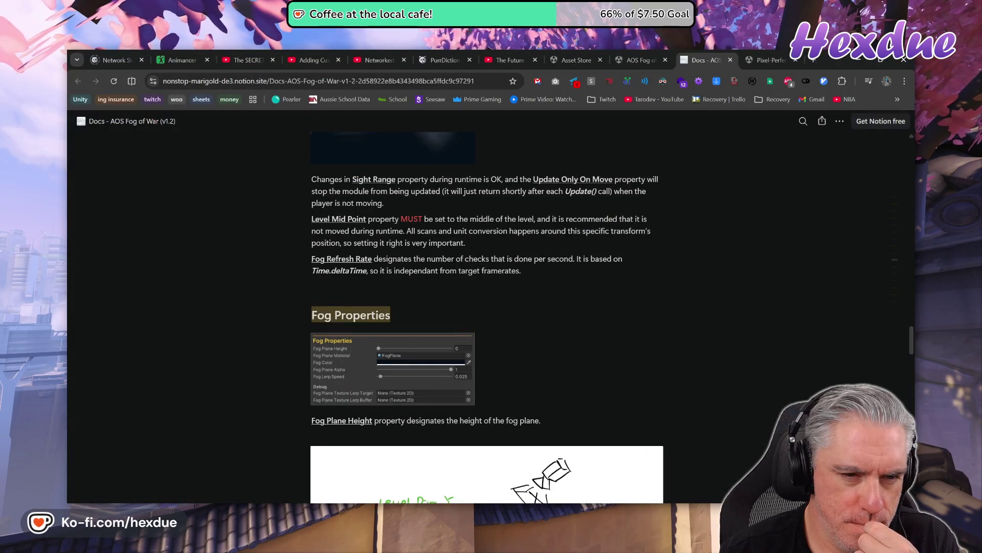
# - Review the docs' Adjustable Properties and Common Questions, then visit the AOS Fog of War and PurrNet video tabs
pyautogui.scroll(2, 486, 307)
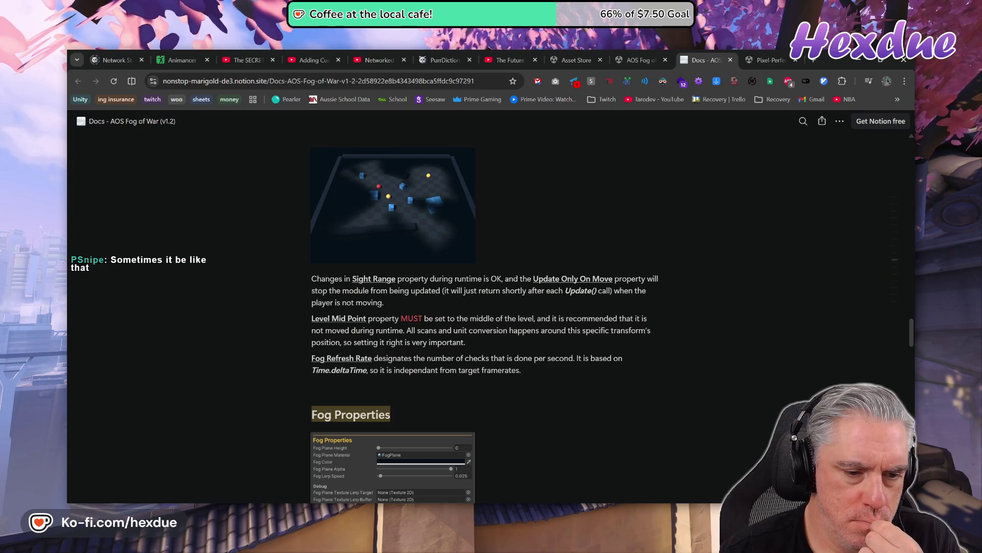
pyautogui.scroll(1, 486, 307)
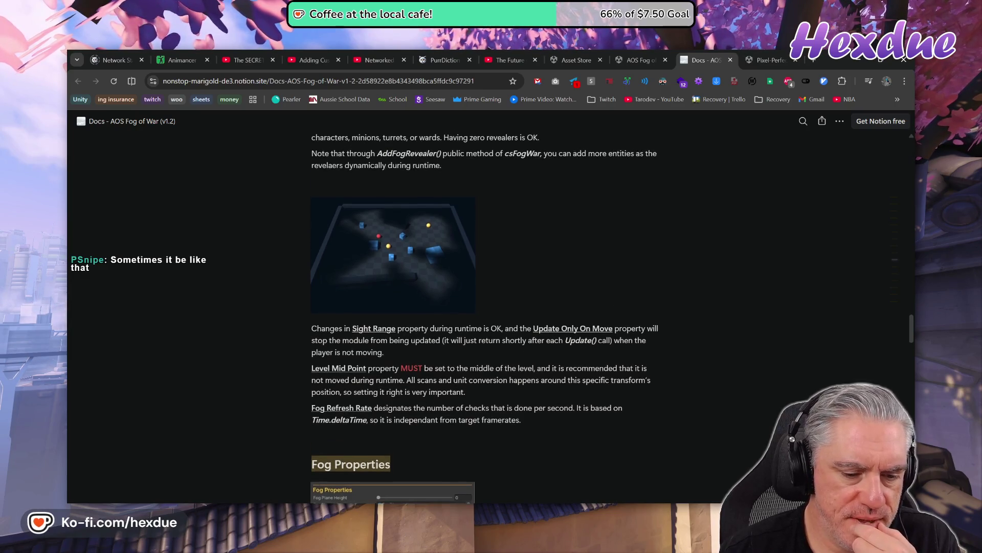
pyautogui.scroll(-2, 486, 307)
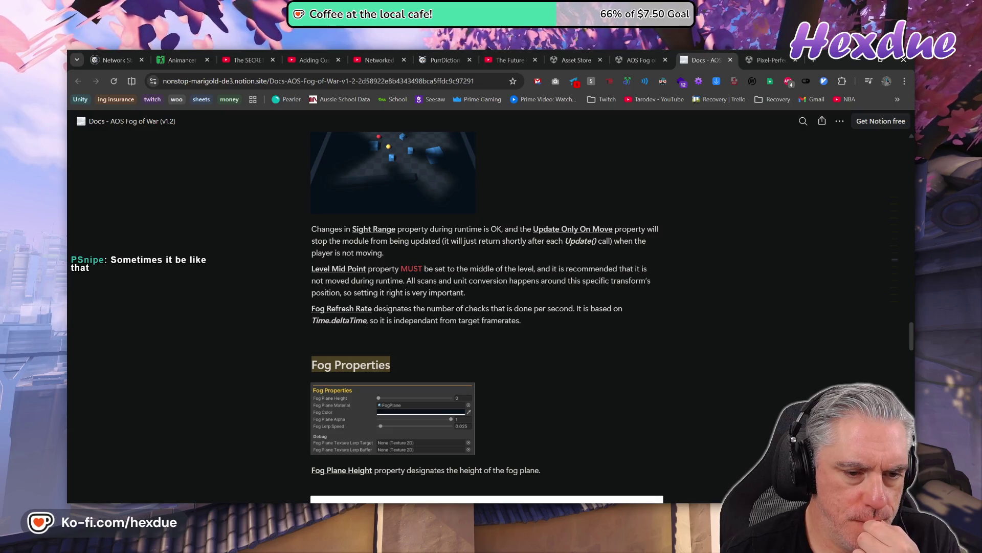
pyautogui.scroll(12, 474, 359)
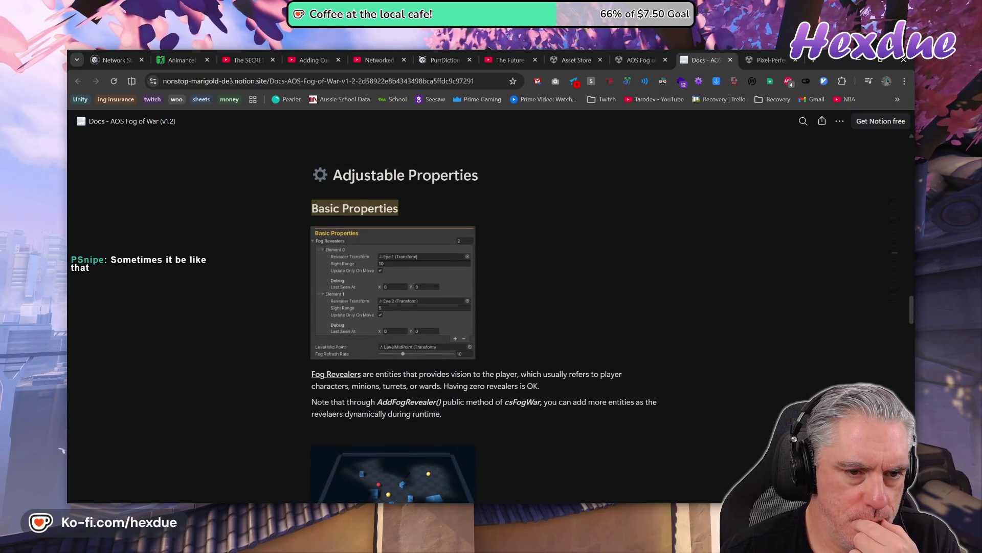
pyautogui.scroll(4, 486, 307)
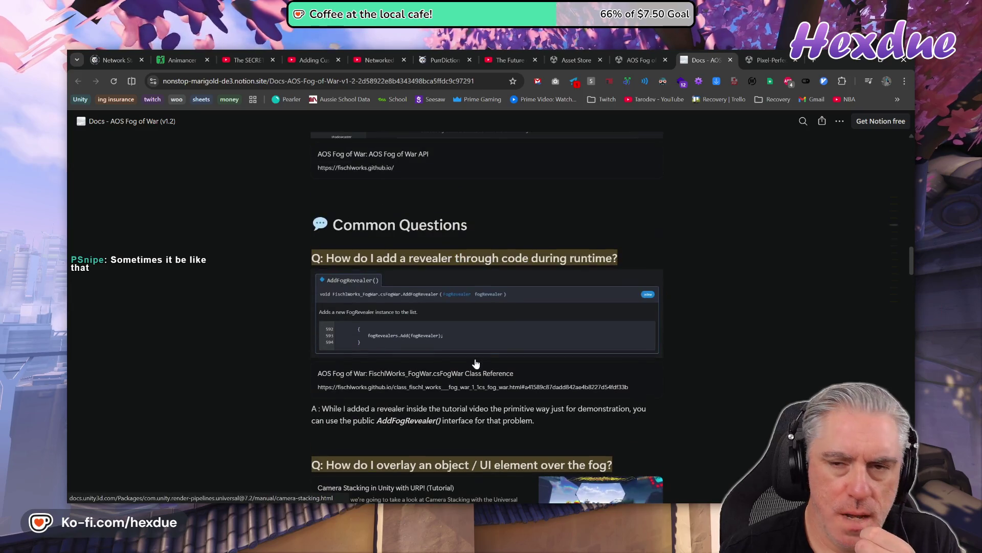
pyautogui.click(640, 61)
pyautogui.scroll(10, 558, 337)
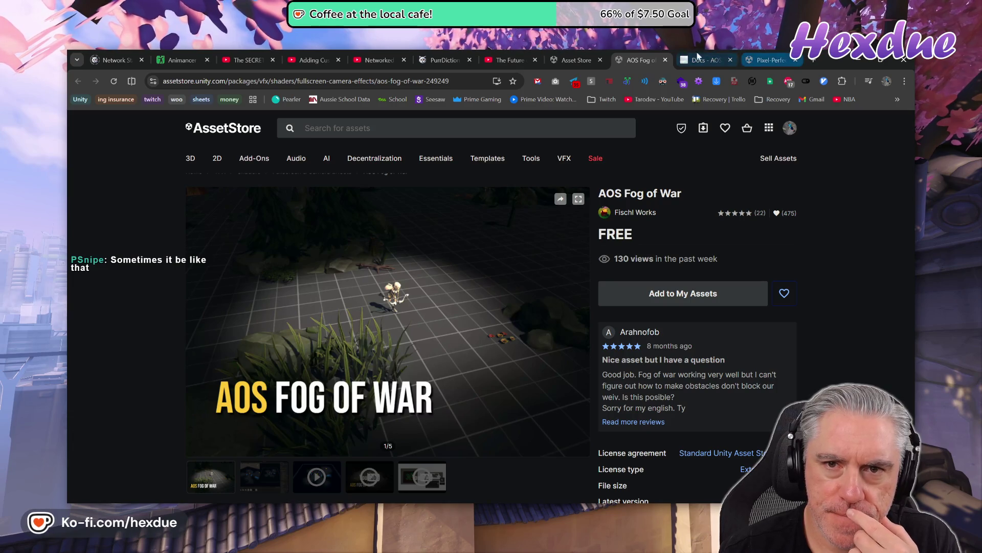
pyautogui.click(511, 60)
# - Return to the AOS Fog of War product page and play its gallery preview video
pyautogui.click(395, 350)
pyautogui.click(379, 362)
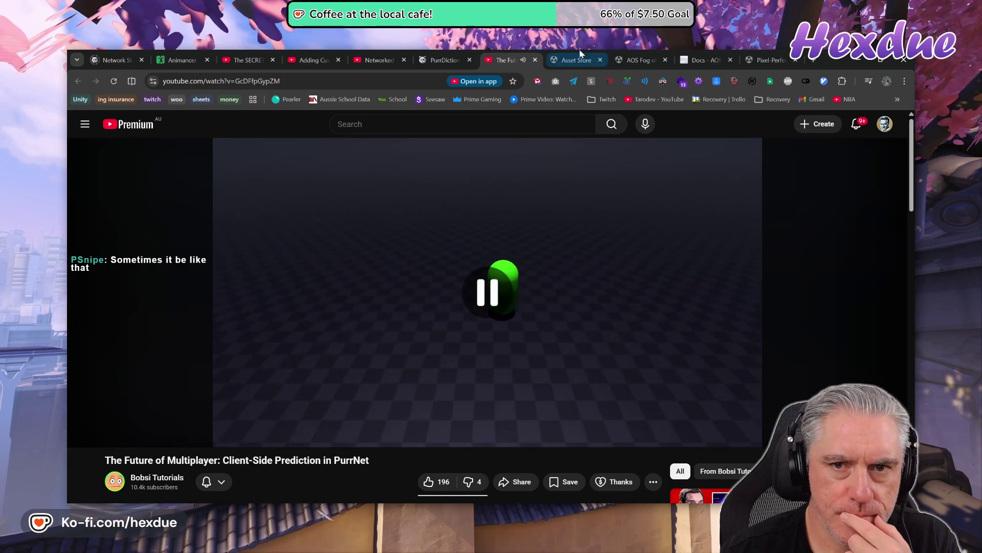
pyautogui.click(579, 57)
pyautogui.click(620, 57)
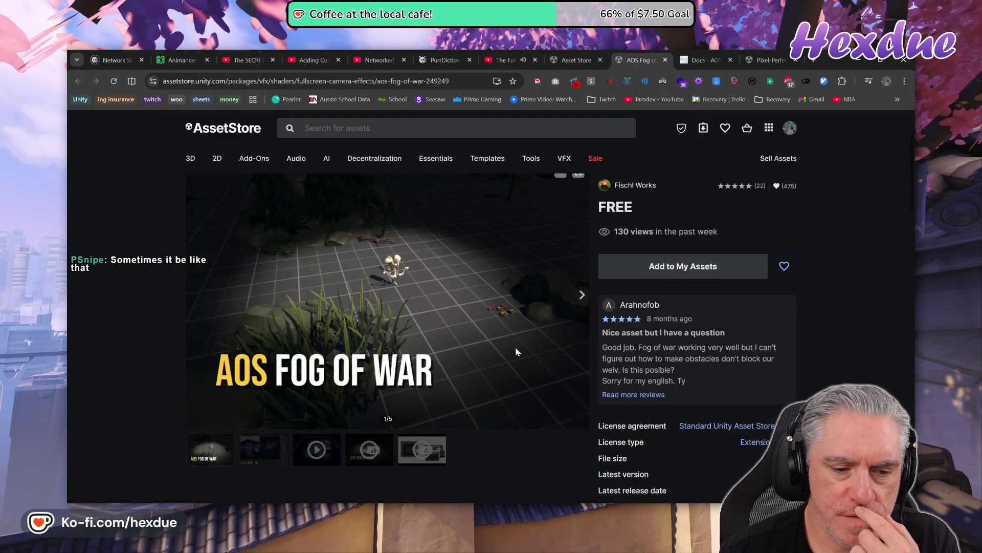
pyautogui.click(318, 455)
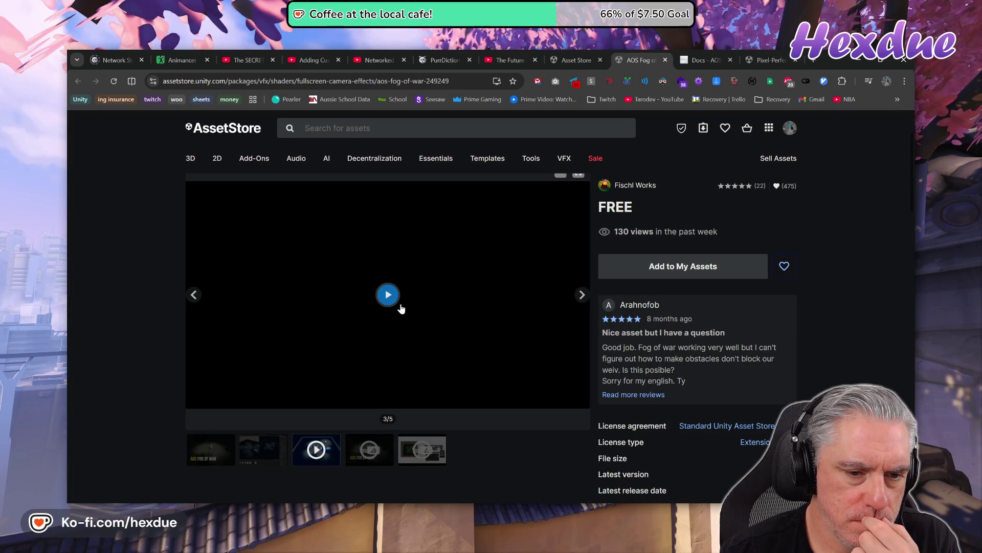
pyautogui.click(388, 295)
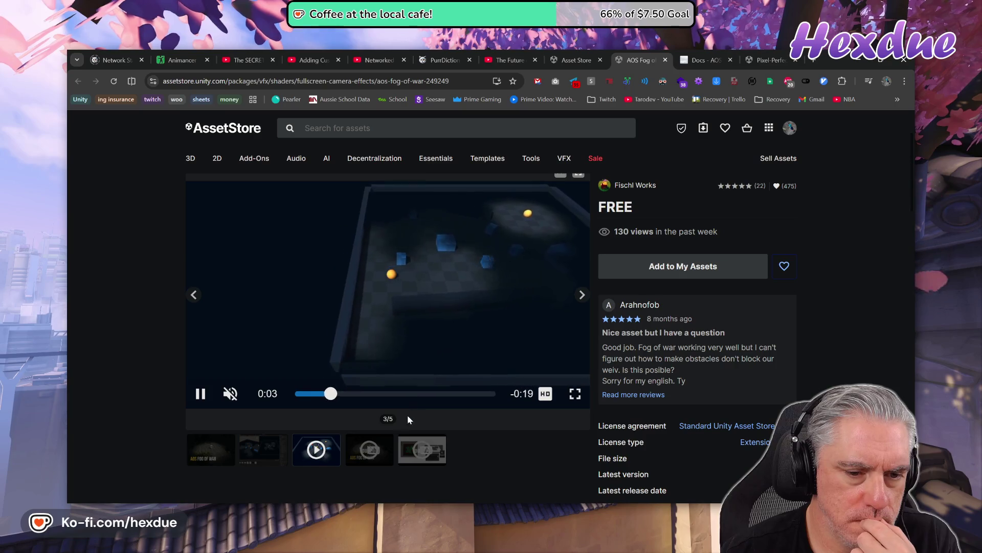
# - Open the 'Unity3D - AOS Fog of War Setup (Built-in & URP)' tutorial on YouTube, pausing it at 0:18
pyautogui.click(375, 457)
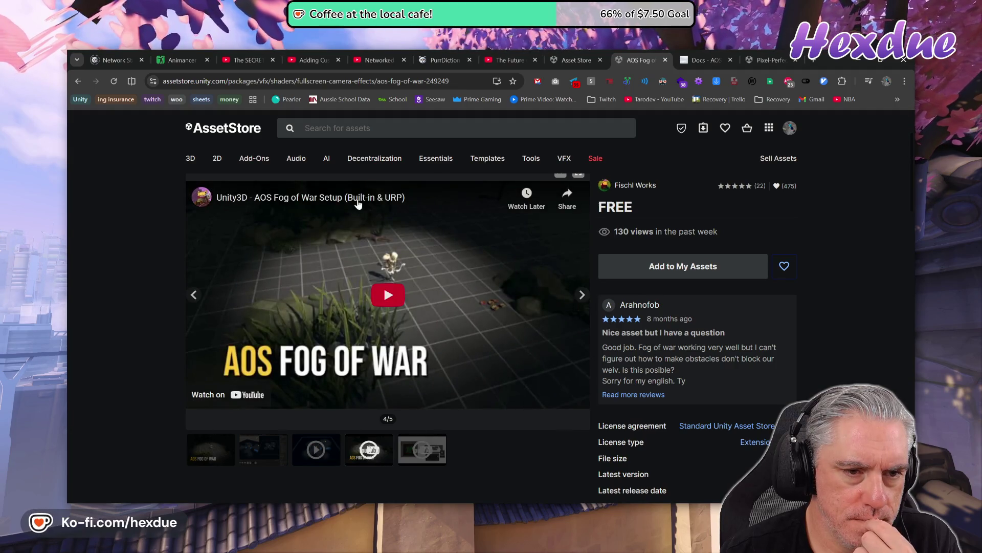
pyautogui.click(357, 202)
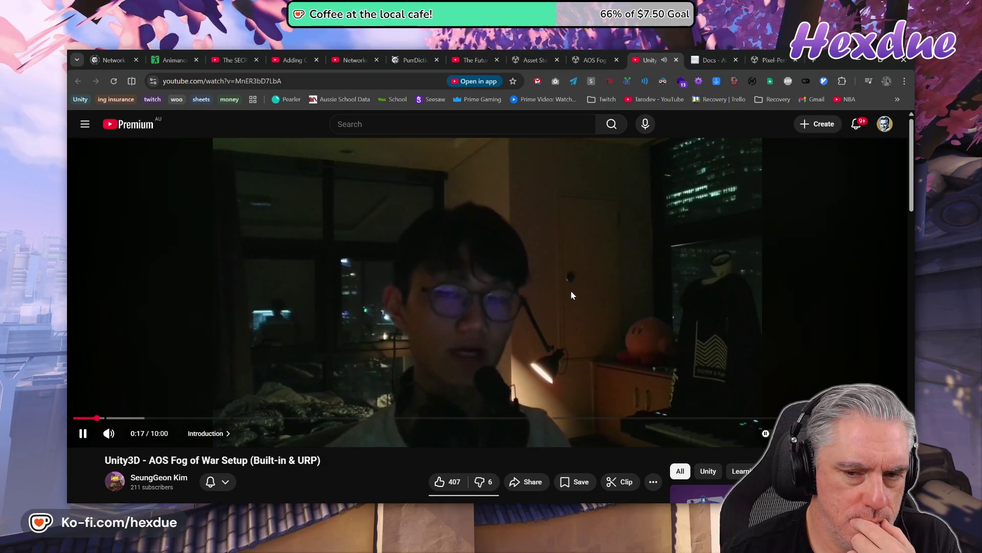
pyautogui.click(672, 292)
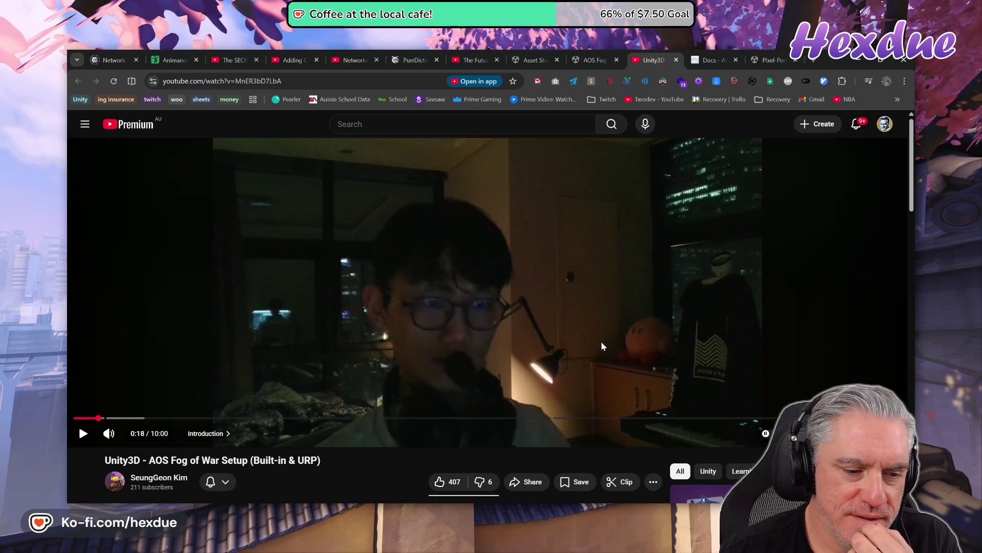
# - Set the setup tutorial's playback speed to 2x
pyautogui.click(643, 360)
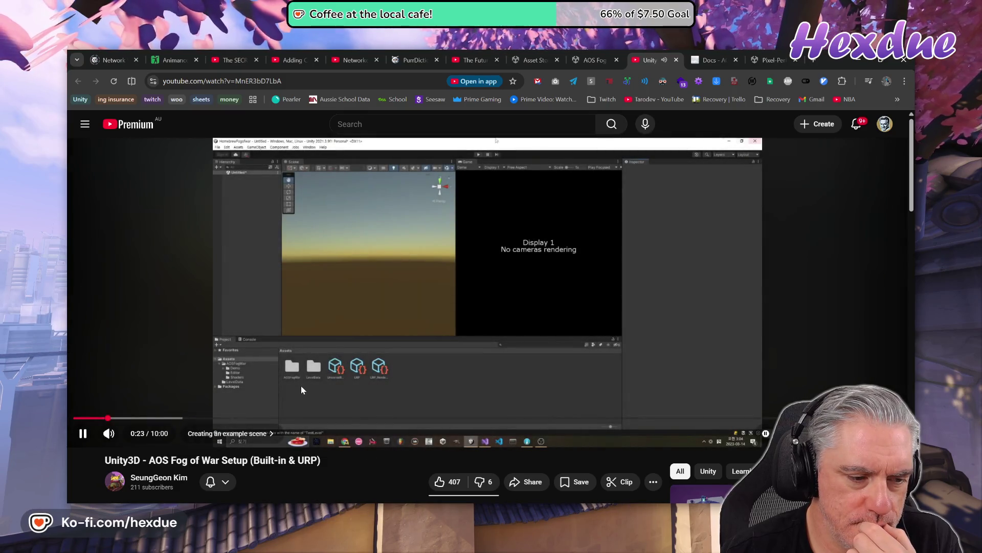
pyautogui.click(841, 433)
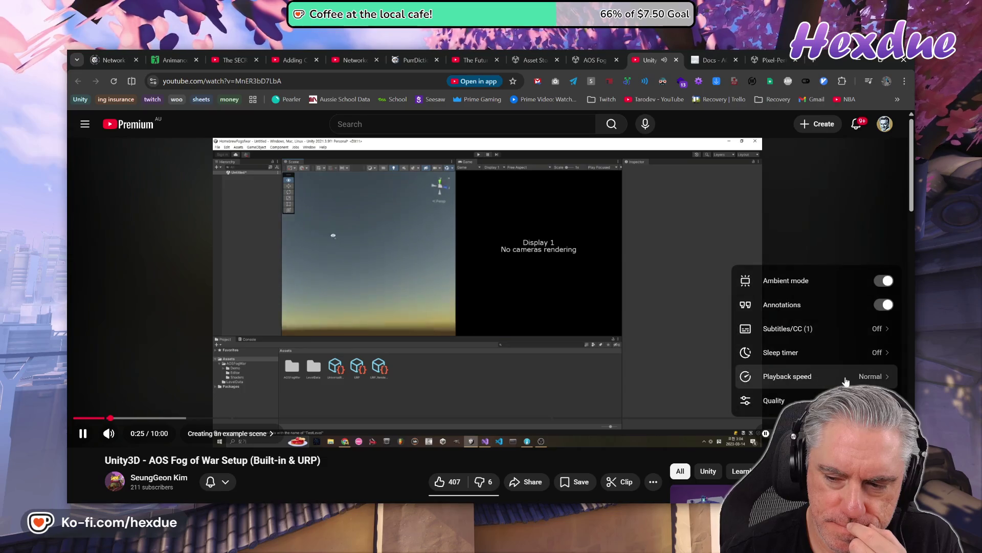
pyautogui.click(847, 377)
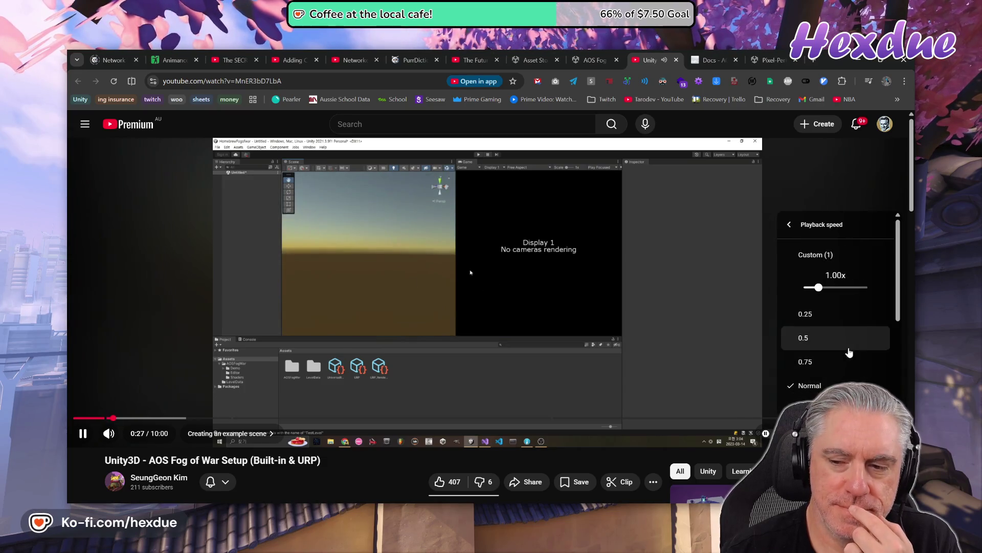
pyautogui.scroll(-1, 849, 352)
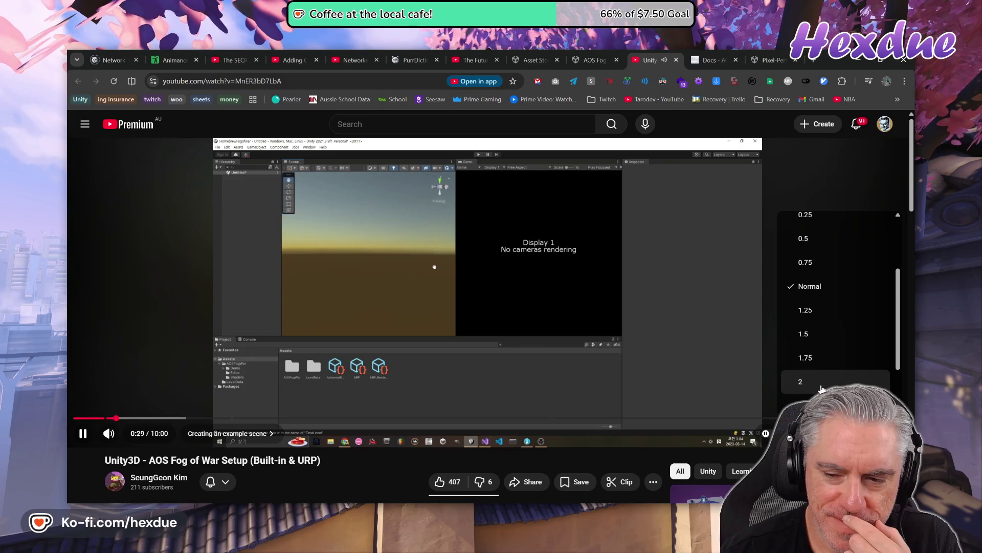
pyautogui.click(821, 389)
pyautogui.click(482, 307)
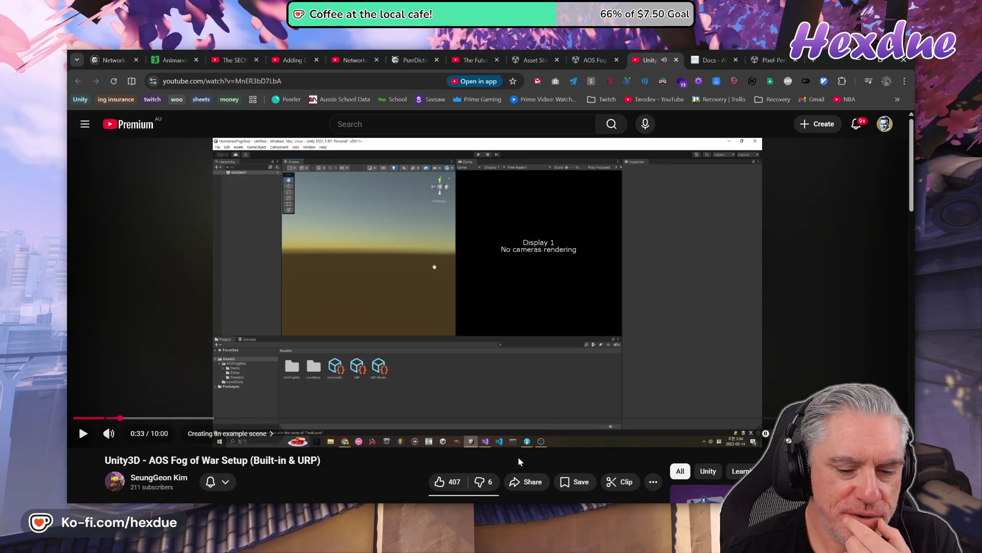
# - Resume the tutorial at double speed and switch back to the Unity editor
pyautogui.moveTo(547, 507)
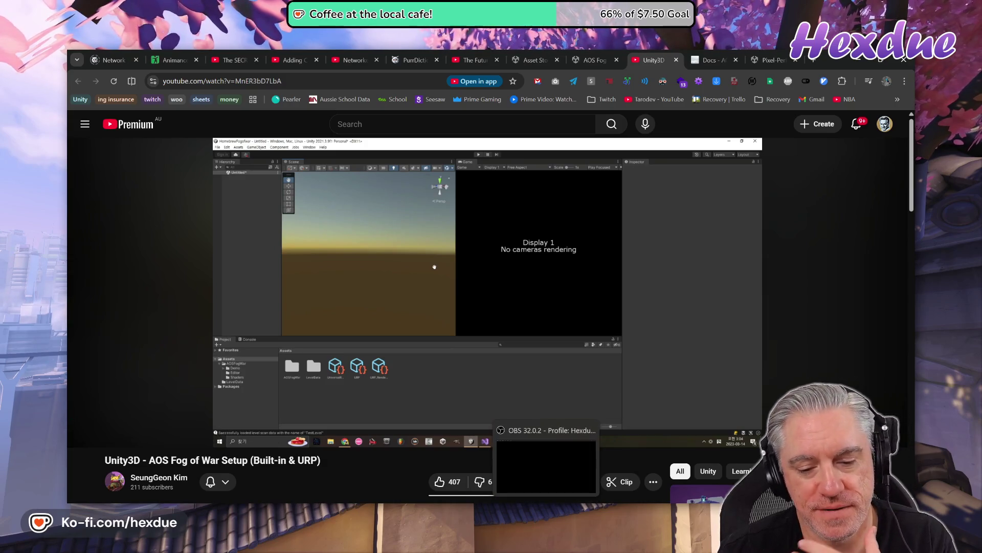
pyautogui.click(480, 290)
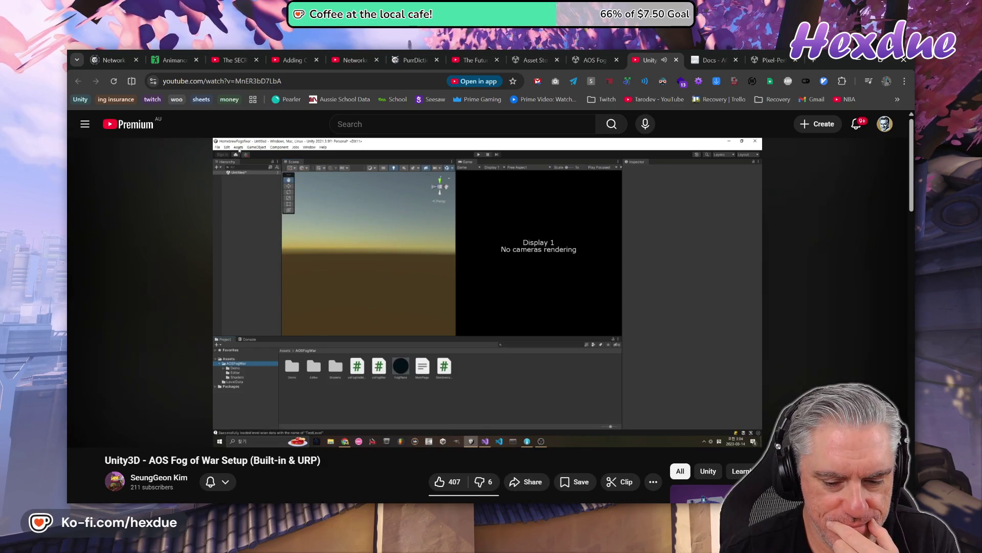
pyautogui.moveTo(547, 509)
pyautogui.click(499, 466)
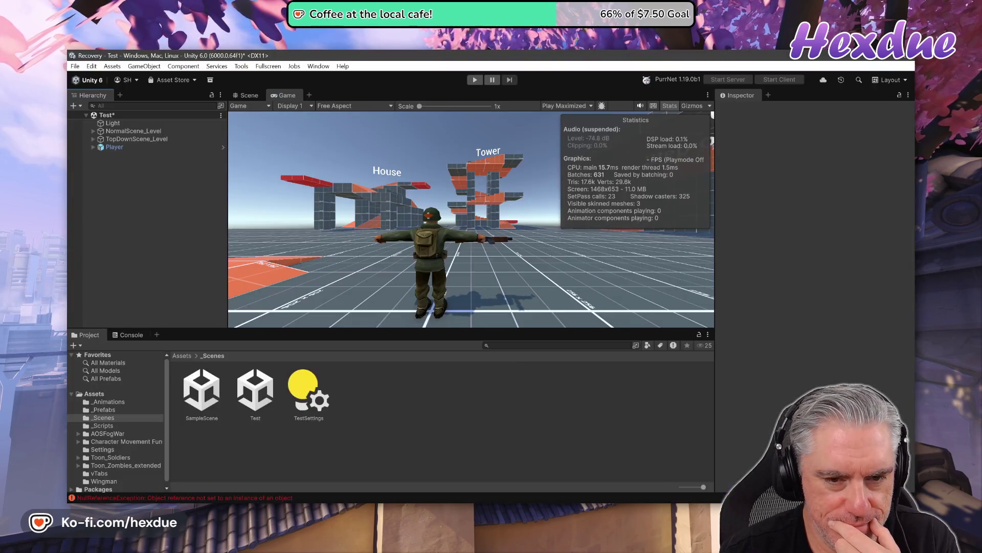
# - Alt+Tab from Unity back to the YouTube setup tutorial in Chrome
pyautogui.hotkey('alt', 'Tab')
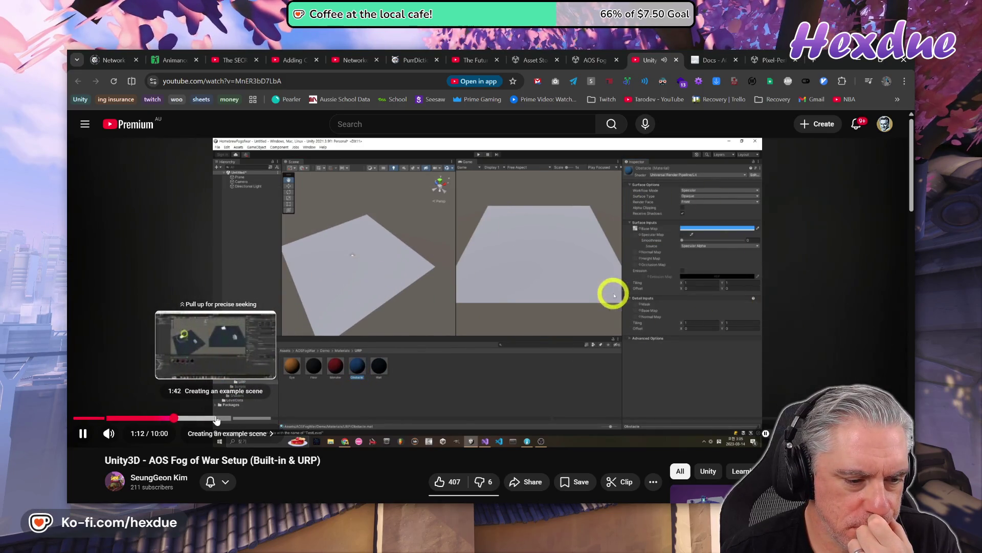
# - Scrub the tutorial to around 3:51 to find the fog component setup, then return to Unity
pyautogui.moveTo(227, 419); pyautogui.dragTo(292, 419)
pyautogui.click(350, 418)
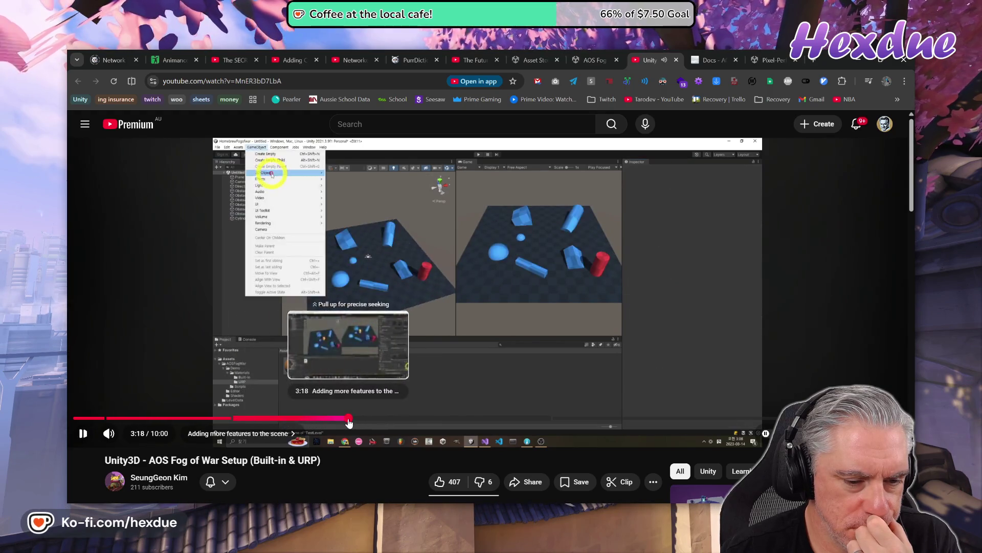
pyautogui.click(387, 418)
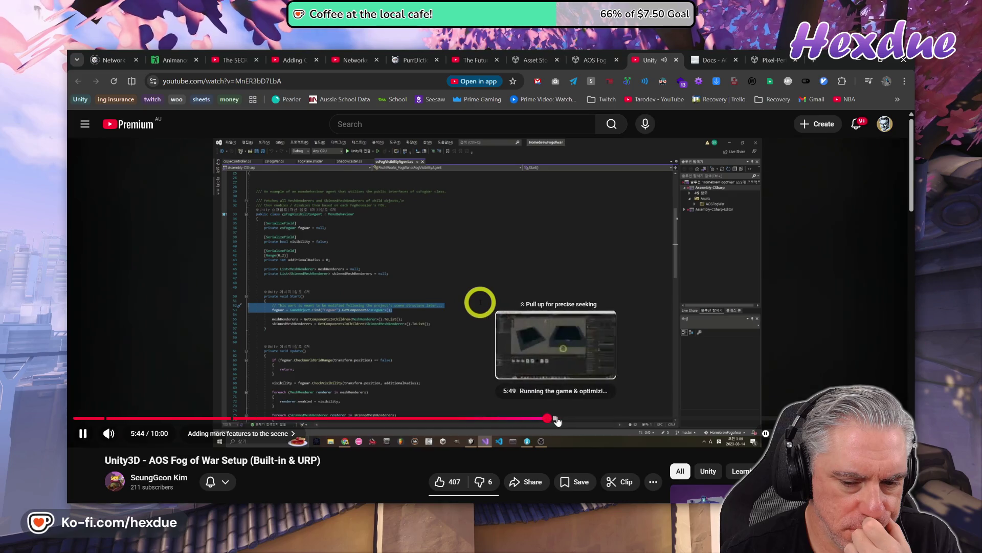
pyautogui.click(548, 418)
pyautogui.moveTo(551, 420); pyautogui.dragTo(432, 421)
pyautogui.click(393, 418)
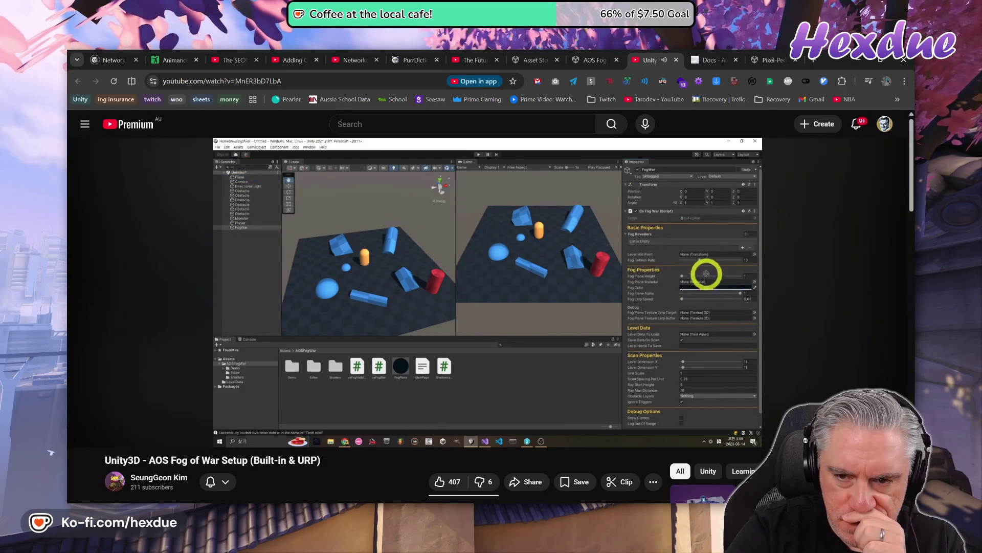
pyautogui.press('space')
pyautogui.press('space')
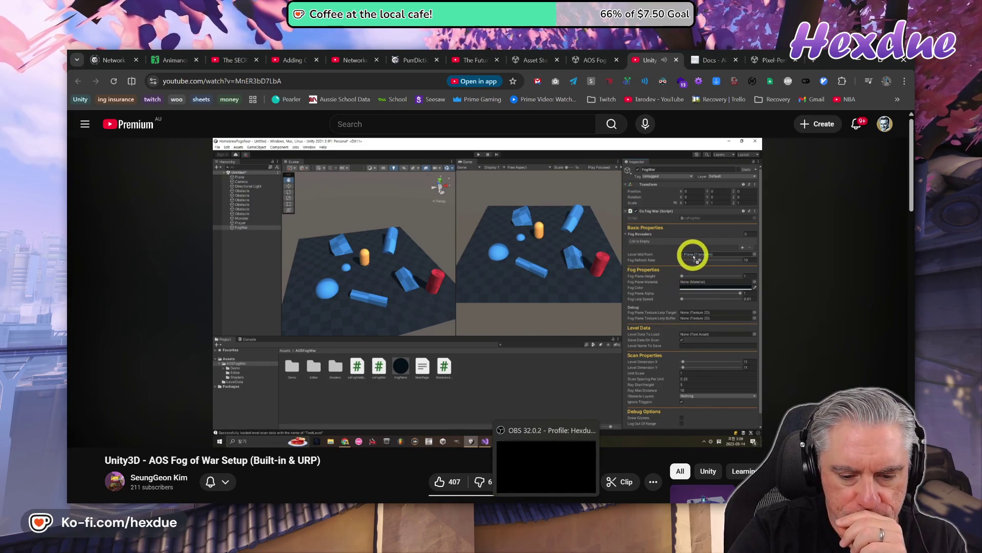
pyautogui.hotkey('alt', 'Tab')
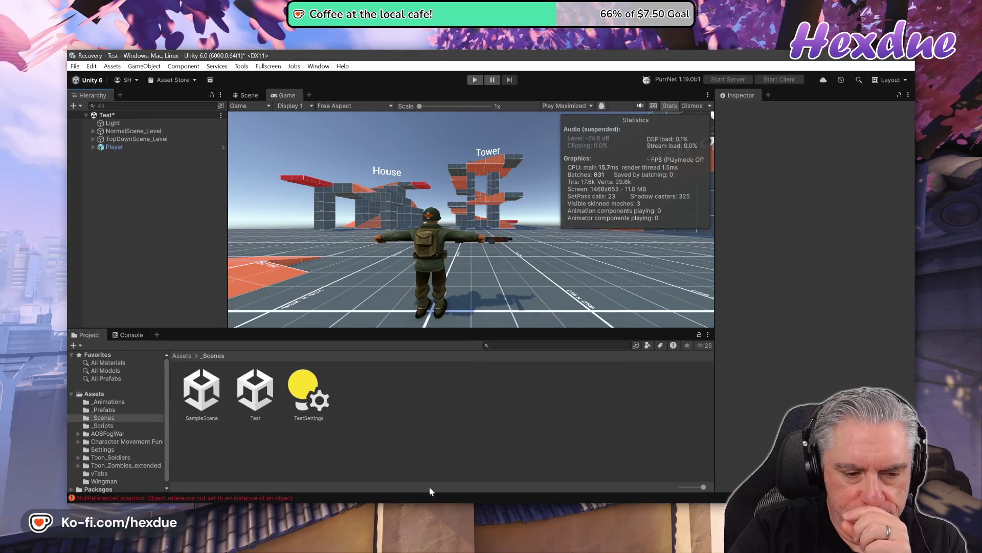
# - Create an empty object named Fog in the Test scene
pyautogui.rightClick(122, 213)
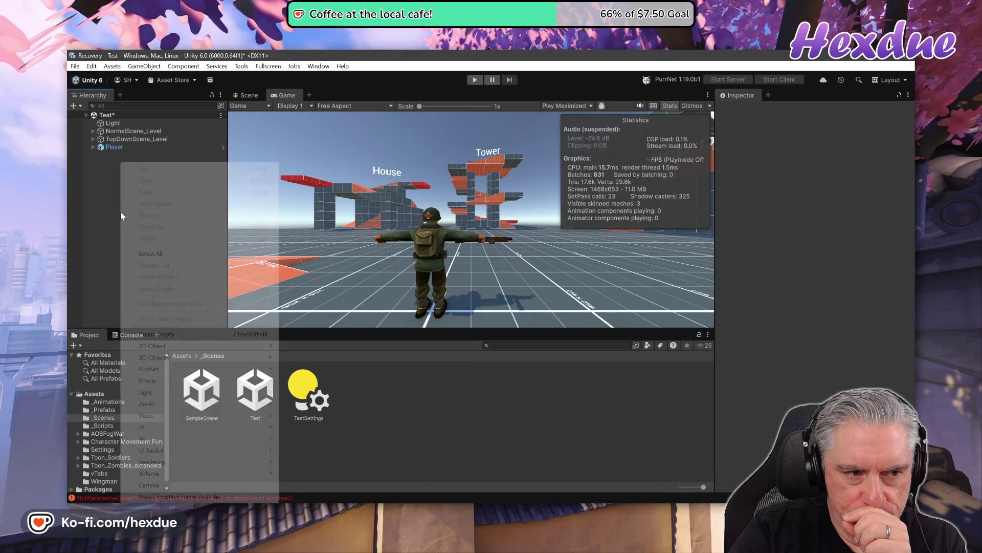
pyautogui.click(157, 334)
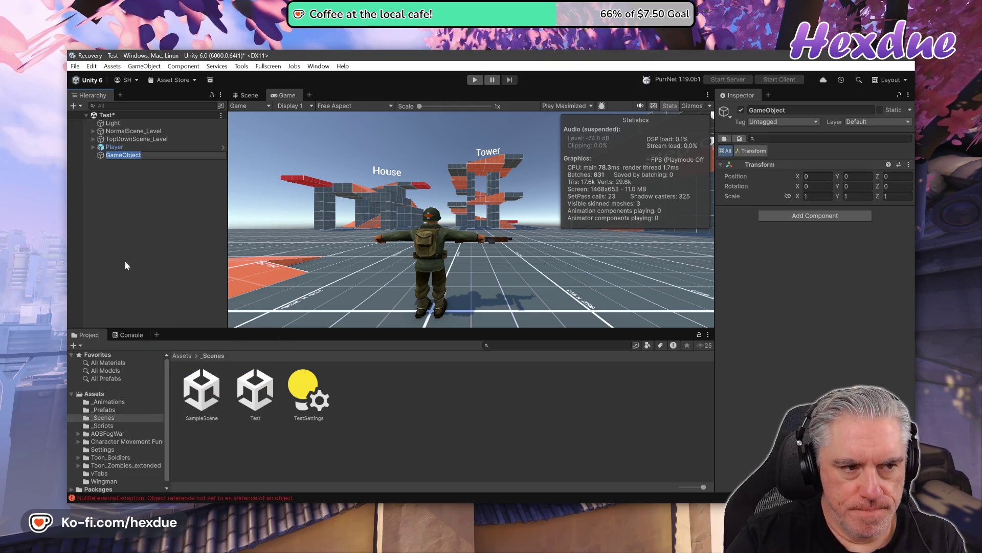
pyautogui.write('Fog')
pyautogui.press('Return')
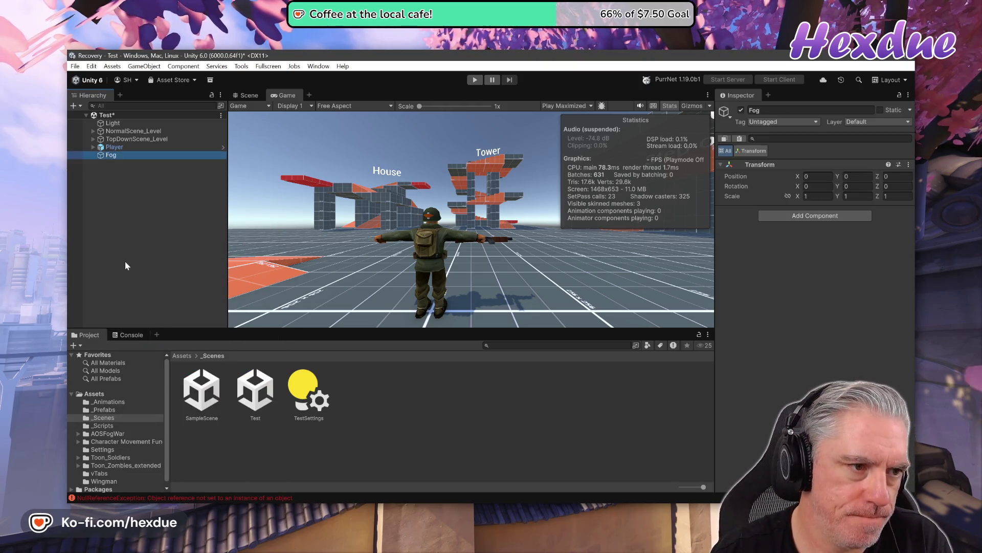
# - Clear the Console errors and add the Cs Fog War component to Fog
pyautogui.click(134, 336)
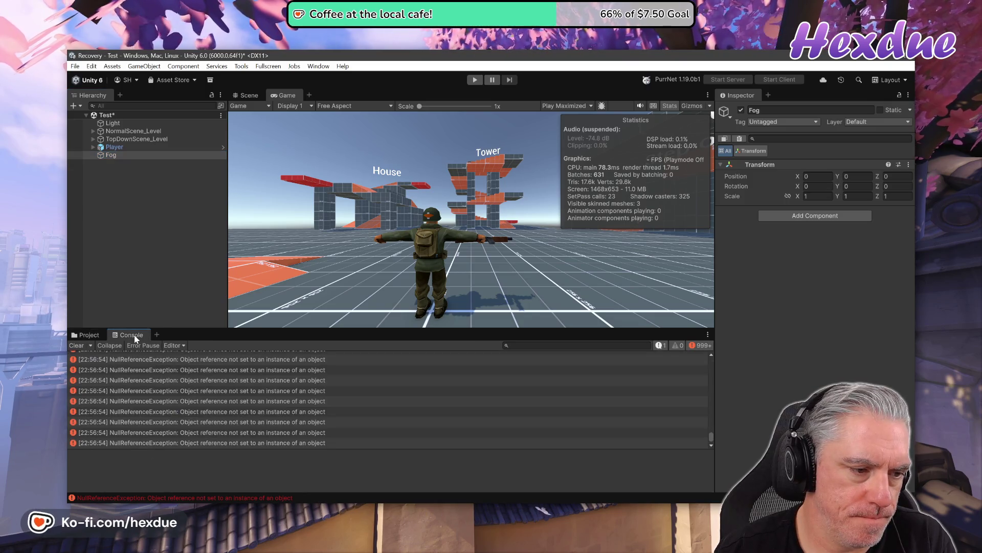
pyautogui.click(76, 345)
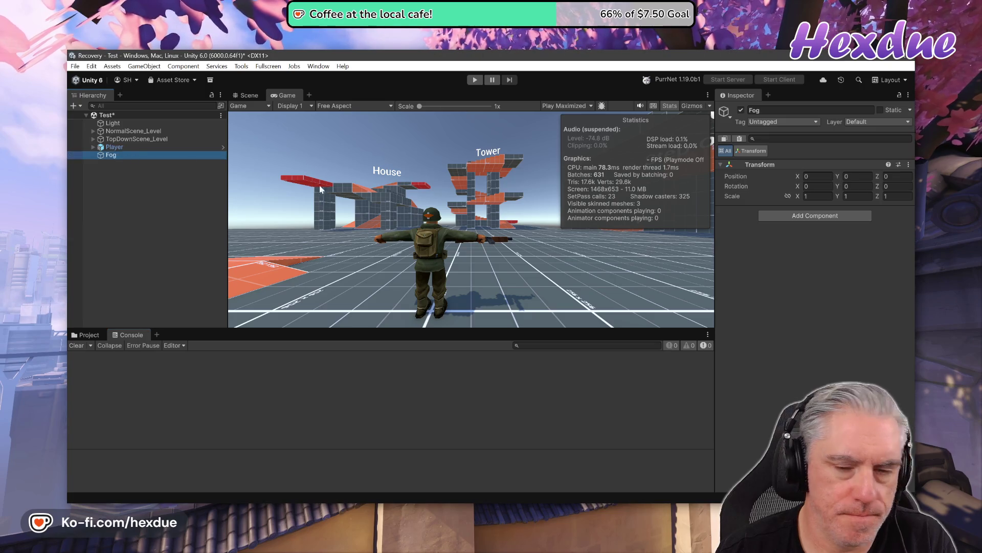
pyautogui.click(821, 219)
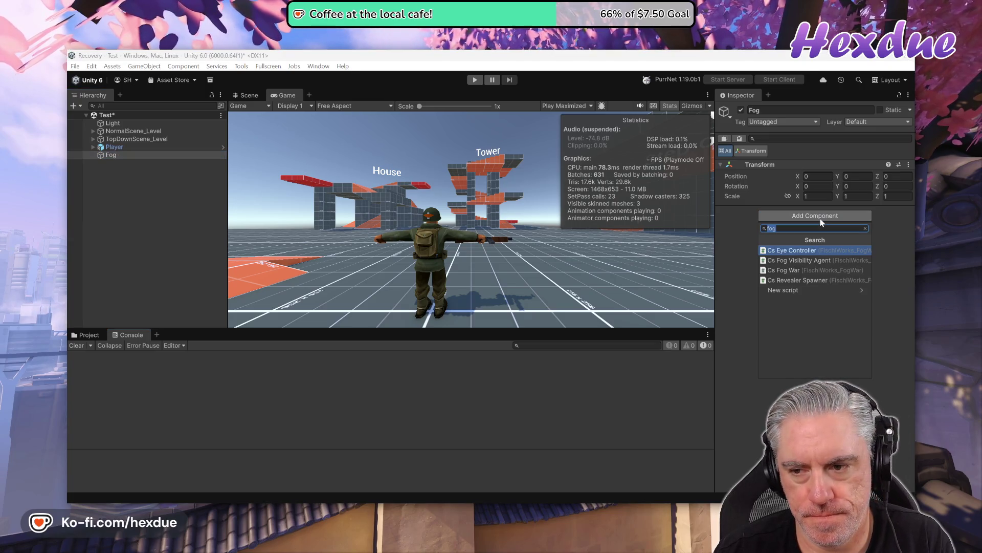
pyautogui.click(805, 269)
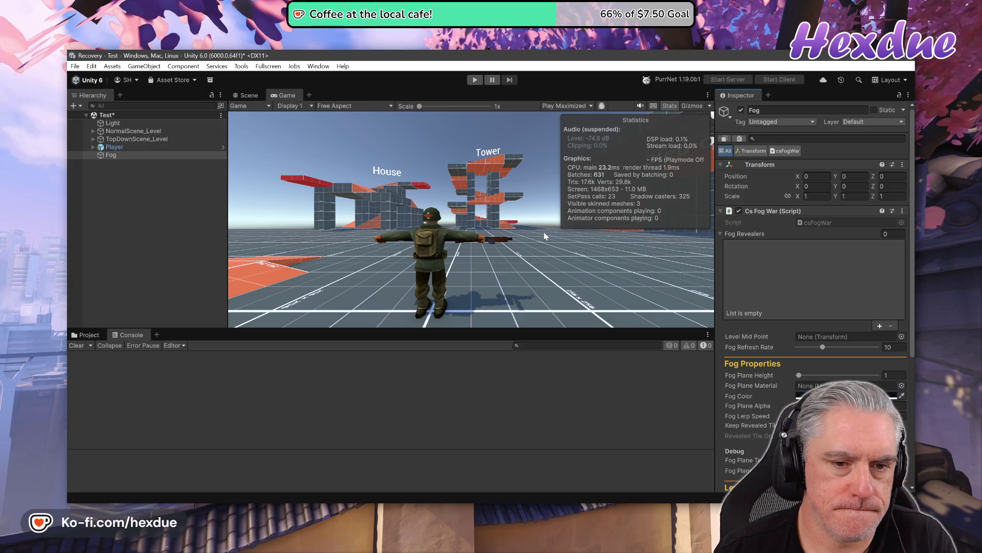
# - Switch to the Scene view, orbit it, and select a Tile_4x4x1 piece of the platform
pyautogui.click(246, 97)
pyautogui.moveTo(563, 230)
pyautogui.mouseDown()
pyautogui.moveTo(640, 251)
pyautogui.moveTo(617, 389)
pyautogui.moveTo(457, 398)
pyautogui.moveTo(427, 427)
pyautogui.moveTo(478, 395)
pyautogui.moveTo(512, 434)
pyautogui.moveTo(538, 383)
pyautogui.moveTo(568, 402)
pyautogui.moveTo(700, 324)
pyautogui.moveTo(770, 261)
pyautogui.mouseUp()
pyautogui.click(487, 269)
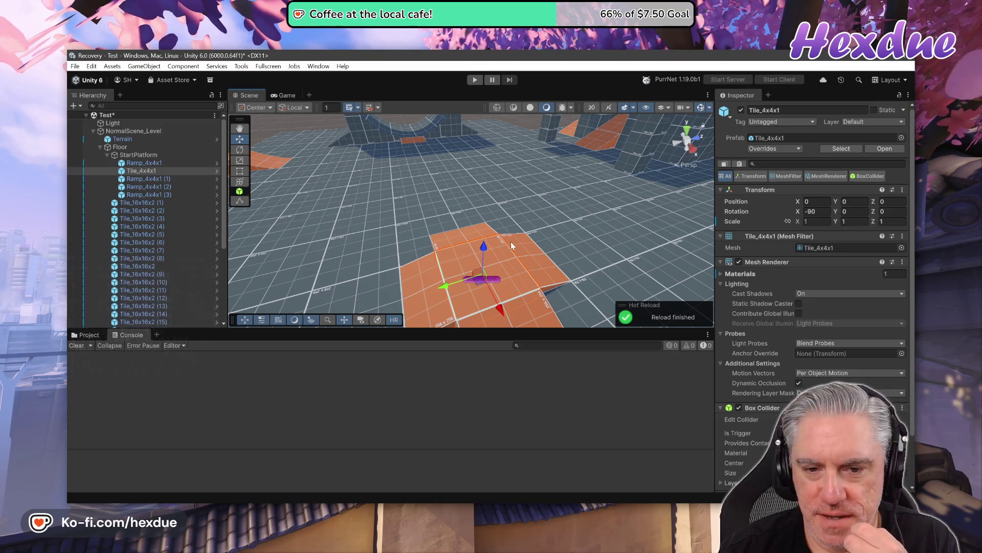
# - Select StartPlatform and expand NormalScene_Level and its Floor group in the Hierarchy
pyautogui.moveTo(581, 262)
pyautogui.mouseDown()
pyautogui.moveTo(657, 292)
pyautogui.moveTo(706, 227)
pyautogui.moveTo(635, 220)
pyautogui.mouseUp()
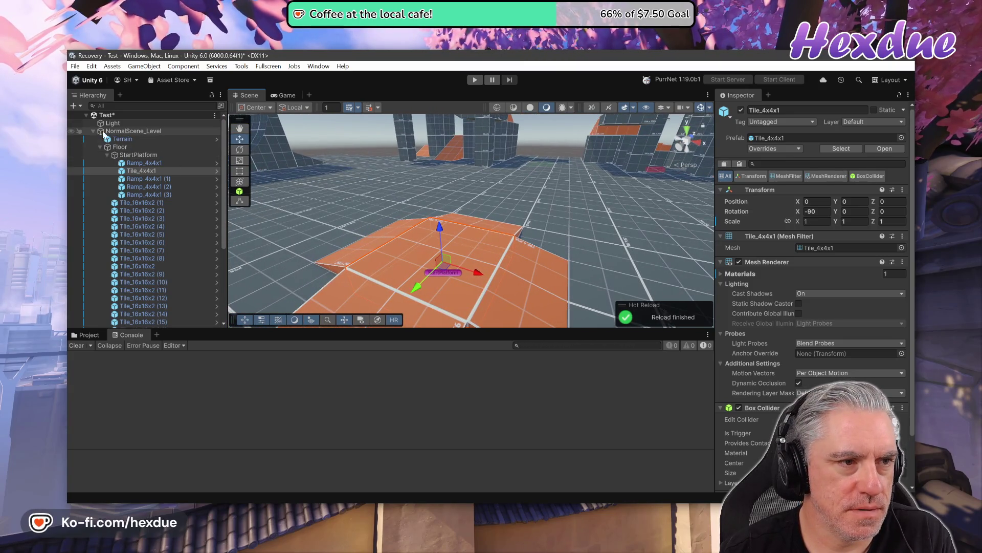
pyautogui.press('Left')
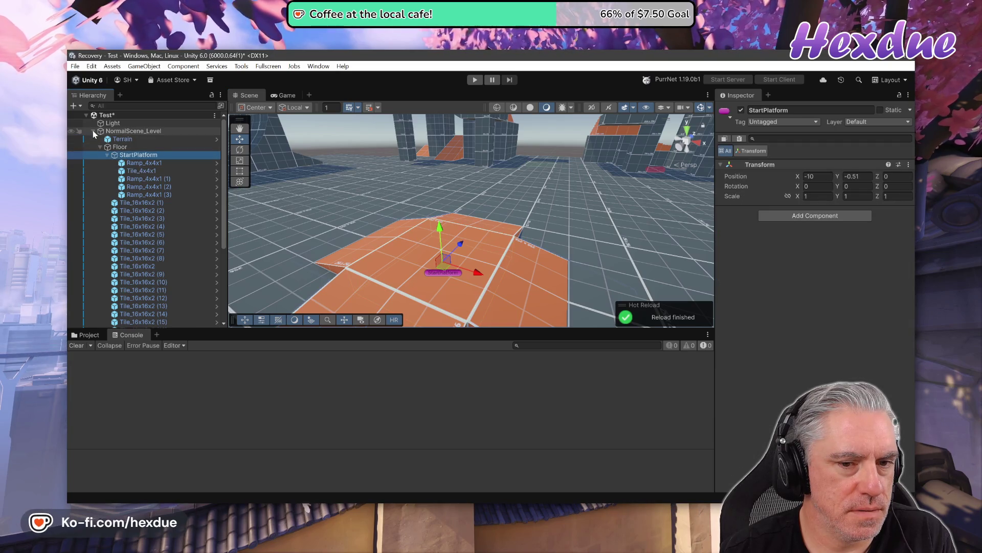
pyautogui.click(93, 131)
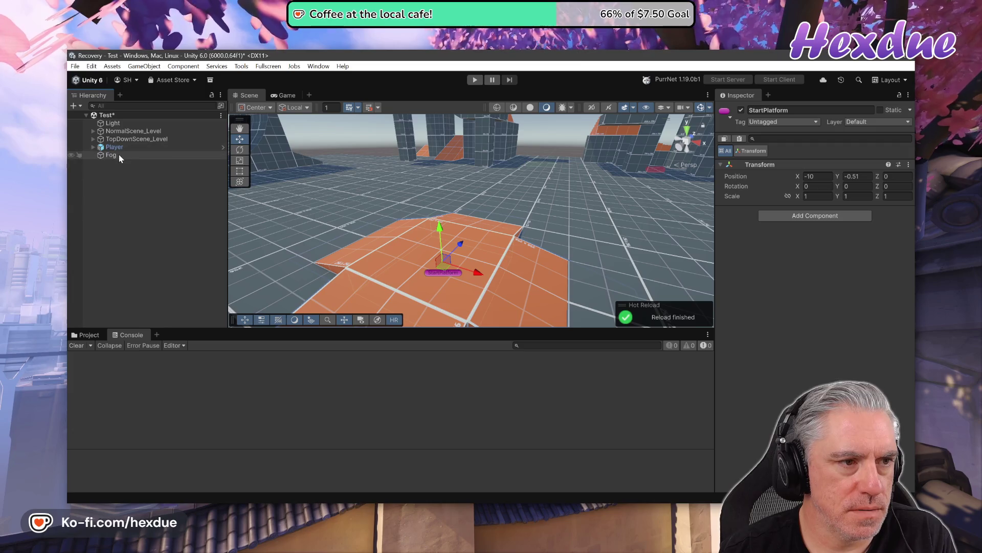
pyautogui.click(93, 139)
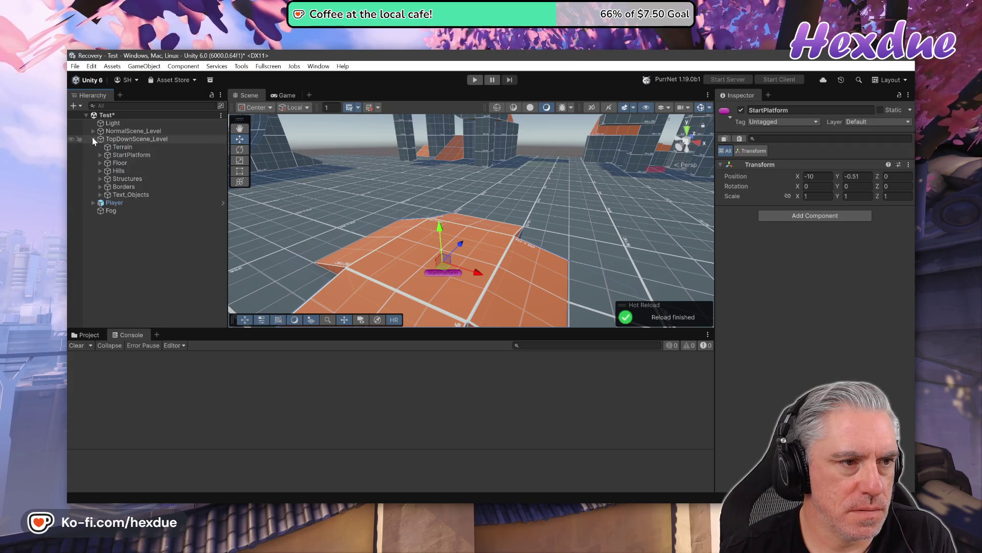
pyautogui.click(93, 139)
pyautogui.click(94, 131)
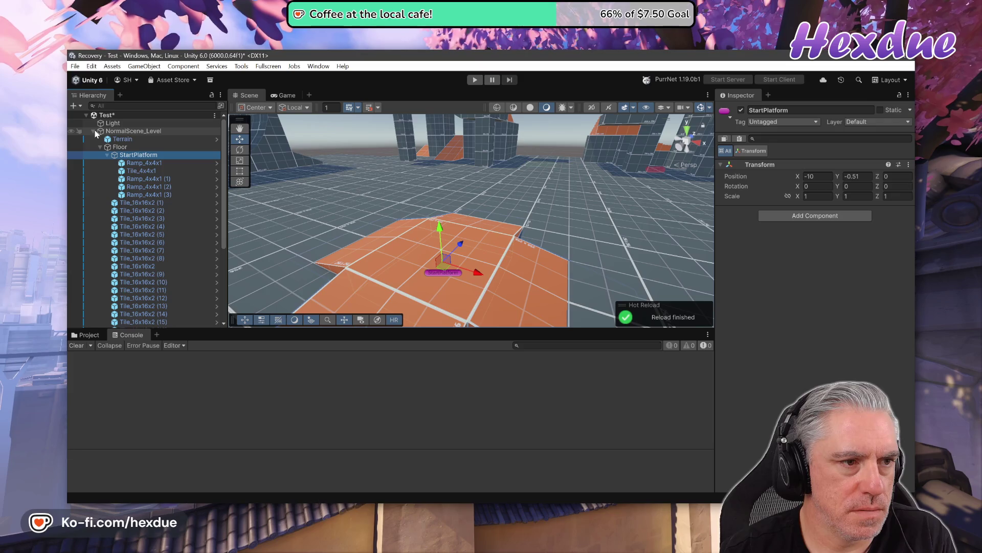
pyautogui.click(100, 147)
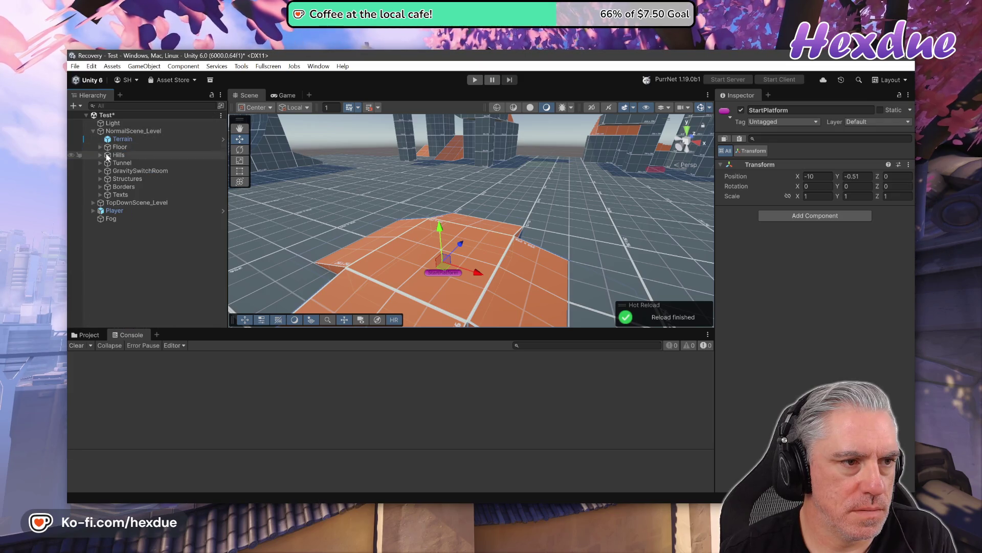
pyautogui.click(98, 147)
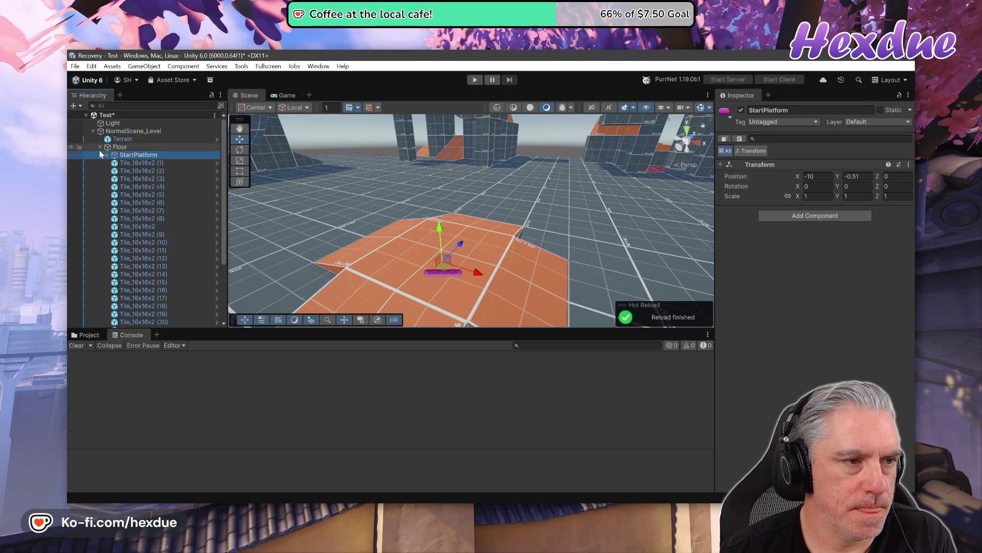
# - Assign StartPlatform as the Fog object's Cs Fog War Level Mid Point, then switch to the tutorial
pyautogui.scroll(-5, 94, 213)
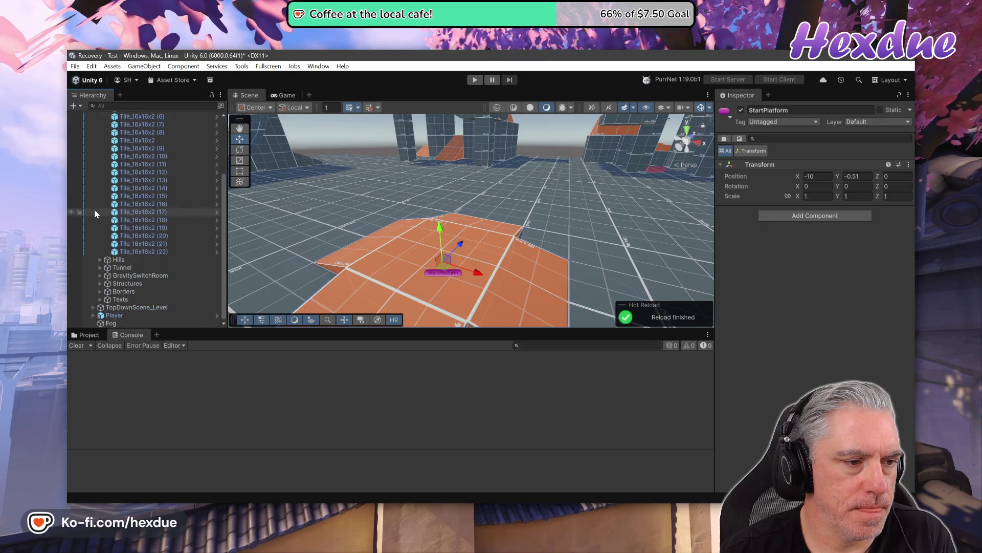
pyautogui.click(110, 323)
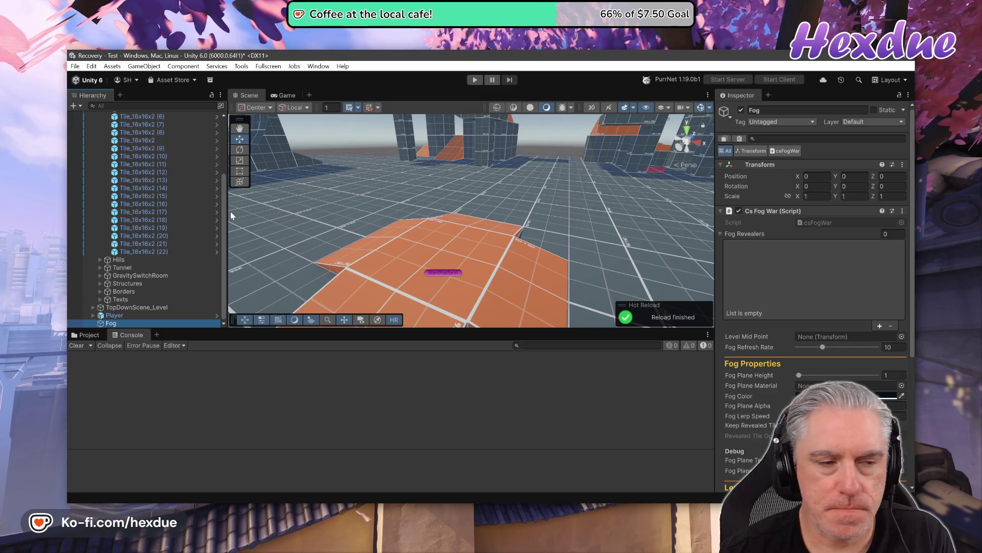
pyautogui.scroll(2, 230, 211)
pyautogui.scroll(-3, 470, 238)
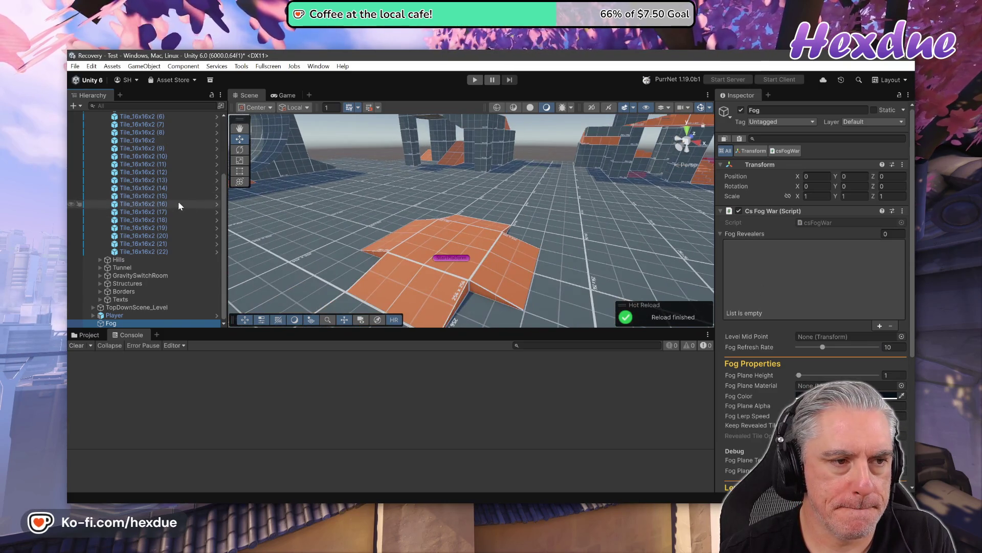
pyautogui.scroll(5, 179, 206)
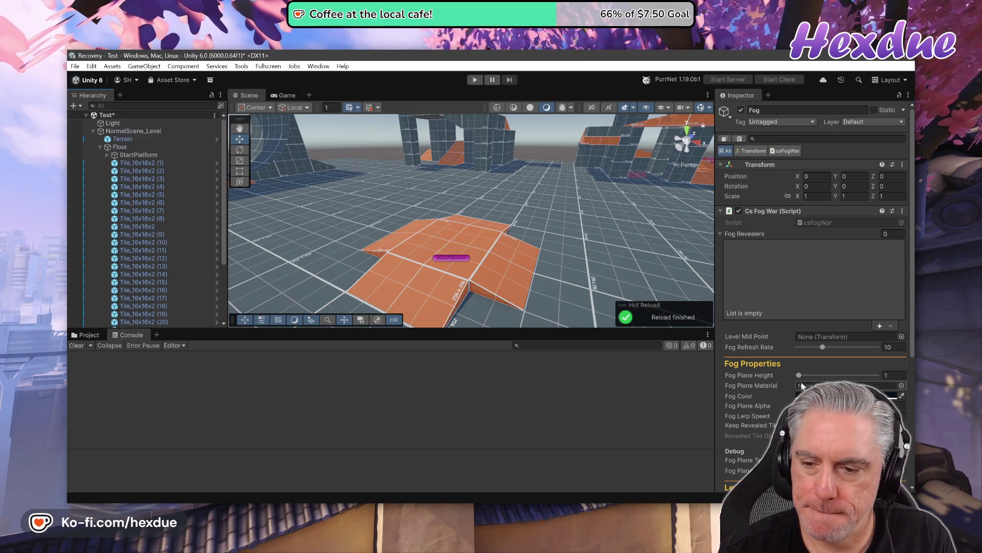
pyautogui.moveTo(137, 155); pyautogui.dragTo(844, 339)
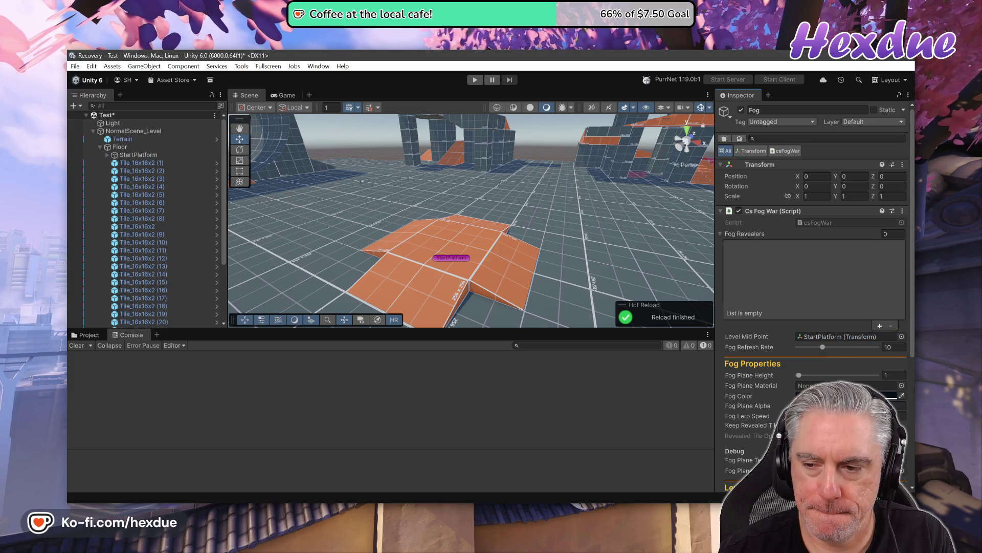
pyautogui.hotkey('alt', 'Tab')
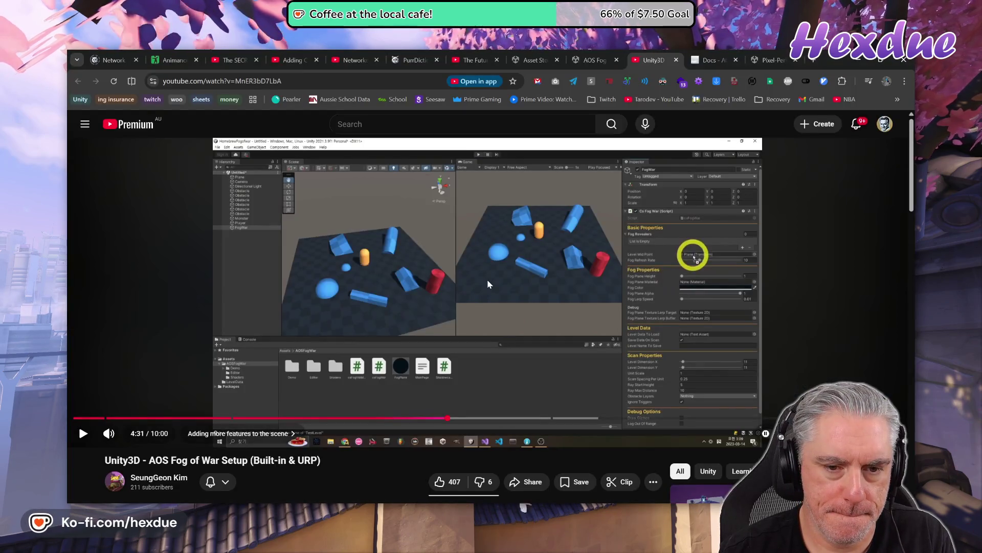
# - Play the tutorial's component settings section up to 4:54, then return to Unity
pyautogui.click(488, 285)
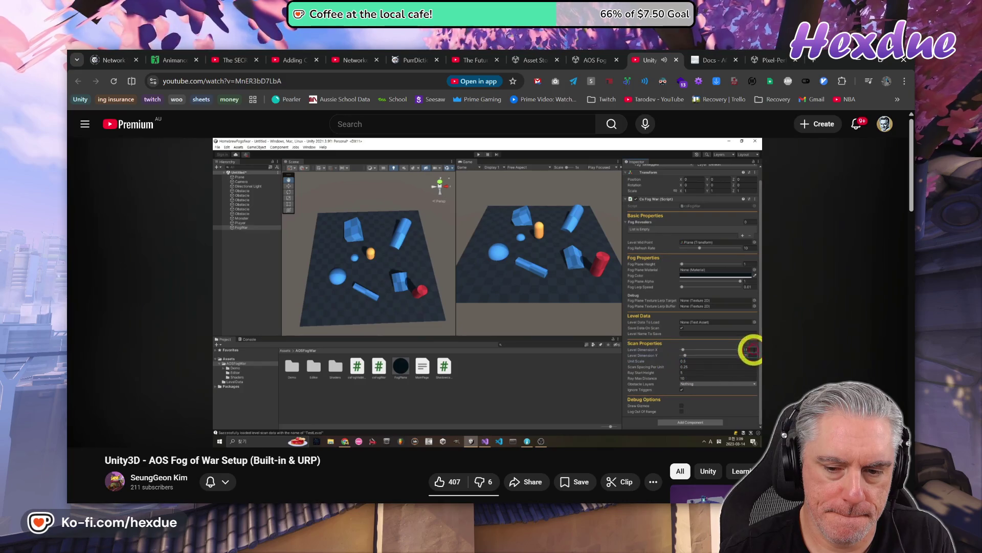
pyautogui.click(664, 305)
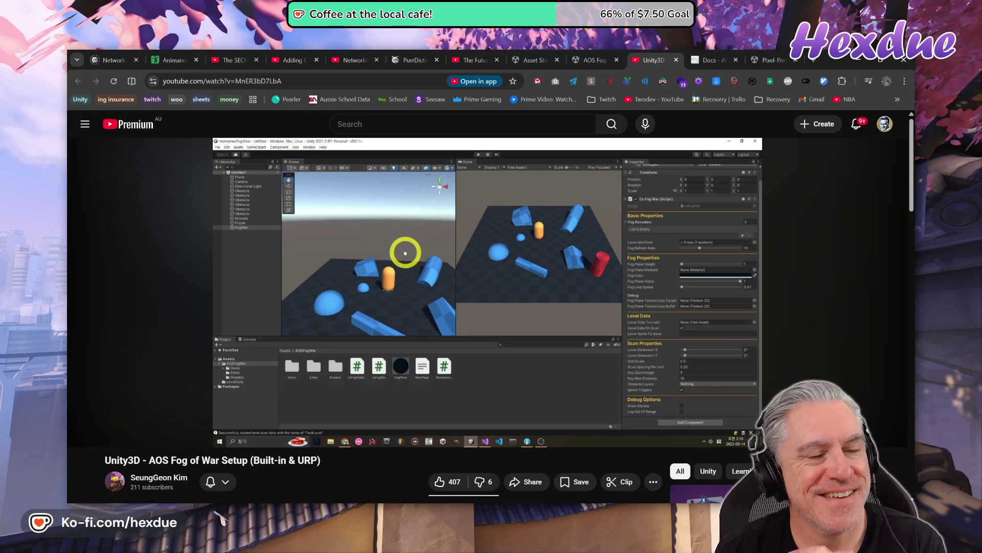
pyautogui.moveTo(363, 390)
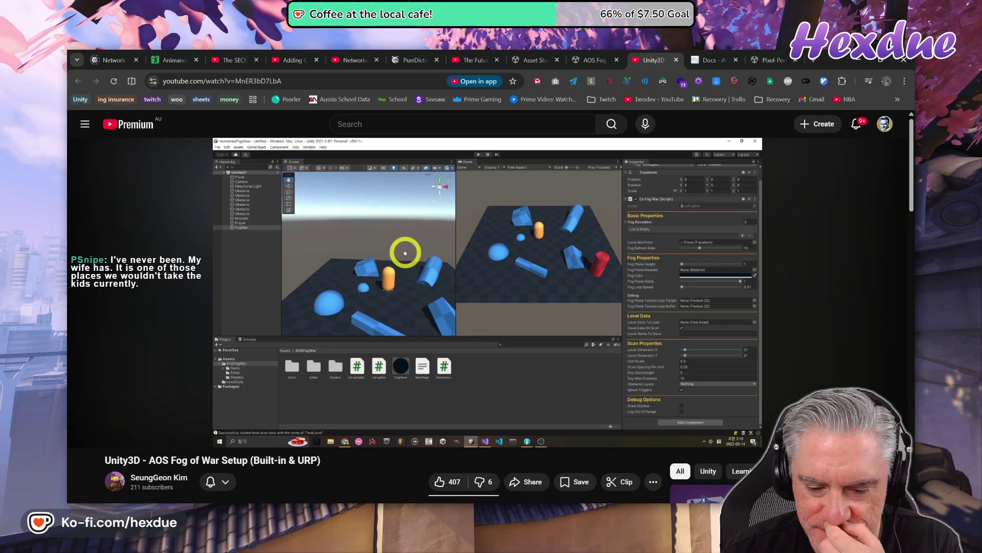
pyautogui.hotkey('alt', 'Tab')
pyautogui.scroll(-5, 814, 256)
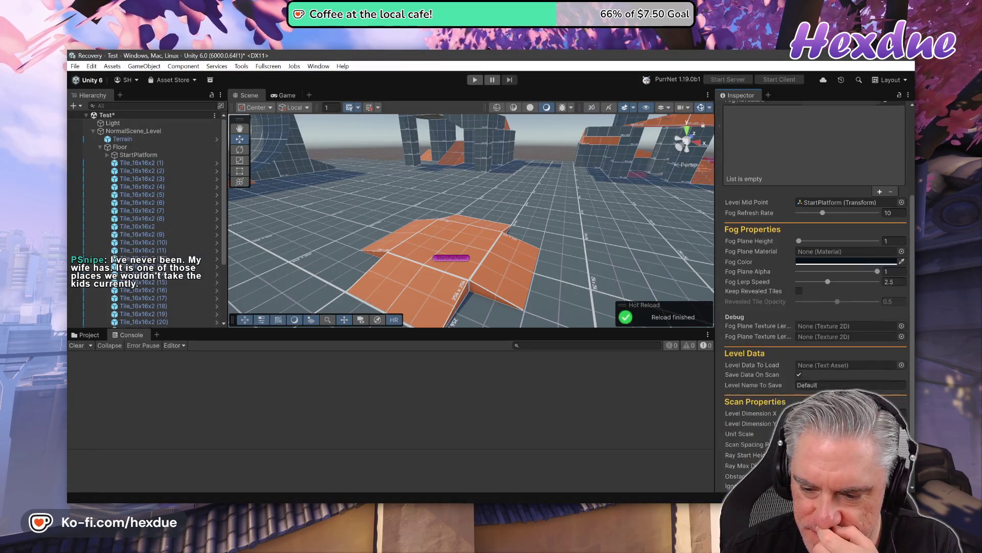
# - Watch the tutorial from 4:54 to 5:20, where FogPlane is the fog plane material, then return to Unity
pyautogui.scroll(-1, 813, 256)
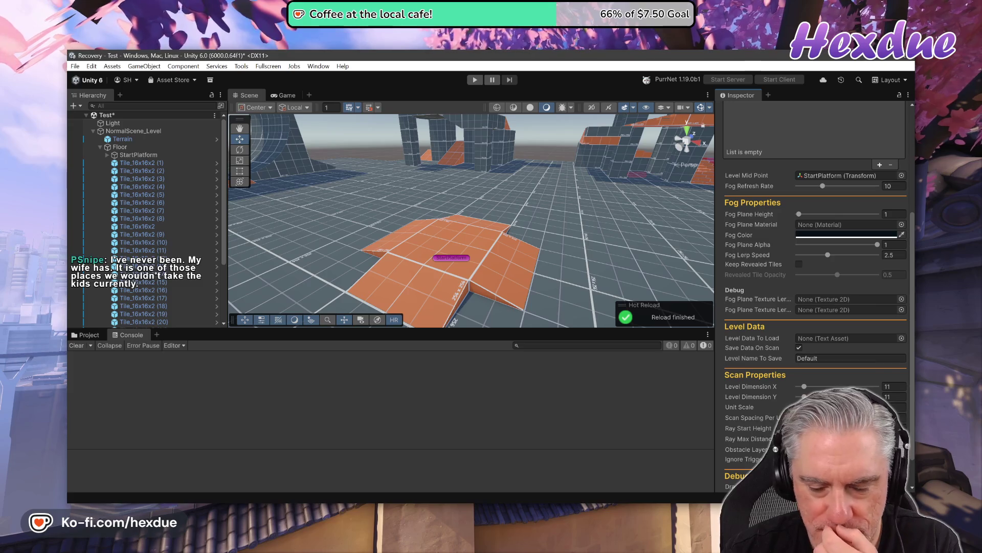
pyautogui.hotkey('alt', 'Tab')
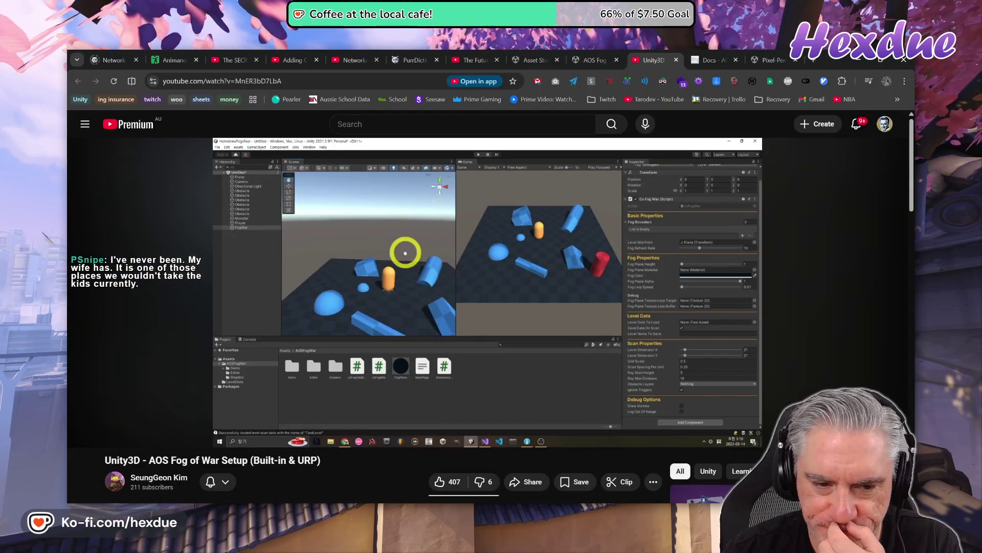
pyautogui.click(435, 346)
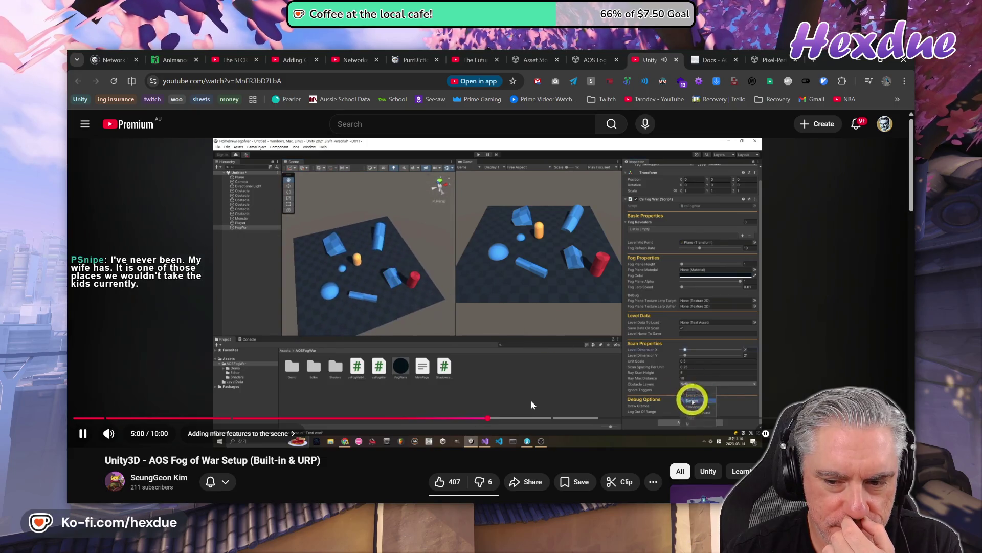
pyautogui.click(485, 331)
pyautogui.click(565, 375)
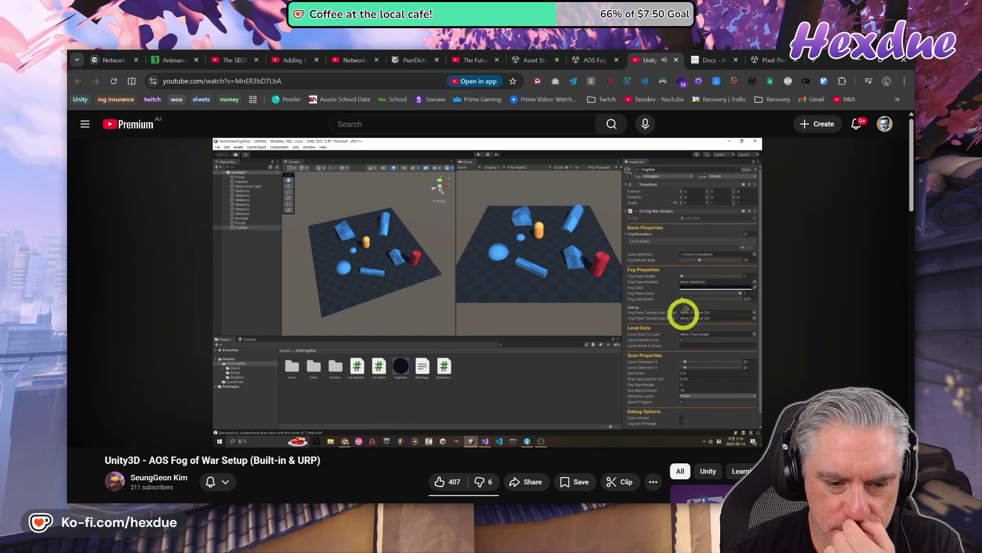
pyautogui.click(508, 356)
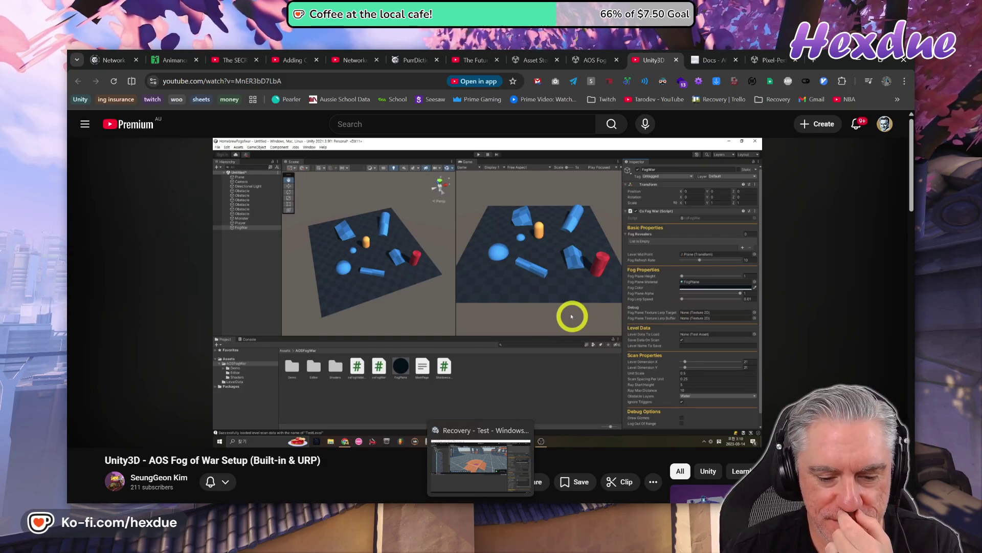
pyautogui.click(480, 463)
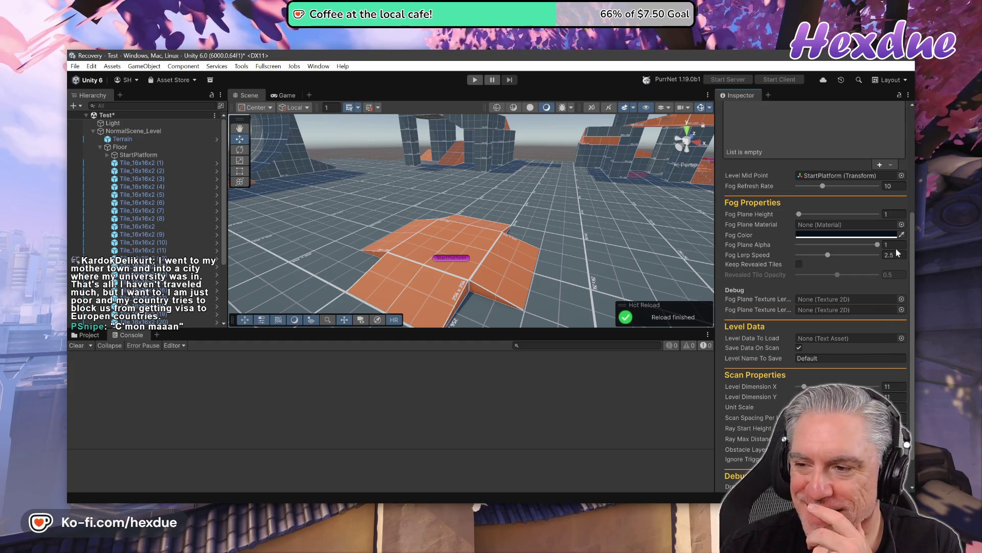
# - Assign FogPlane as the Fog object's fog plane material and bring the tutorial back
pyautogui.click(903, 225)
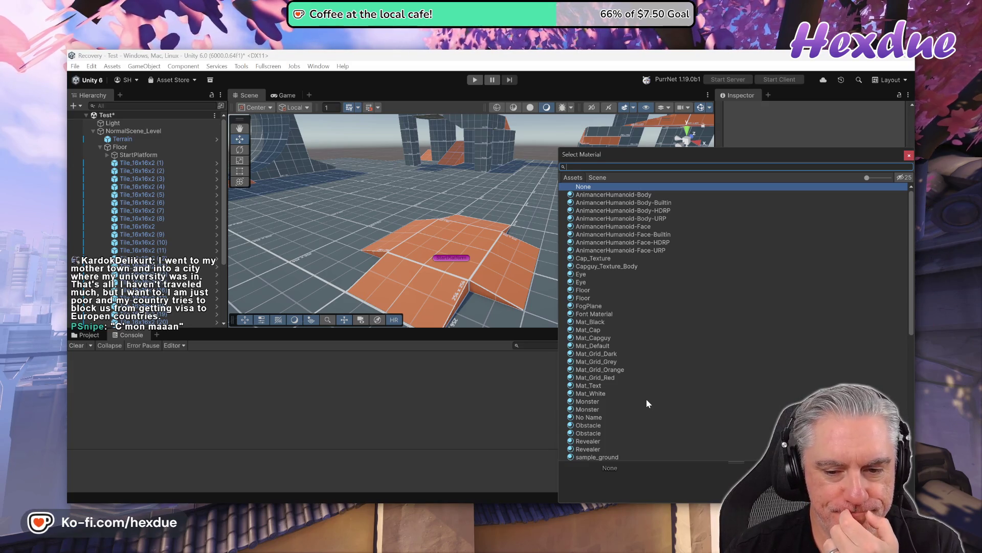
pyautogui.doubleClick(594, 306)
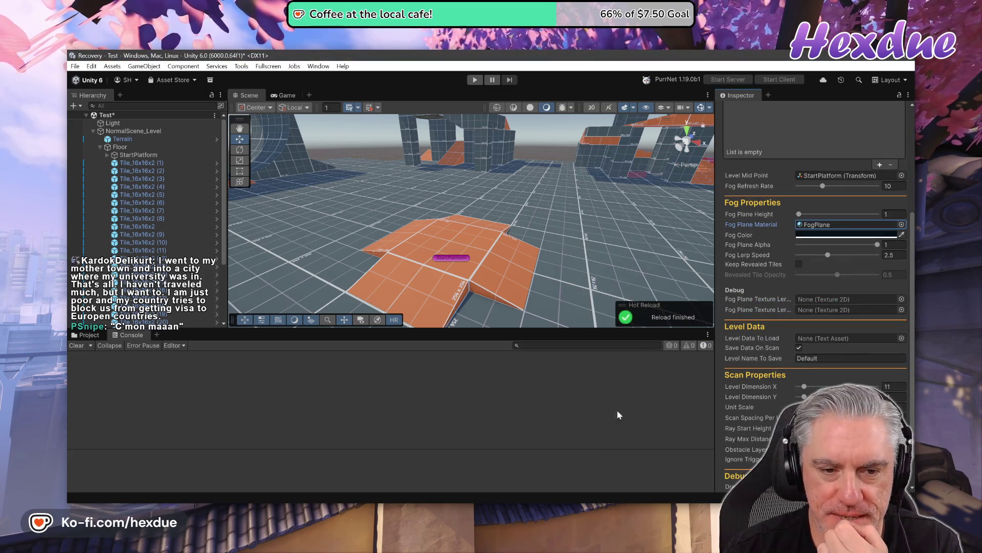
pyautogui.click(486, 438)
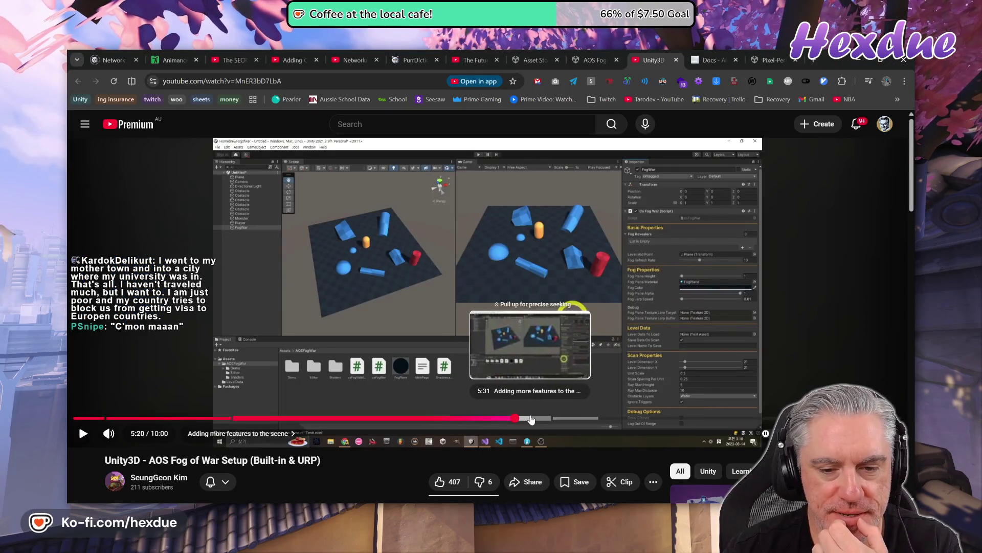
# - Resume and pause the fog of war tutorial video in YouTube several times
pyautogui.click(582, 259)
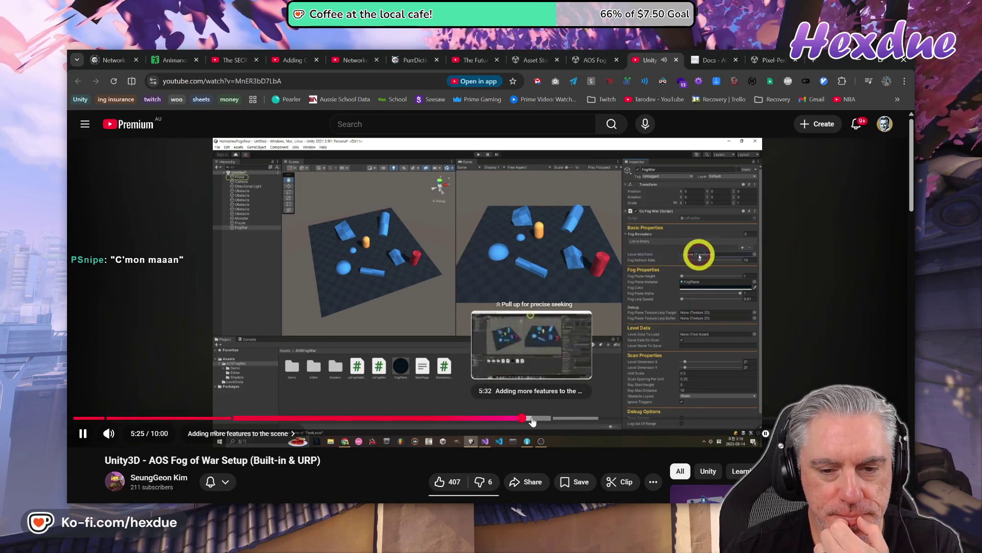
pyautogui.click(543, 337)
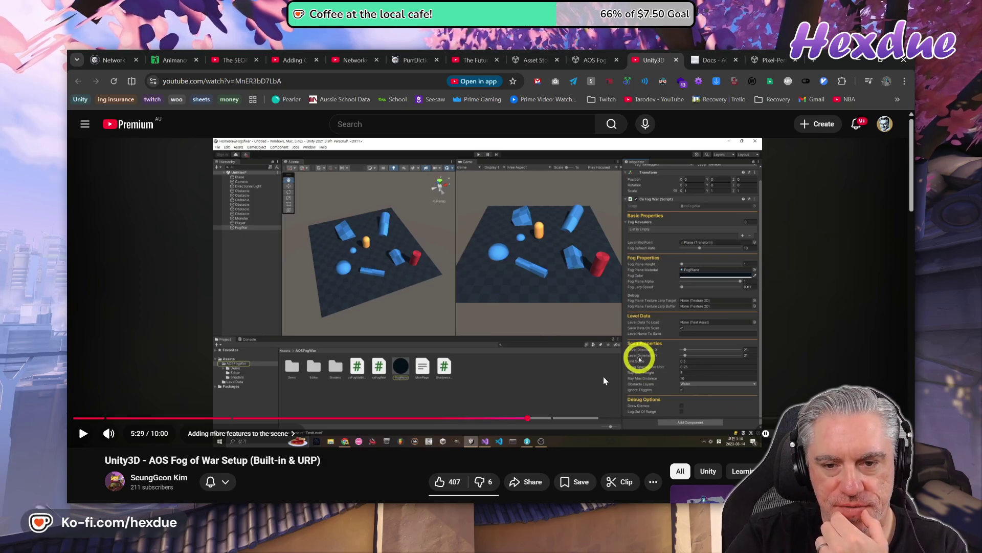
pyautogui.click(572, 373)
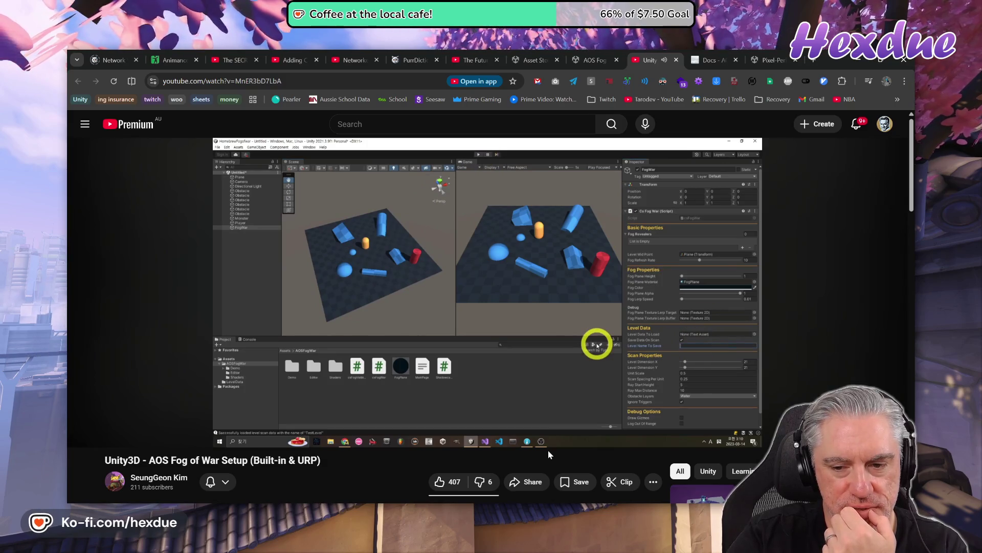
pyautogui.moveTo(478, 400)
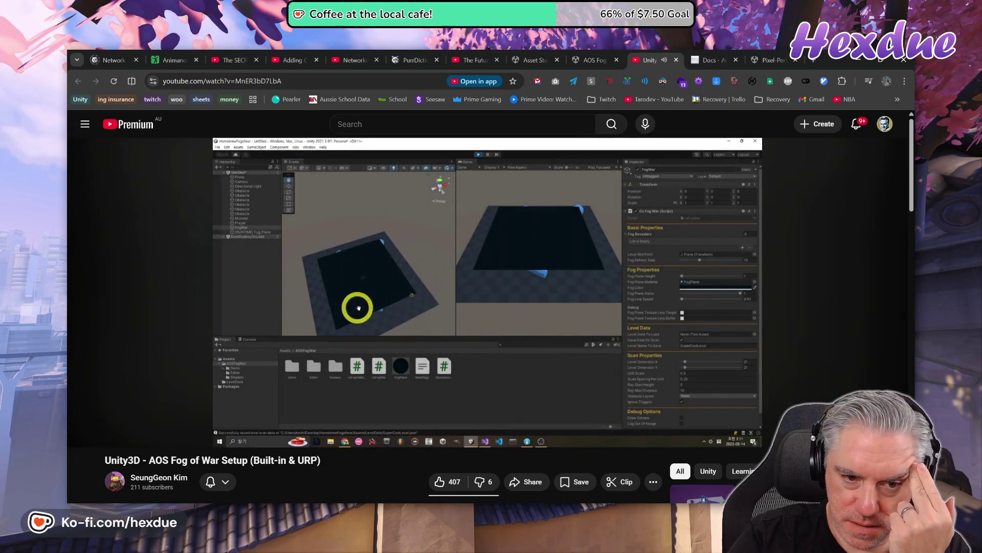
pyautogui.moveTo(499, 325)
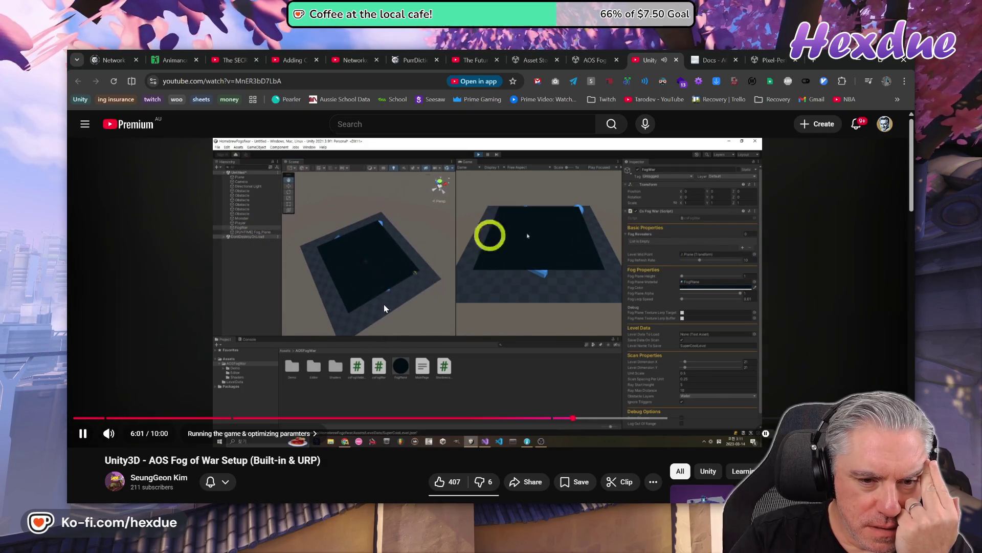
pyautogui.click(384, 312)
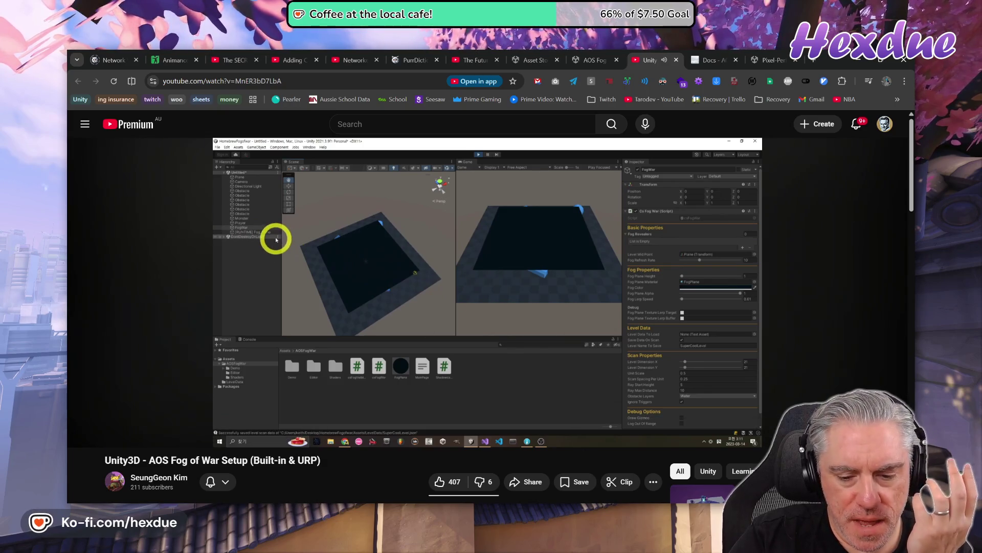
pyautogui.moveTo(547, 543)
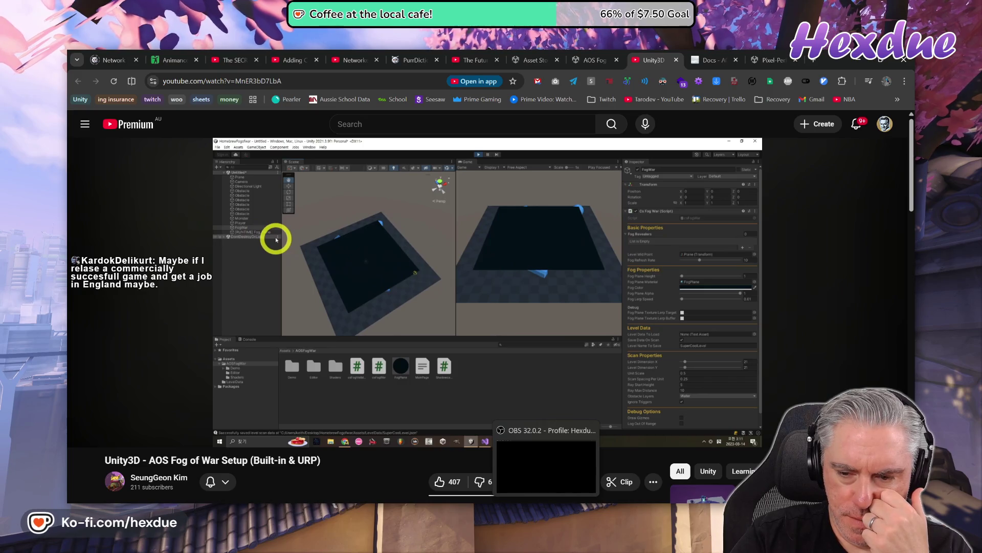
# - Move between Unity and Chrome, play the tutorial to 6:45 at the fog revealer setup, and return to Unity
pyautogui.click(503, 542)
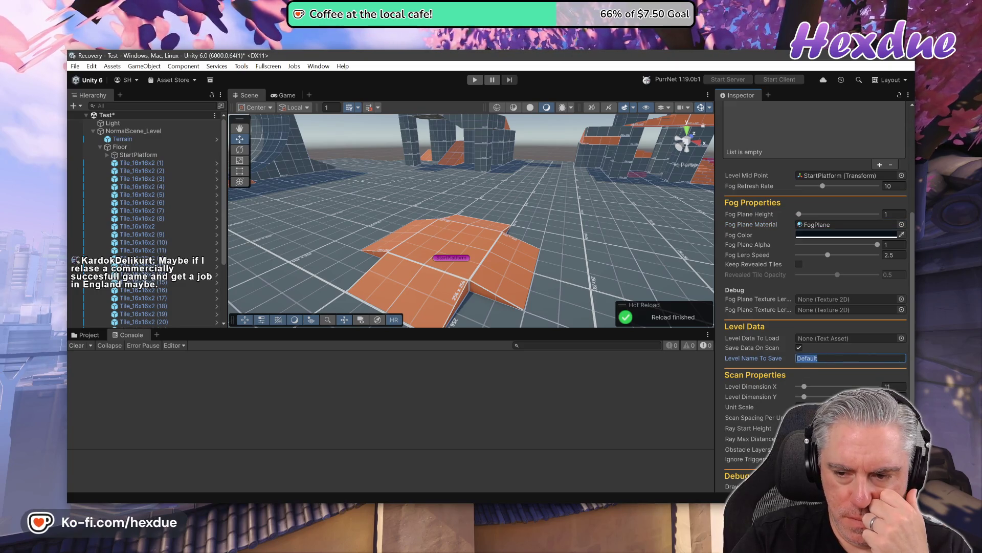
pyautogui.hotkey('alt', 'Tab')
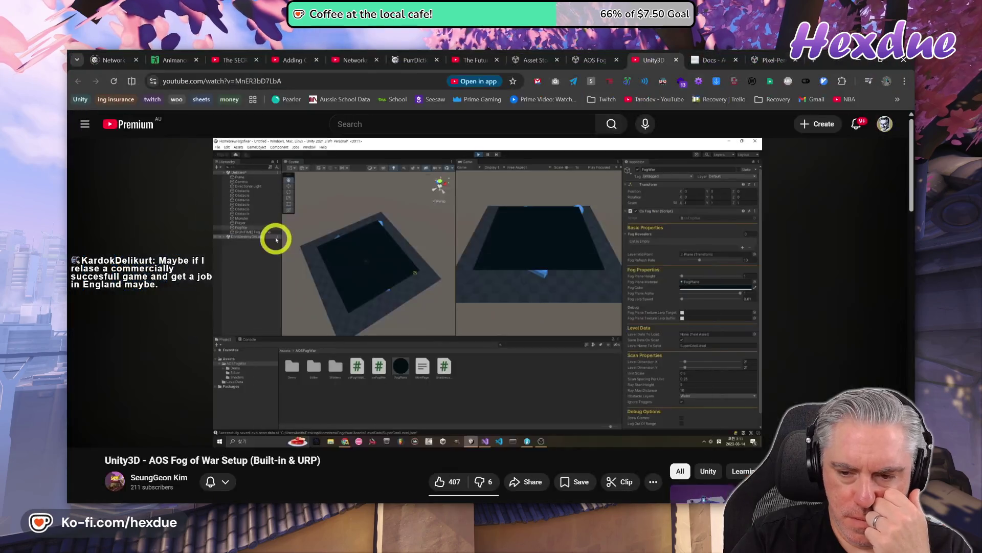
pyautogui.hotkey('alt', 'Tab')
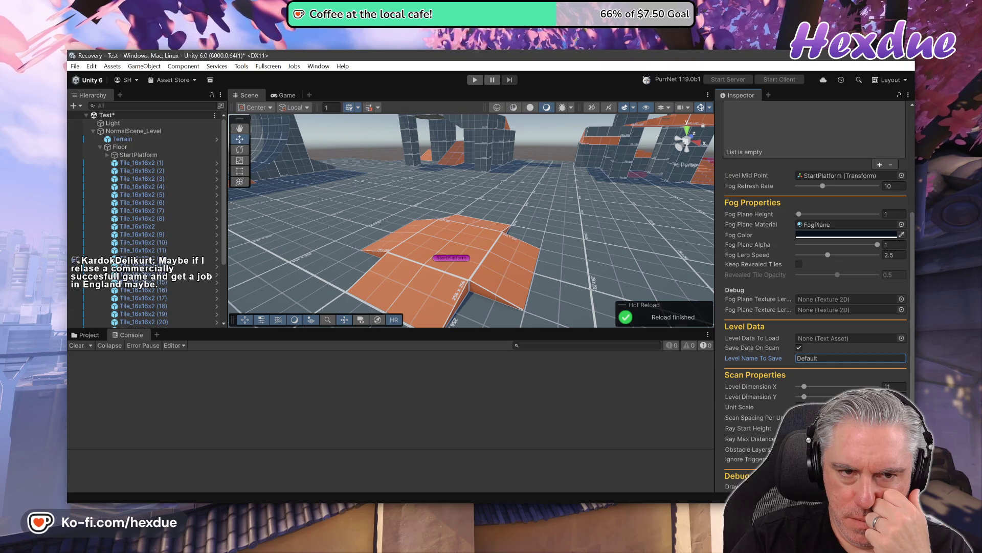
pyautogui.hotkey('alt', 'Tab')
pyautogui.click(547, 325)
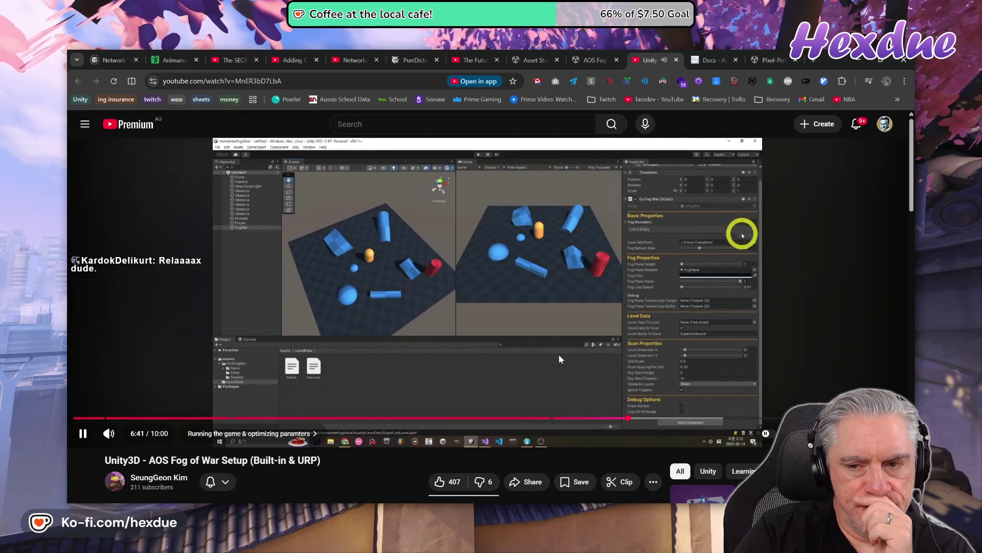
pyautogui.click(559, 328)
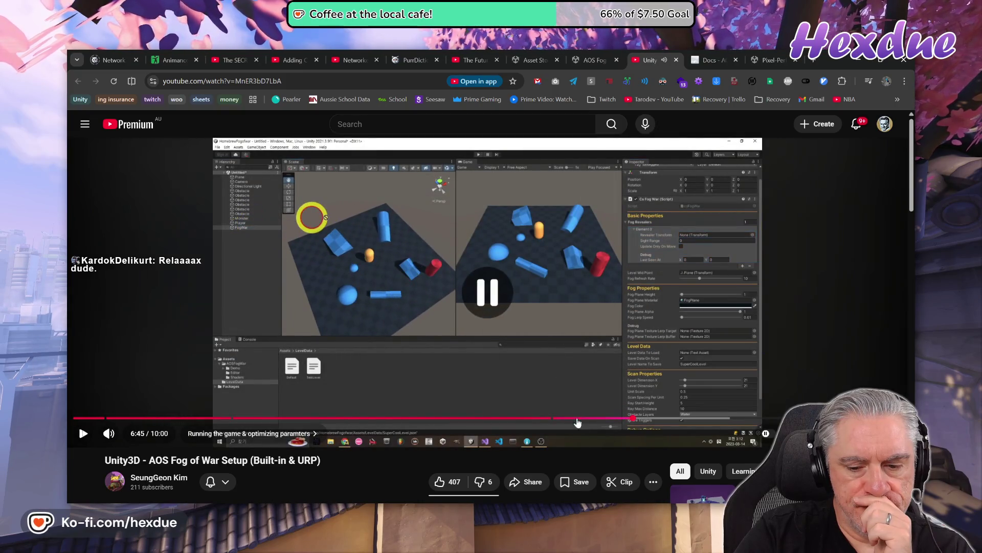
pyautogui.moveTo(546, 543)
pyautogui.hotkey('alt', 'Tab')
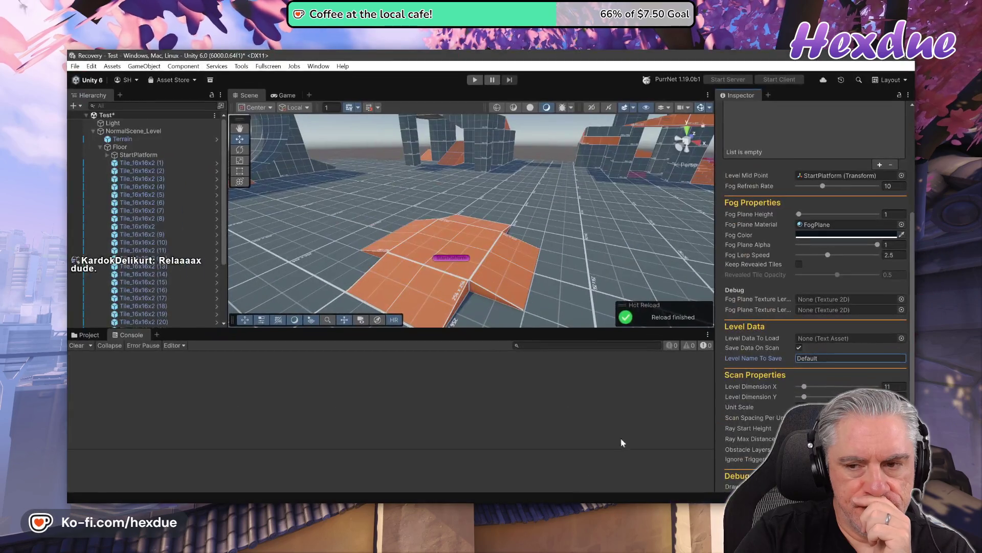
# - Add one Fog Revealers element with Player as its Revealer Transform, then enter play mode
pyautogui.scroll(5, 844, 290)
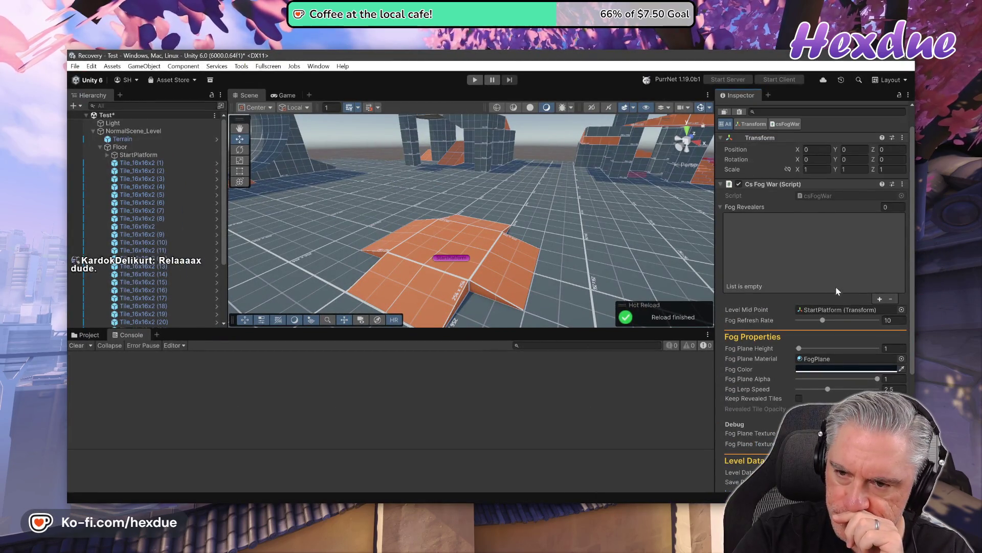
pyautogui.click(878, 298)
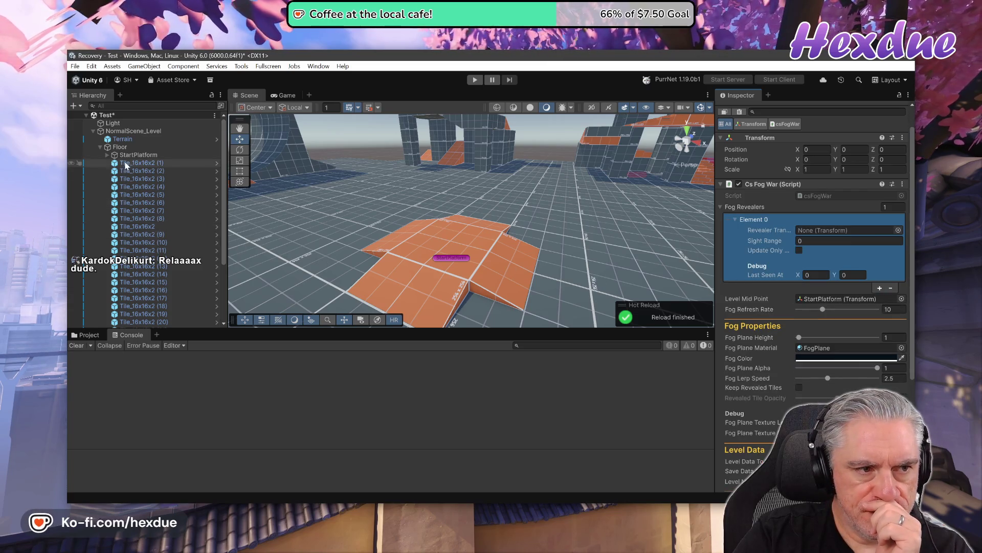
pyautogui.click(93, 132)
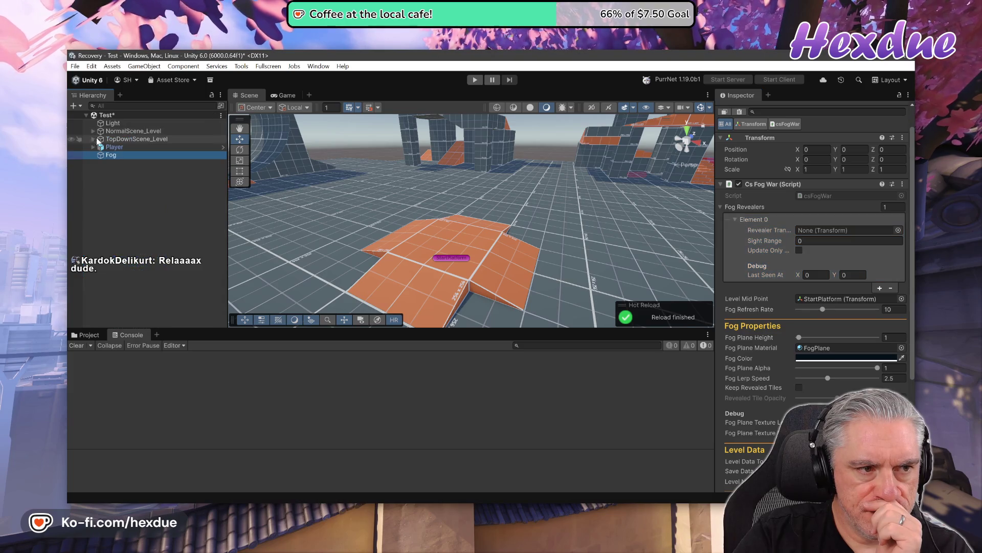
pyautogui.moveTo(114, 147)
pyautogui.mouseDown()
pyautogui.moveTo(634, 266)
pyautogui.moveTo(830, 232)
pyautogui.mouseUp()
pyautogui.click(472, 78)
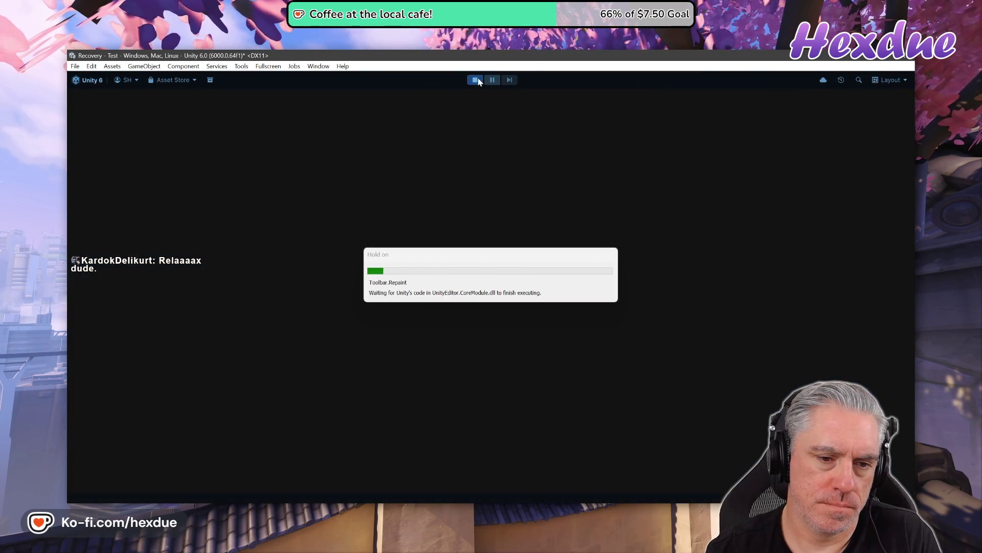
# - Walk the soldier forward with W onto the fog plane, release the mouse, and stop play mode with Ctrl+P
pyautogui.press('w')
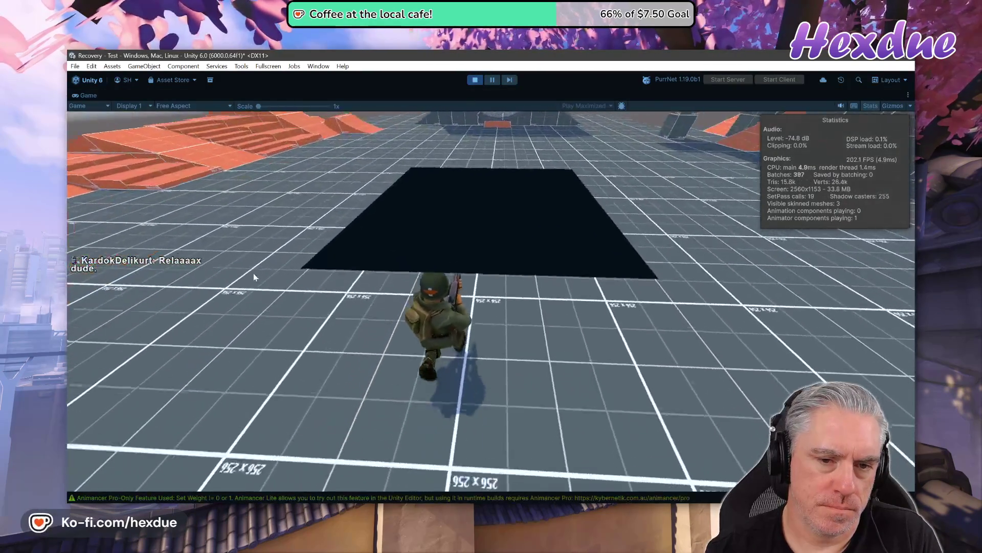
pyautogui.click(300, 306)
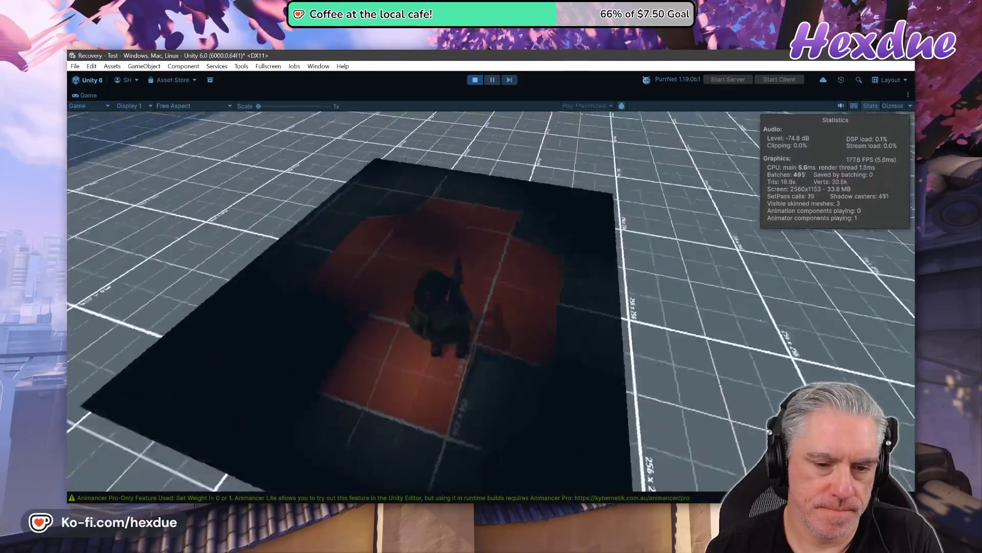
pyautogui.press('Escape')
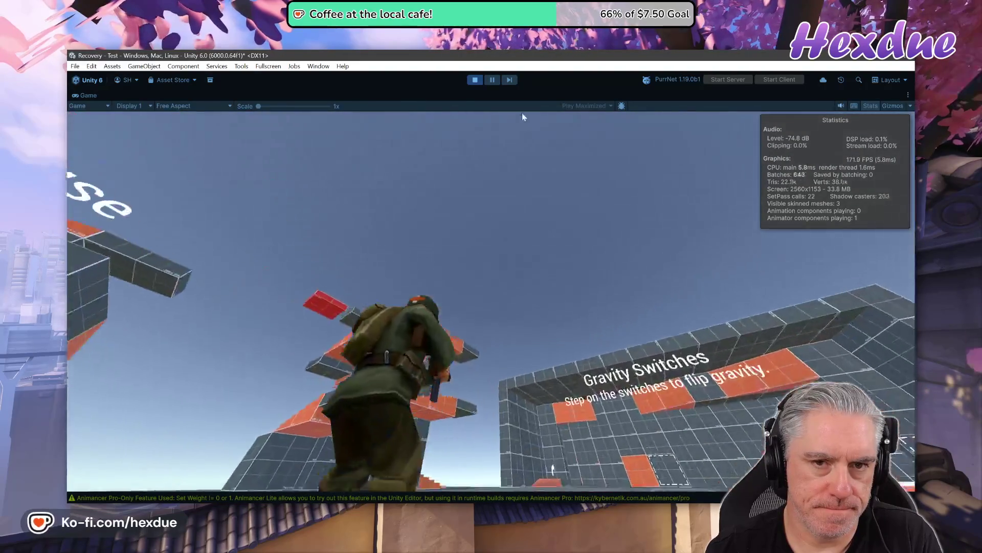
pyautogui.hotkey('ctrl', 'p')
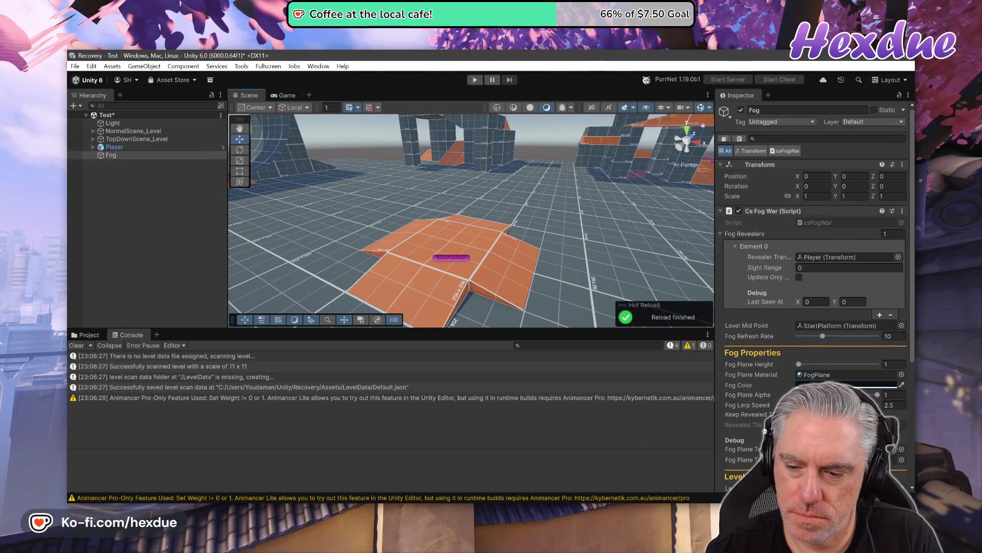
# - Raise Level Dimension X and Y from 11 to 128 under Scan Properties and rerun play mode
pyautogui.scroll(-6, 814, 291)
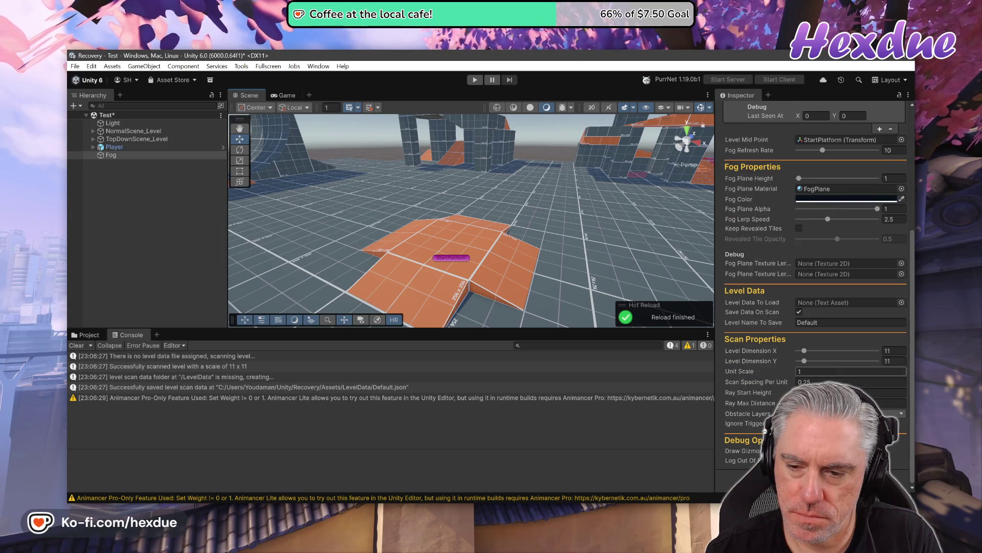
pyautogui.moveTo(805, 352); pyautogui.dragTo(877, 350)
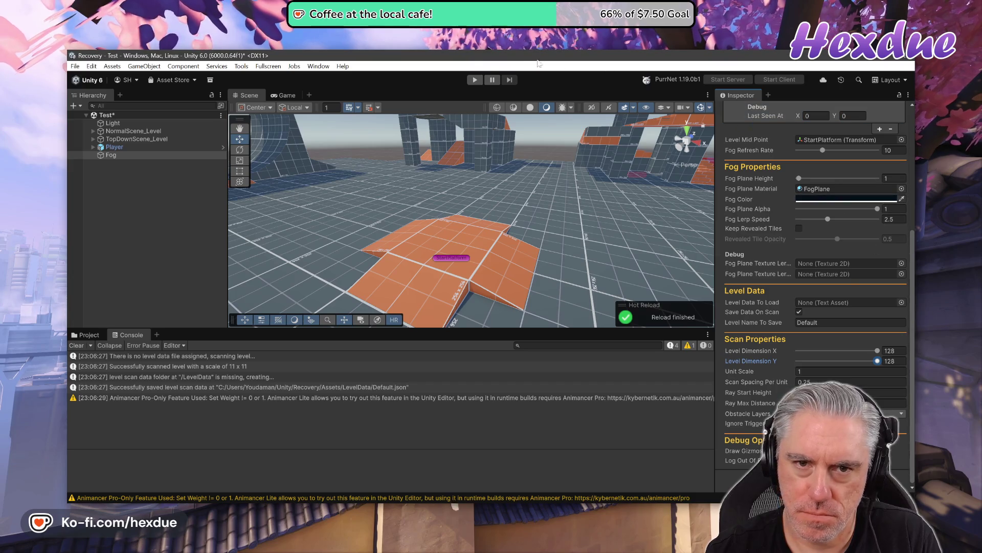
pyautogui.click(469, 79)
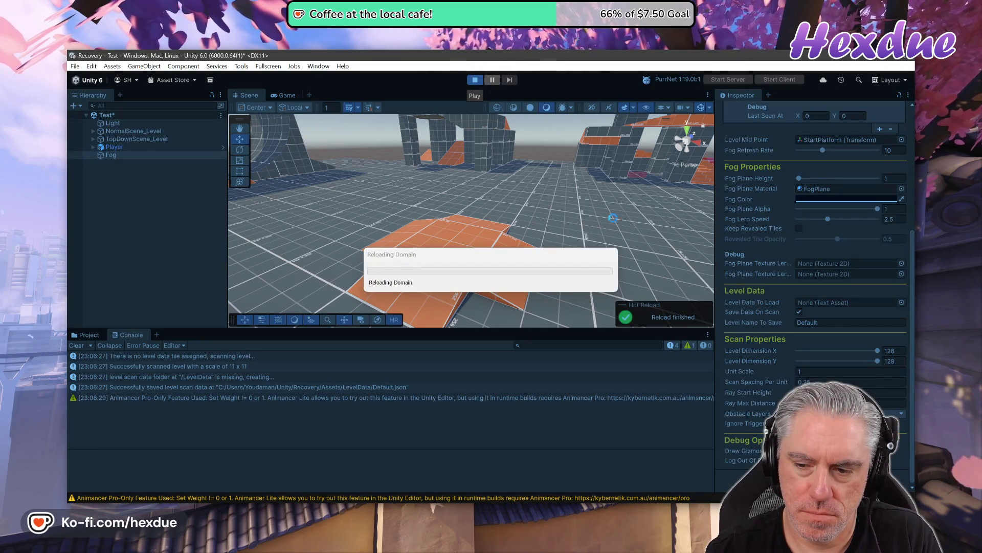